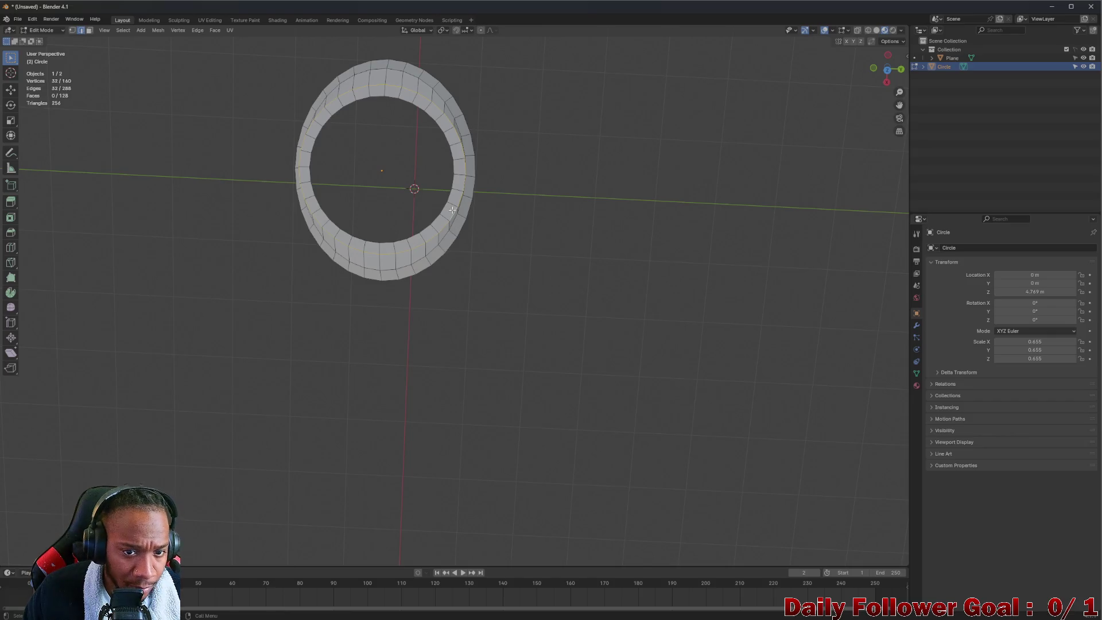
- Select the inner rim loop plus a second edge loop and scale them down slightly
{"action": "left_click", "coordinate": [452, 178], "text": "alt"}
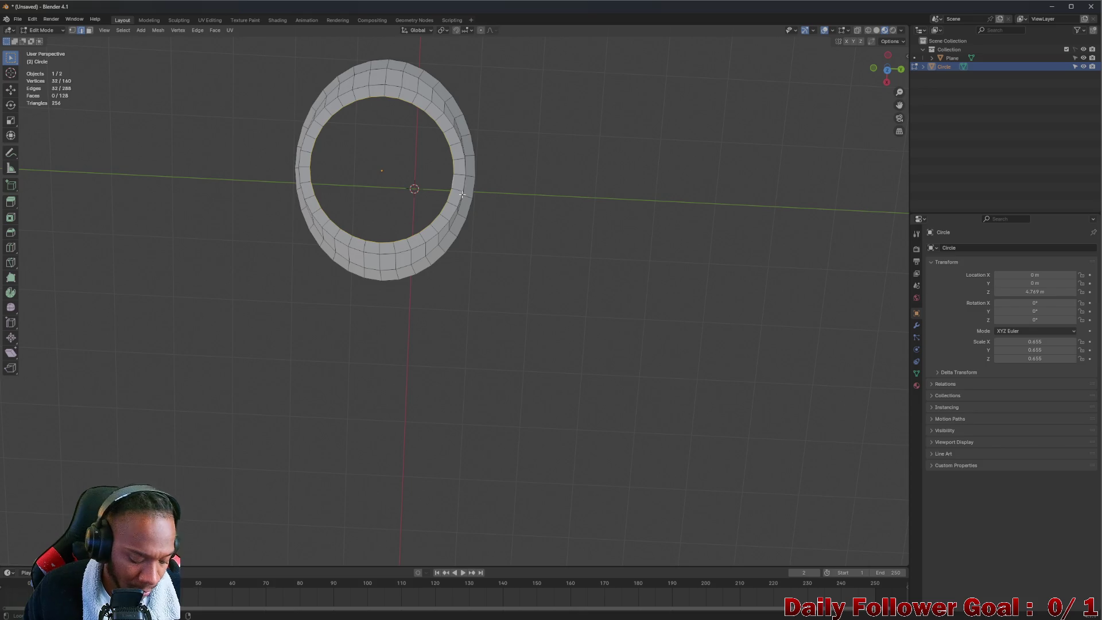
{"action": "left_click", "coordinate": [465, 185], "text": "alt+shift"}
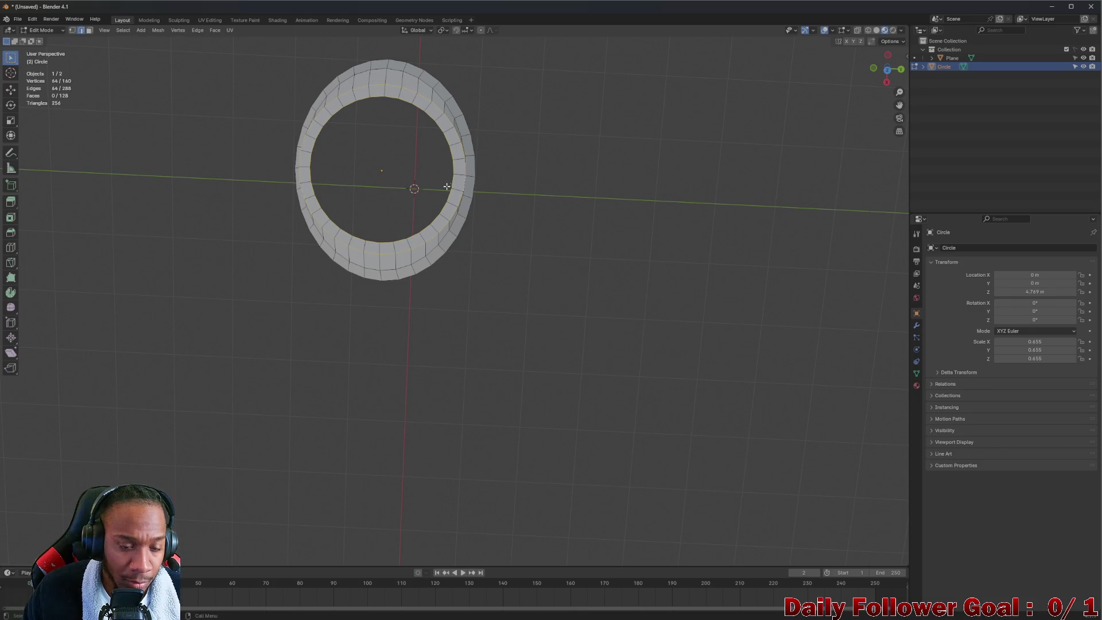
{"action": "key", "text": "s"}
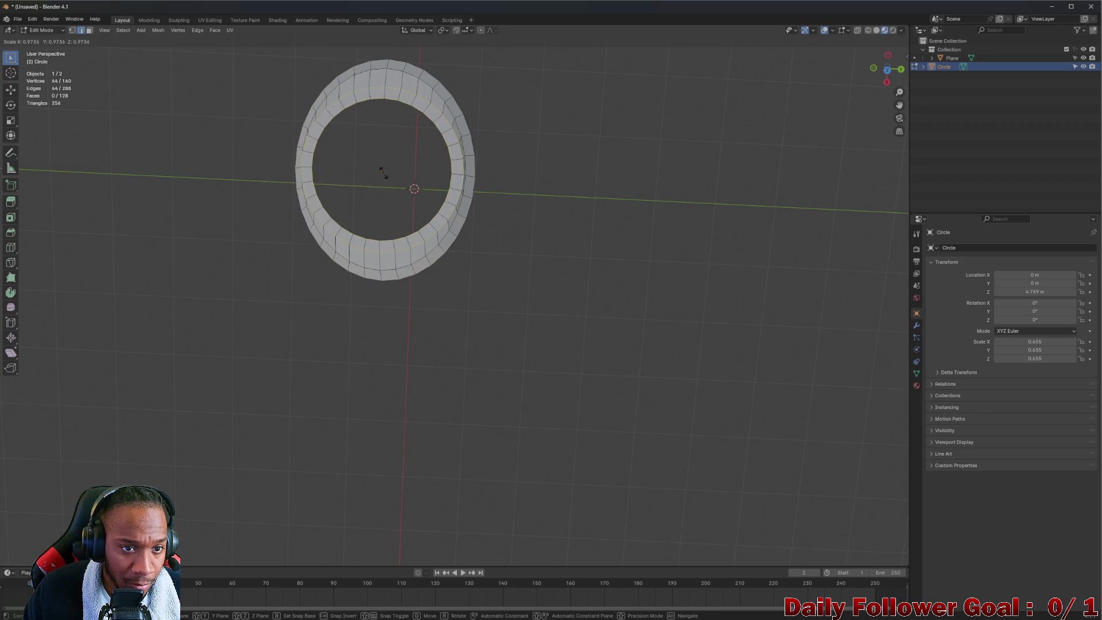
{"action": "left_click", "coordinate": [382, 172]}
- Deselect the mesh and orbit and zoom to face the lamp-post reference image
{"action": "mouse_move", "coordinate": [383, 172]}
{"action": "middle_mouse_down"}
{"action": "mouse_move", "coordinate": [361, 98]}
{"action": "mouse_move", "coordinate": [453, 143]}
{"action": "mouse_move", "coordinate": [371, 91]}
{"action": "mouse_move", "coordinate": [313, 103]}
{"action": "middle_mouse_up"}
{"action": "left_click", "coordinate": [263, 138]}
{"action": "mouse_move", "coordinate": [262, 137]}
{"action": "middle_mouse_down"}
{"action": "mouse_move", "coordinate": [263, 128]}
{"action": "mouse_move", "coordinate": [271, 136]}
{"action": "middle_mouse_up"}
{"action": "scroll", "coordinate": [316, 171], "scroll_direction": "up", "scroll_amount": 4}
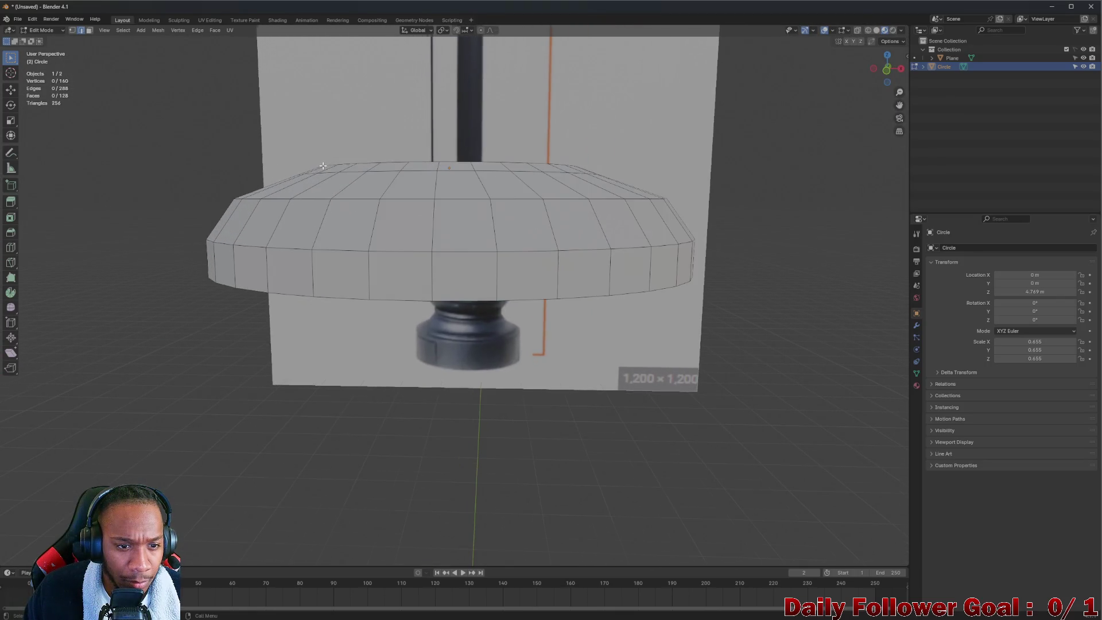
- Switch the viewport shading to Material Preview so the reference shows
{"action": "key", "text": "z"}
{"action": "left_click", "coordinate": [357, 220]}
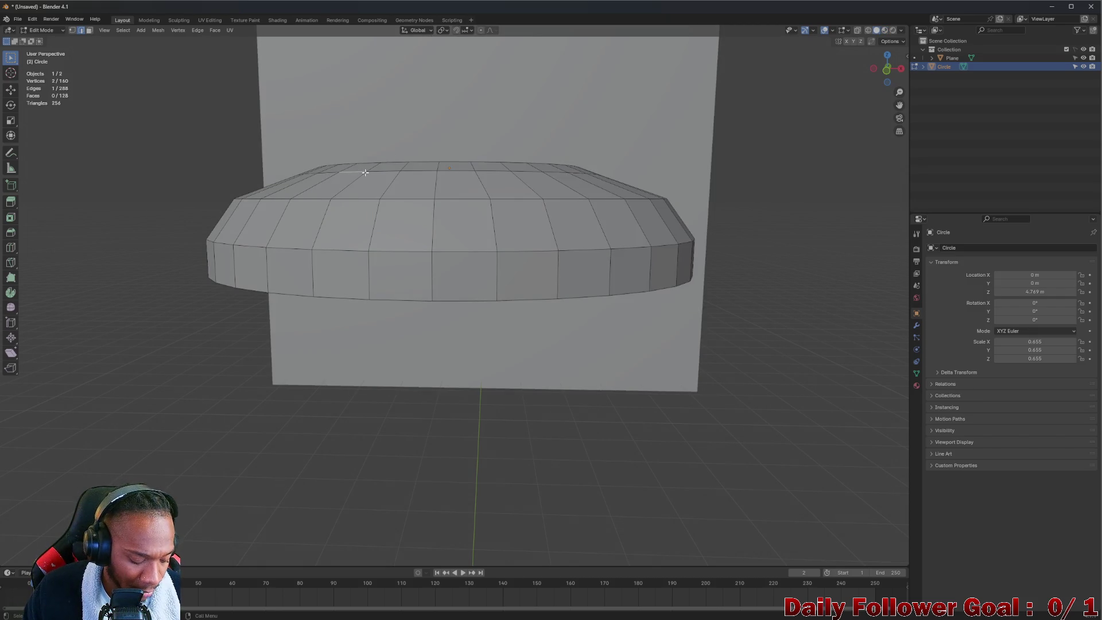
{"action": "key", "text": "x"}
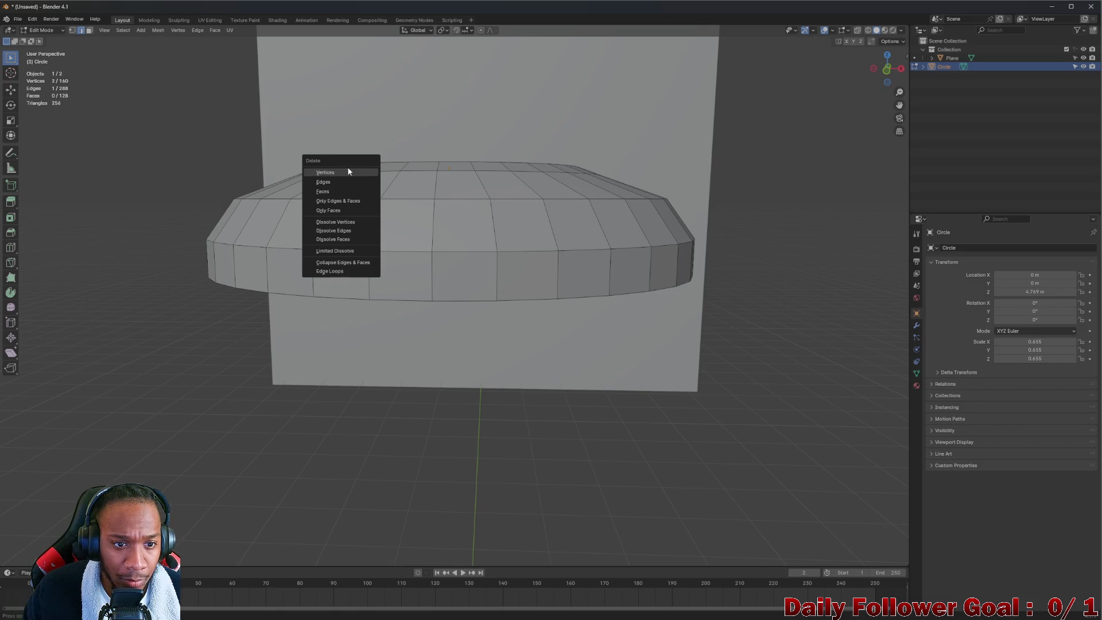
{"action": "key", "text": "Escape"}
{"action": "key", "text": "z"}
{"action": "key", "text": "z"}
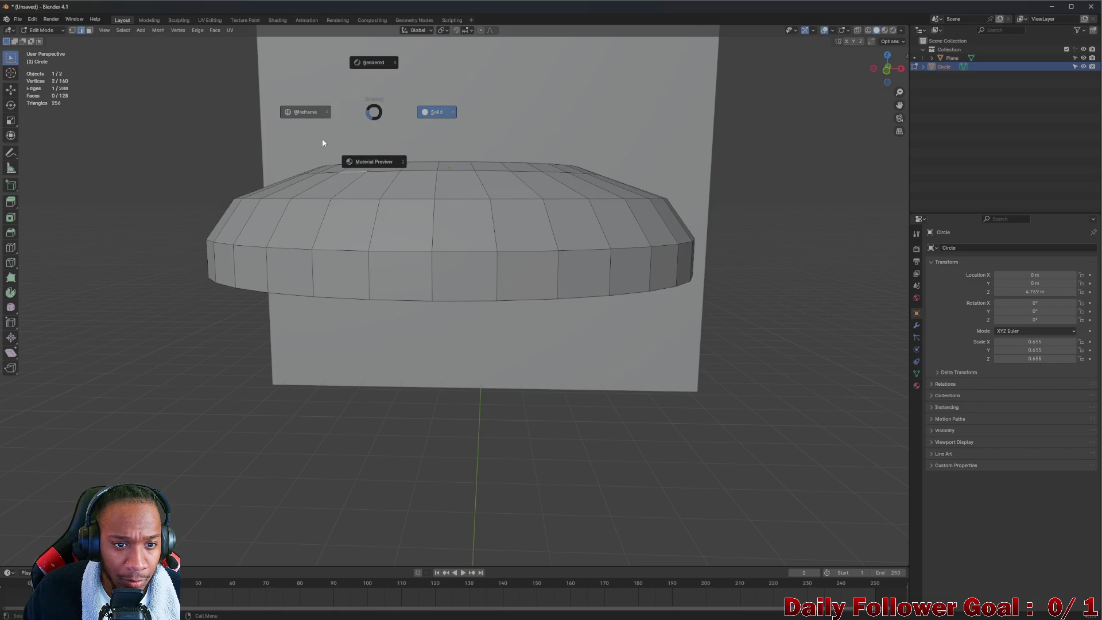
{"action": "left_click", "coordinate": [341, 176]}
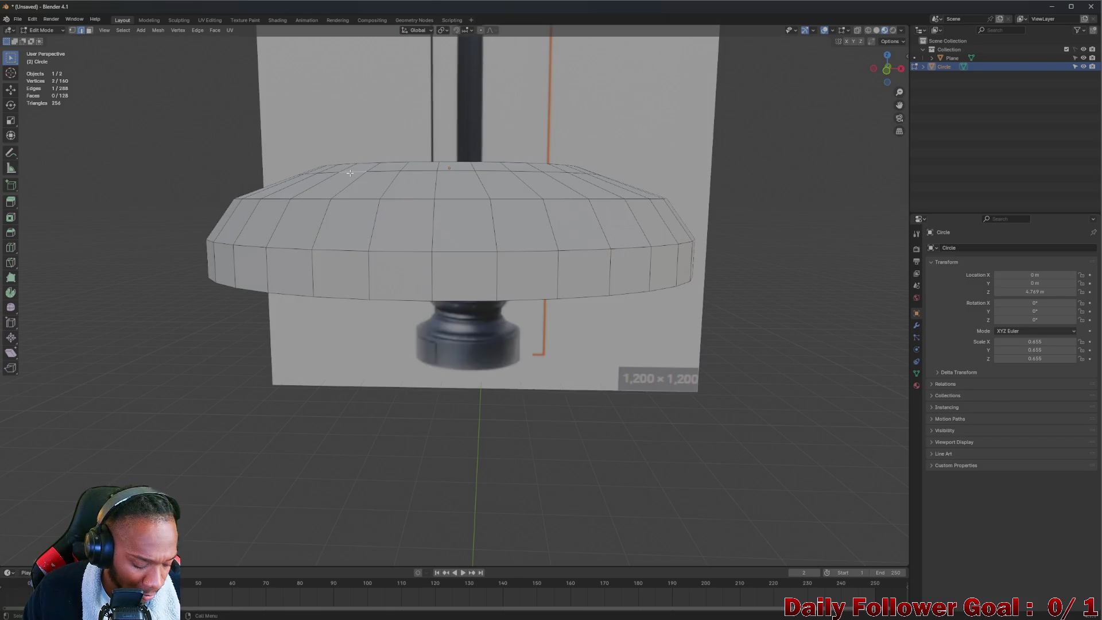
- Select the ring's top edge loop and scale it up to widen it
{"action": "left_click", "coordinate": [386, 172], "text": "alt"}
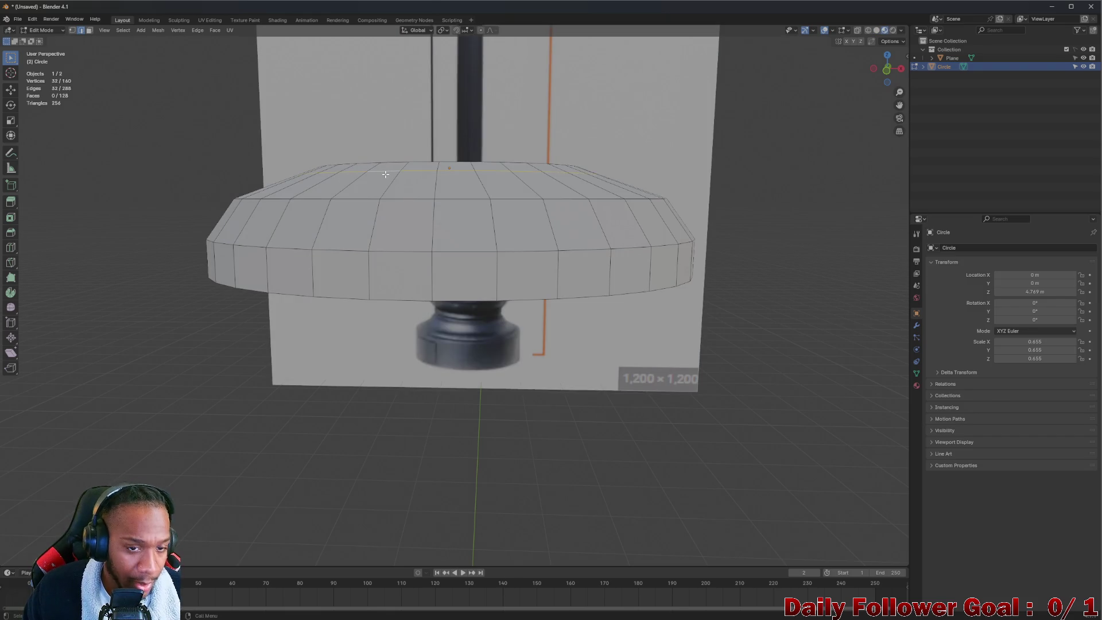
{"action": "key", "text": "s"}
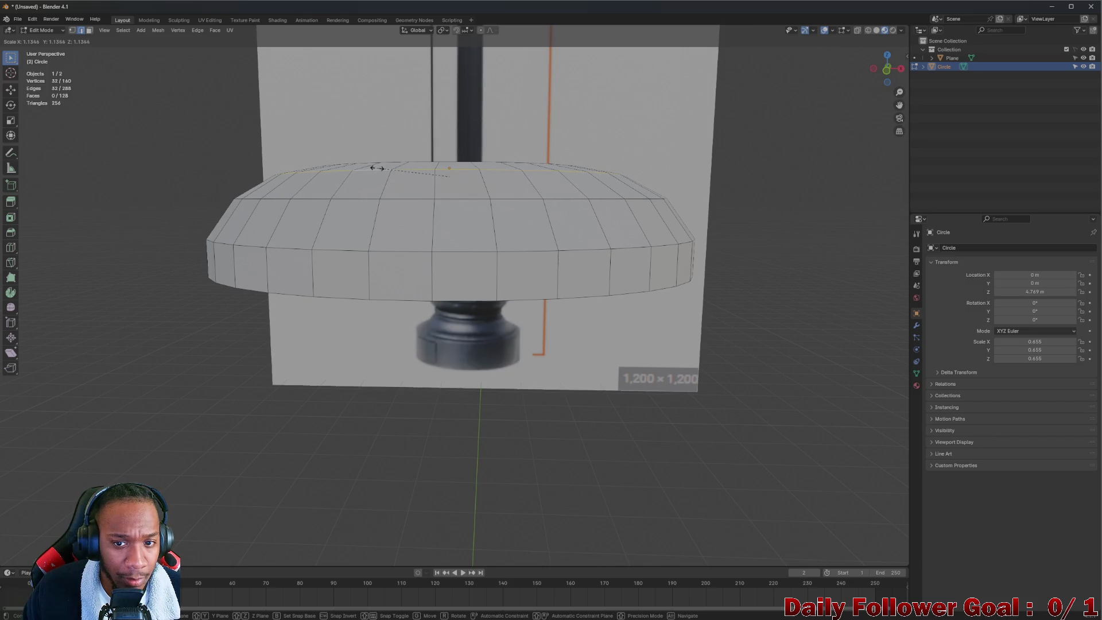
{"action": "left_click", "coordinate": [376, 168]}
{"action": "mouse_move", "coordinate": [373, 170]}
{"action": "middle_mouse_down"}
{"action": "mouse_move", "coordinate": [287, 230]}
{"action": "mouse_move", "coordinate": [233, 223]}
{"action": "mouse_move", "coordinate": [227, 241]}
{"action": "mouse_move", "coordinate": [235, 246]}
{"action": "mouse_move", "coordinate": [243, 196]}
{"action": "mouse_move", "coordinate": [475, 226]}
{"action": "mouse_move", "coordinate": [491, 256]}
{"action": "mouse_move", "coordinate": [451, 301]}
{"action": "mouse_move", "coordinate": [474, 287]}
{"action": "mouse_move", "coordinate": [455, 292]}
{"action": "mouse_move", "coordinate": [456, 274]}
{"action": "middle_mouse_up"}
- Stretch the top loop slightly along the Y axis, then select an edge on the lower rim
{"action": "key", "text": "s"}
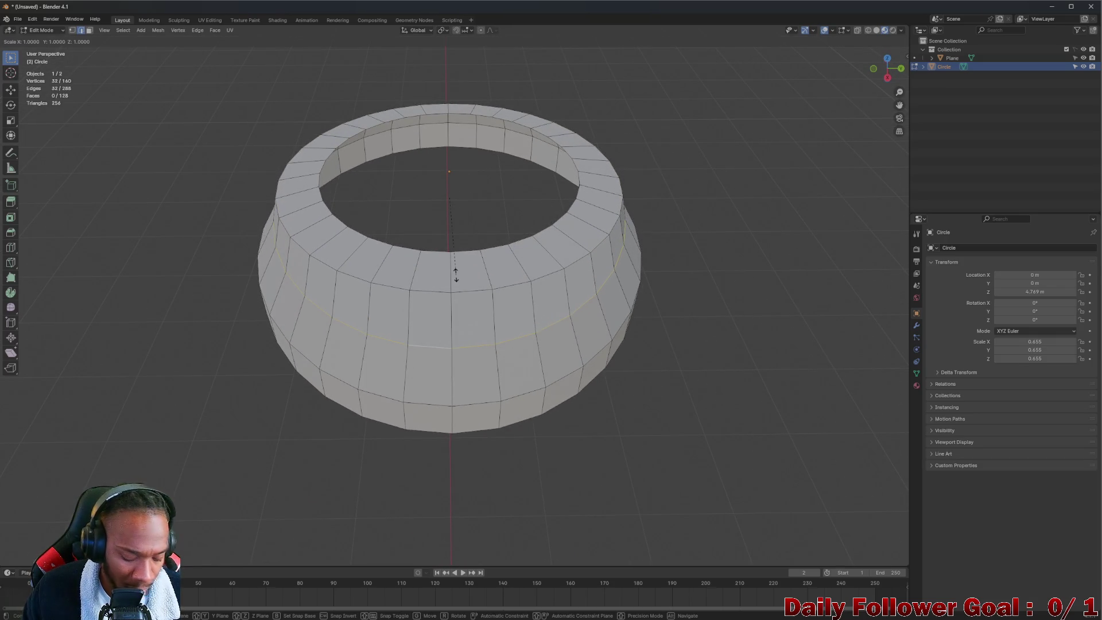
{"action": "key", "text": "y"}
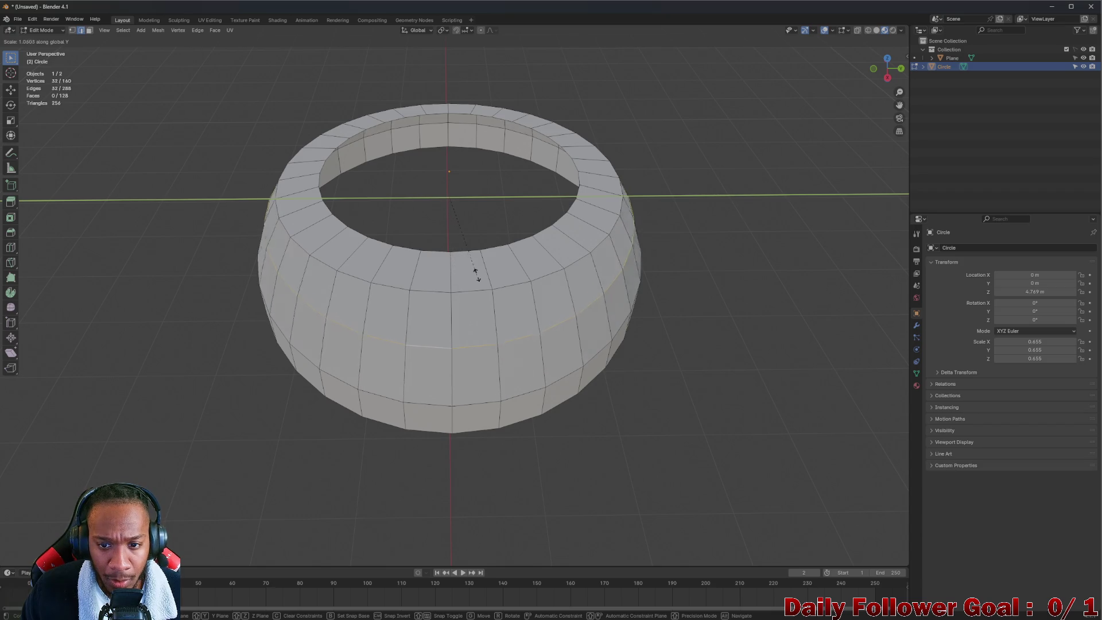
{"action": "left_click", "coordinate": [475, 276]}
{"action": "mouse_move", "coordinate": [475, 277]}
{"action": "middle_mouse_down"}
{"action": "mouse_move", "coordinate": [706, 333]}
{"action": "mouse_move", "coordinate": [725, 285]}
{"action": "mouse_move", "coordinate": [681, 261]}
{"action": "mouse_move", "coordinate": [545, 286]}
{"action": "mouse_move", "coordinate": [501, 250]}
{"action": "mouse_move", "coordinate": [271, 310]}
{"action": "mouse_move", "coordinate": [330, 254]}
{"action": "middle_mouse_up"}
{"action": "scroll", "coordinate": [318, 256], "scroll_direction": "down", "scroll_amount": 5}
{"action": "scroll", "coordinate": [318, 256], "scroll_direction": "up", "scroll_amount": 2}
{"action": "left_click", "coordinate": [329, 254]}
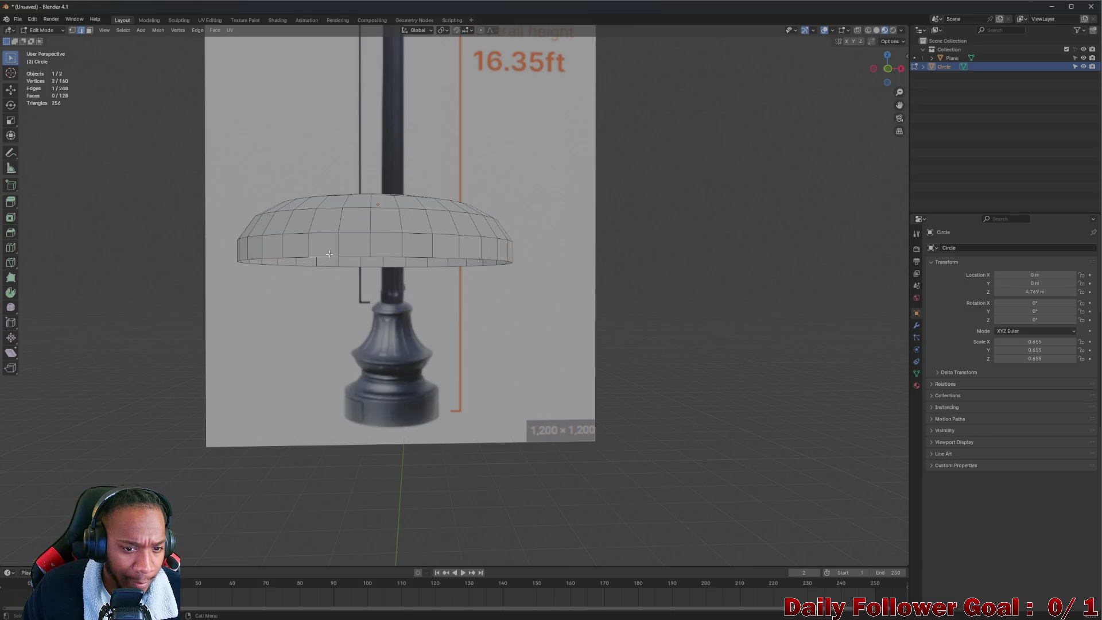
- Select the full lower rim loop and set up a front-facing view of the reference
{"action": "left_click", "coordinate": [329, 254], "text": "alt"}
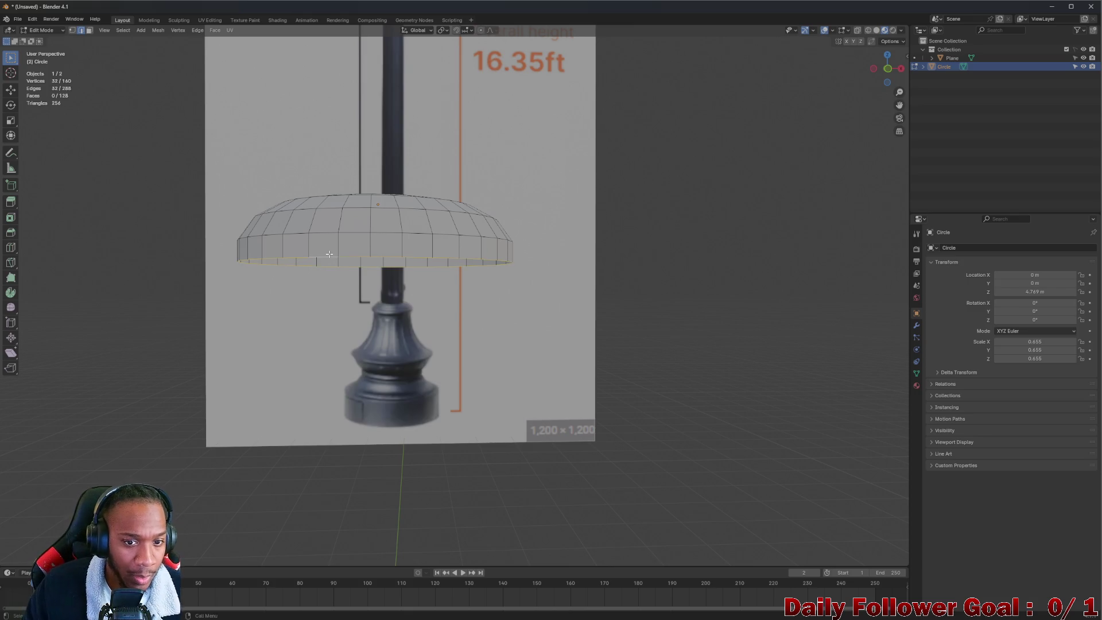
{"action": "middle_click_drag", "start_coordinate": [329, 254], "coordinate": [690, 155]}
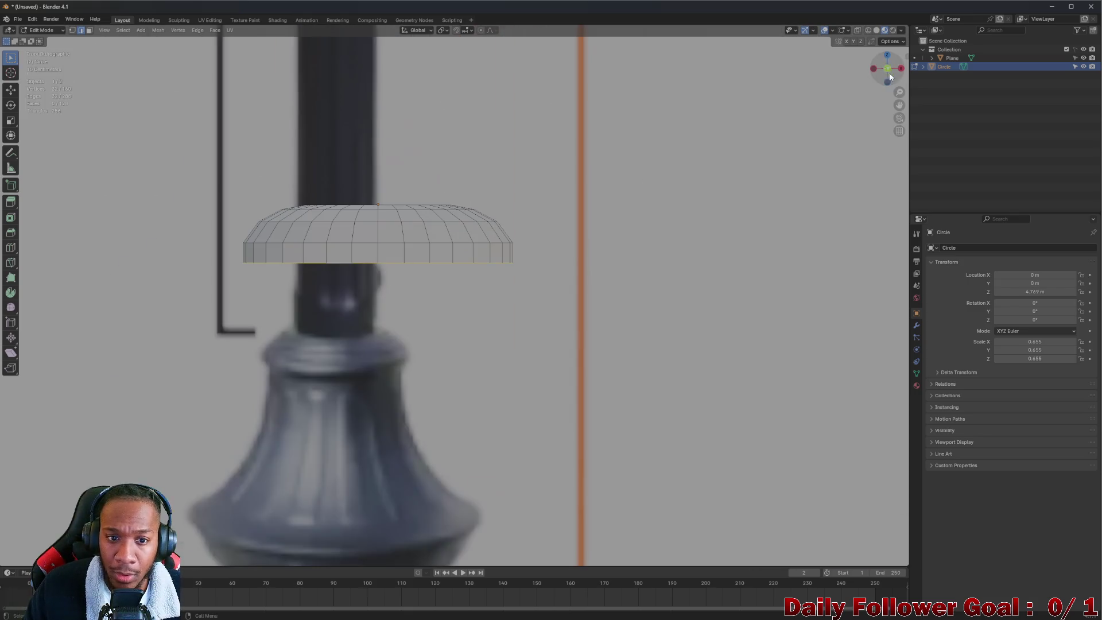
{"action": "left_click", "coordinate": [889, 75]}
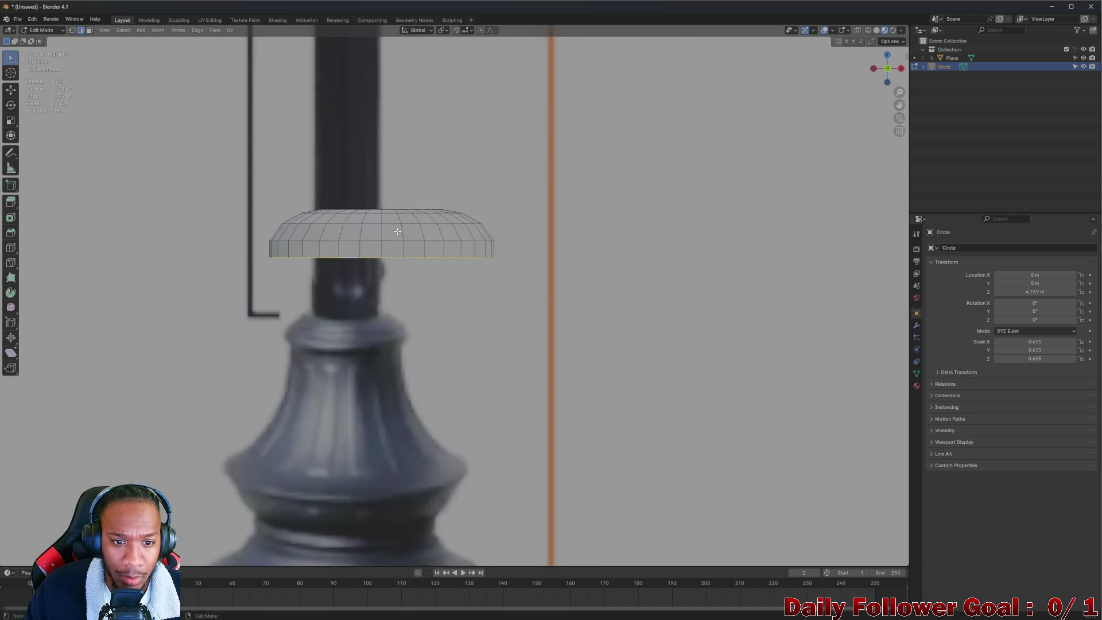
{"action": "scroll", "coordinate": [389, 232], "scroll_direction": "down", "scroll_amount": 4}
{"action": "scroll", "coordinate": [389, 232], "scroll_direction": "down", "scroll_amount": 3}
{"action": "middle_click_drag", "start_coordinate": [389, 232], "coordinate": [388, 242]}
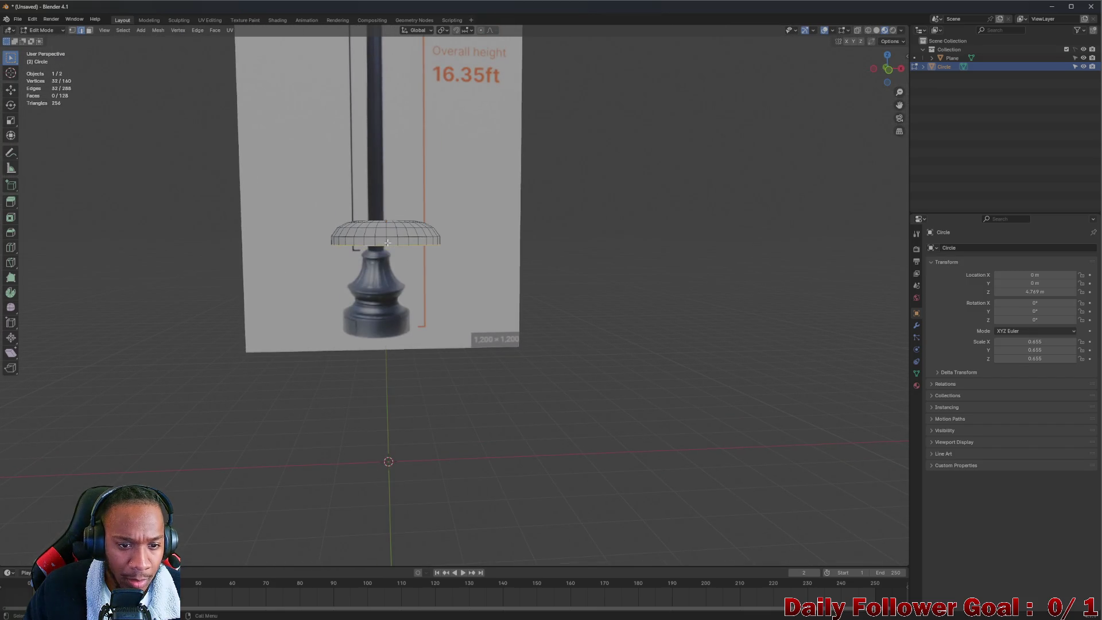
- Extrude the lower rim straight down along Z and scale the new loop in
{"action": "key", "text": "e"}
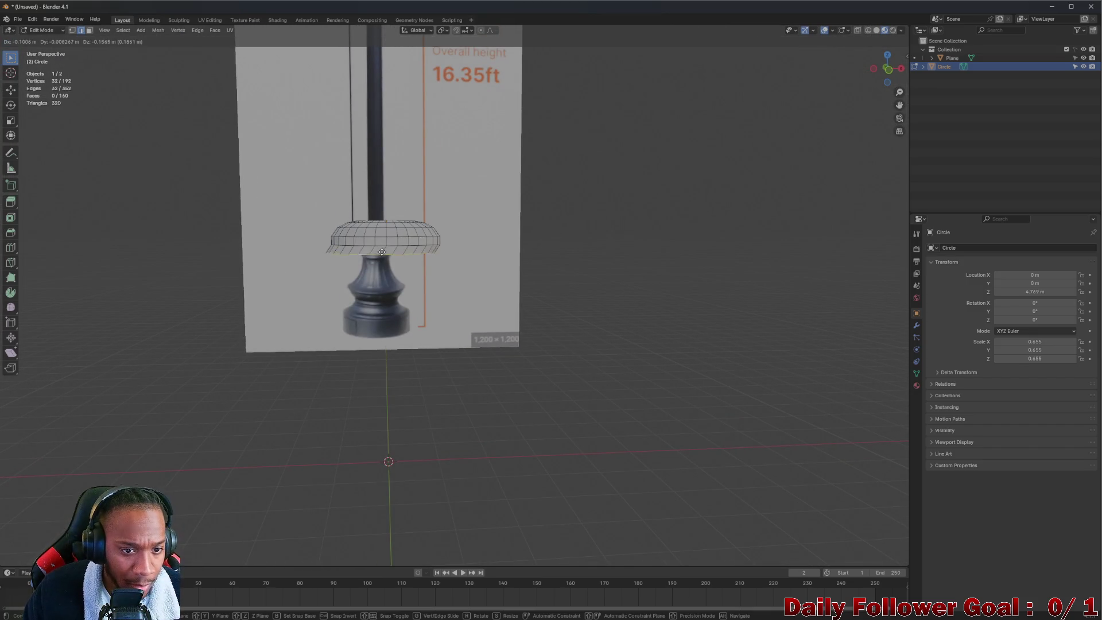
{"action": "key", "text": "z"}
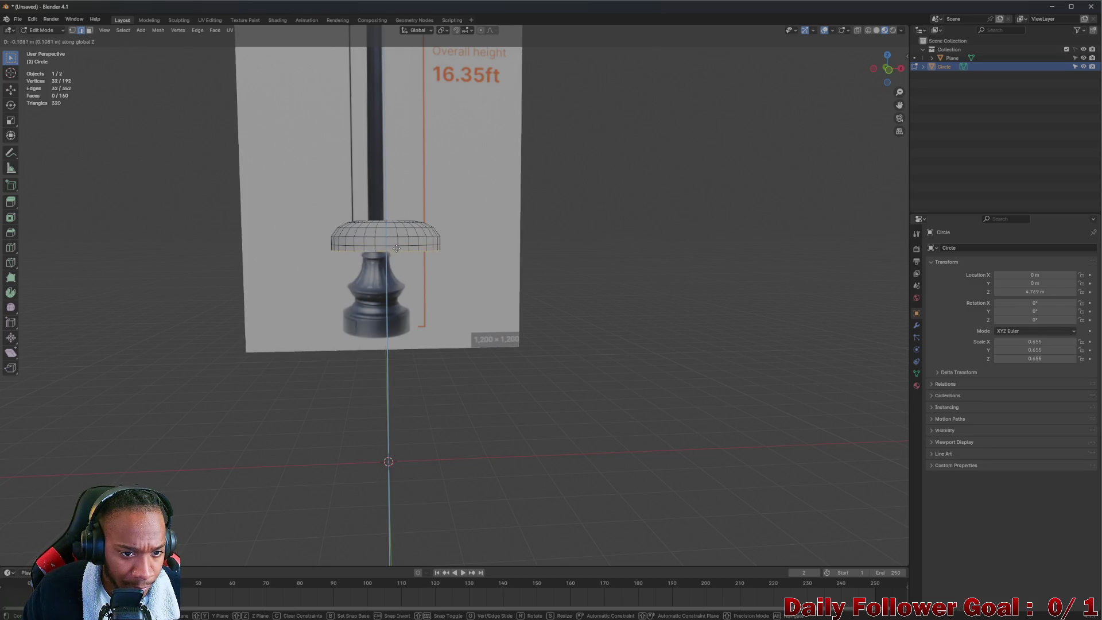
{"action": "left_click", "coordinate": [394, 259]}
{"action": "key", "text": "s"}
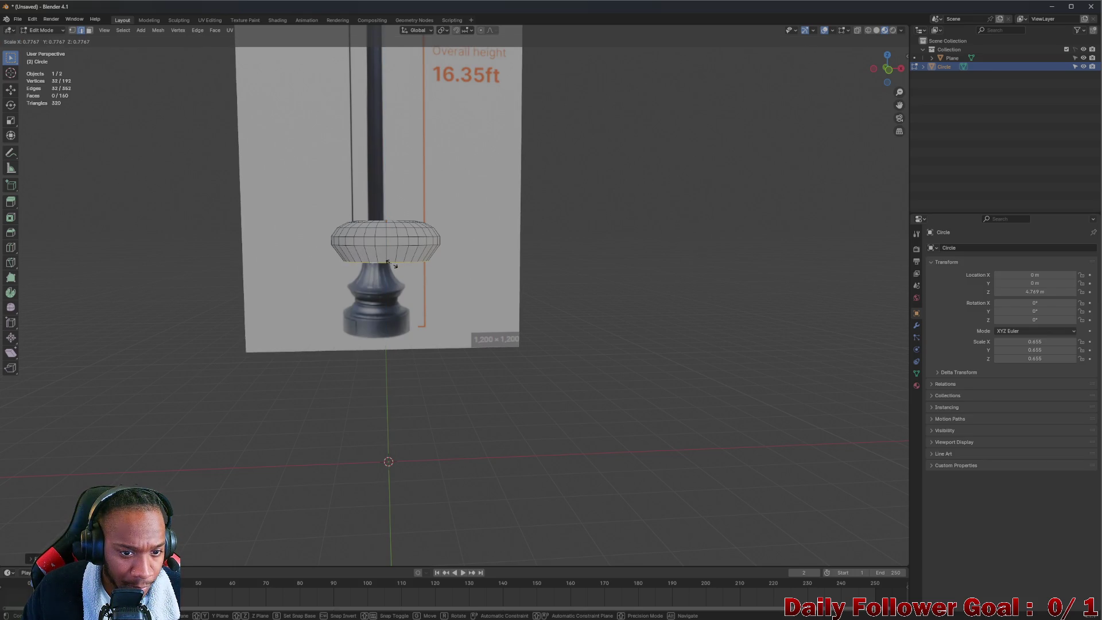
{"action": "left_click", "coordinate": [392, 264]}
- Cancel and undo a stray extrusion, then scale the bottom loop inward
{"action": "key", "text": "e"}
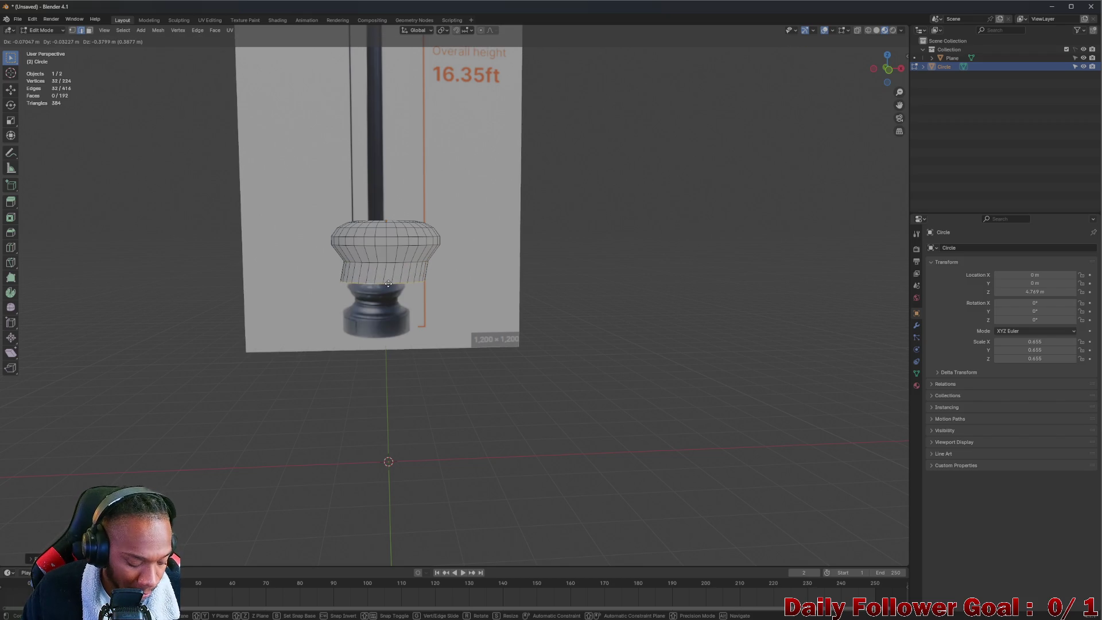
{"action": "key", "text": "x"}
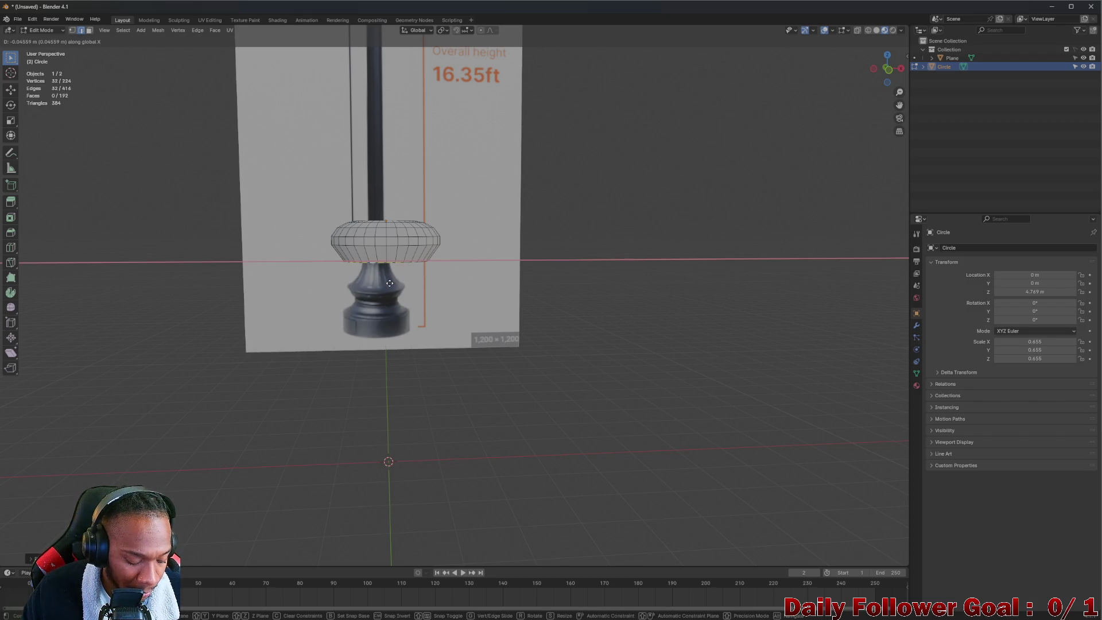
{"action": "key", "text": "z"}
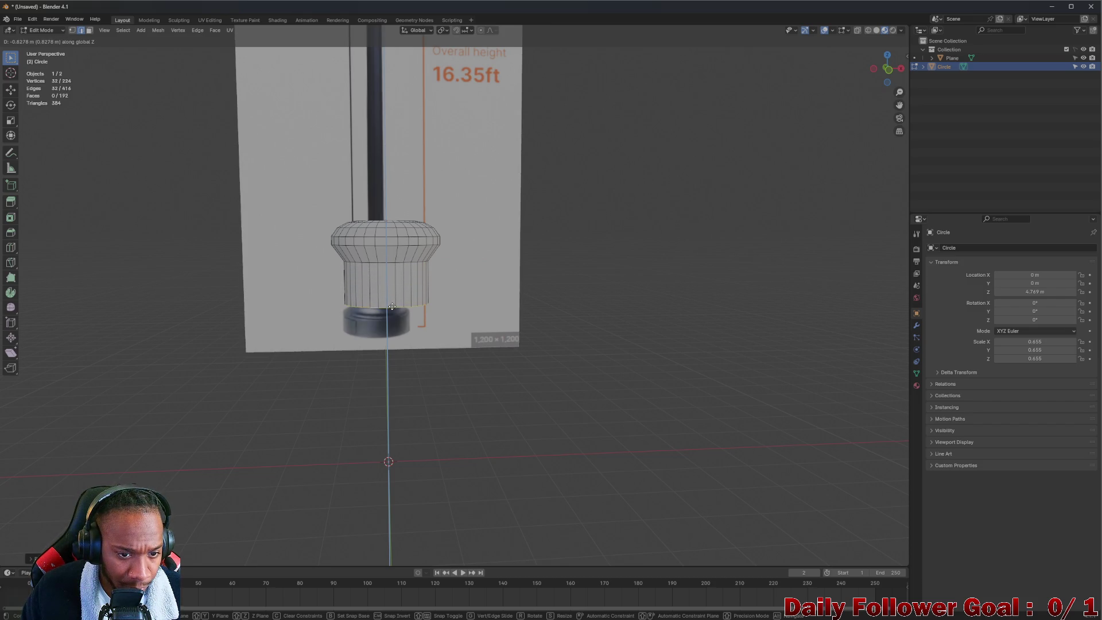
{"action": "key", "text": "Escape"}
{"action": "key", "text": "ctrl+z"}
{"action": "key", "text": "s"}
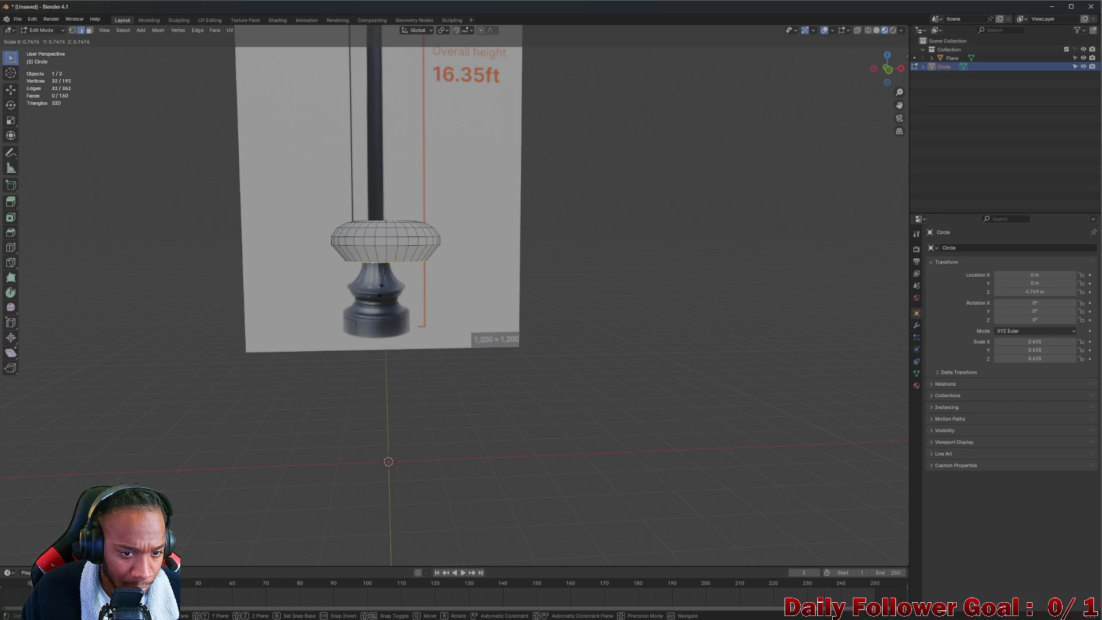
{"action": "left_click", "coordinate": [379, 288]}
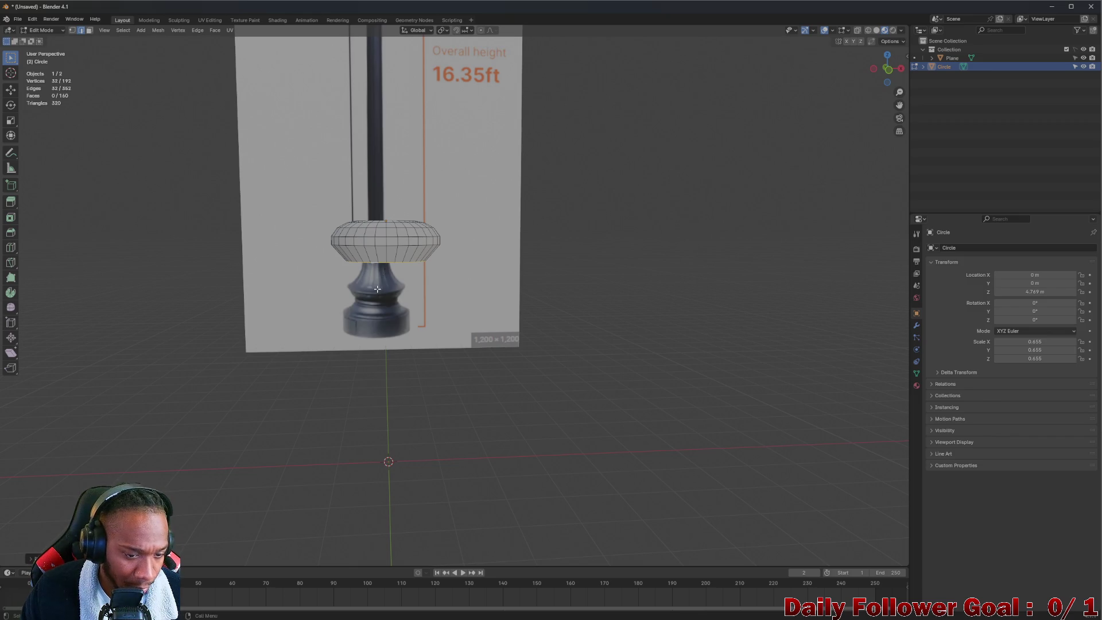
- Extrude the bottom loop down along Z again and narrow it further
{"action": "key", "text": "e"}
{"action": "key", "text": "z"}
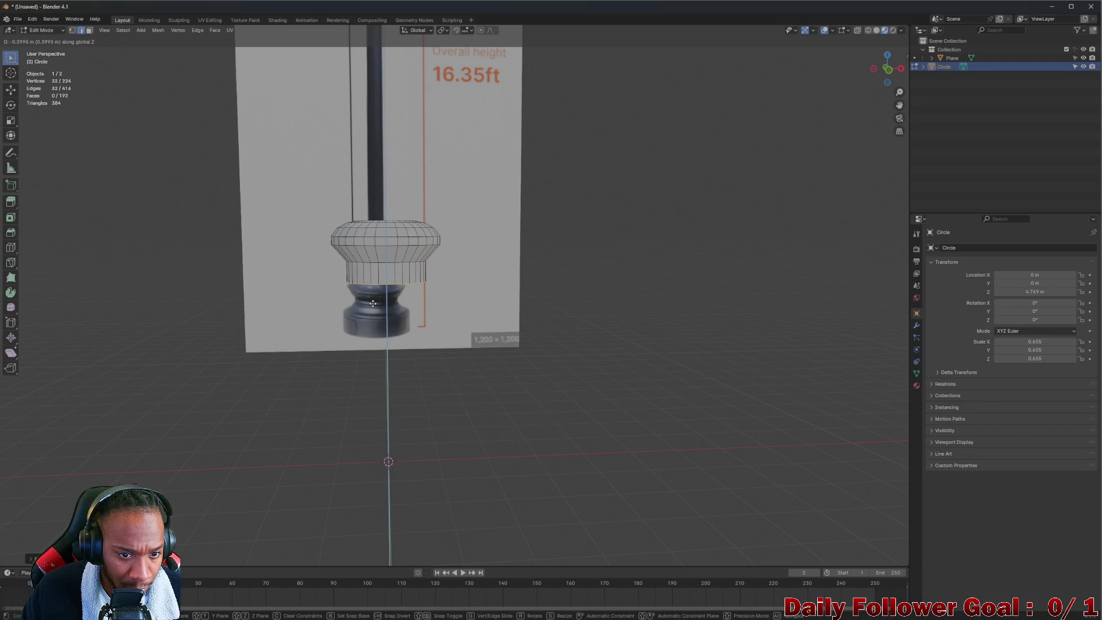
{"action": "left_click", "coordinate": [374, 326]}
{"action": "key", "text": "s"}
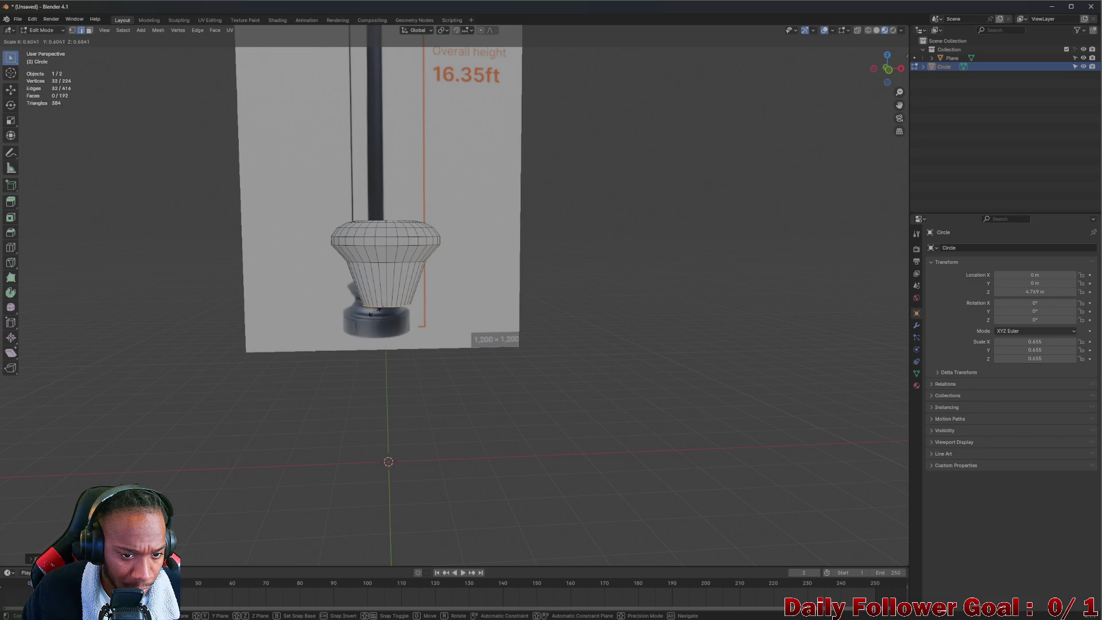
{"action": "left_click", "coordinate": [369, 313]}
- Extrude the bottom loop down along Z, then add and undo an extra scaled ring
{"action": "mouse_move", "coordinate": [369, 312]}
{"action": "middle_mouse_down"}
{"action": "mouse_move", "coordinate": [315, 258]}
{"action": "mouse_move", "coordinate": [249, 297]}
{"action": "mouse_move", "coordinate": [389, 316]}
{"action": "middle_mouse_up"}
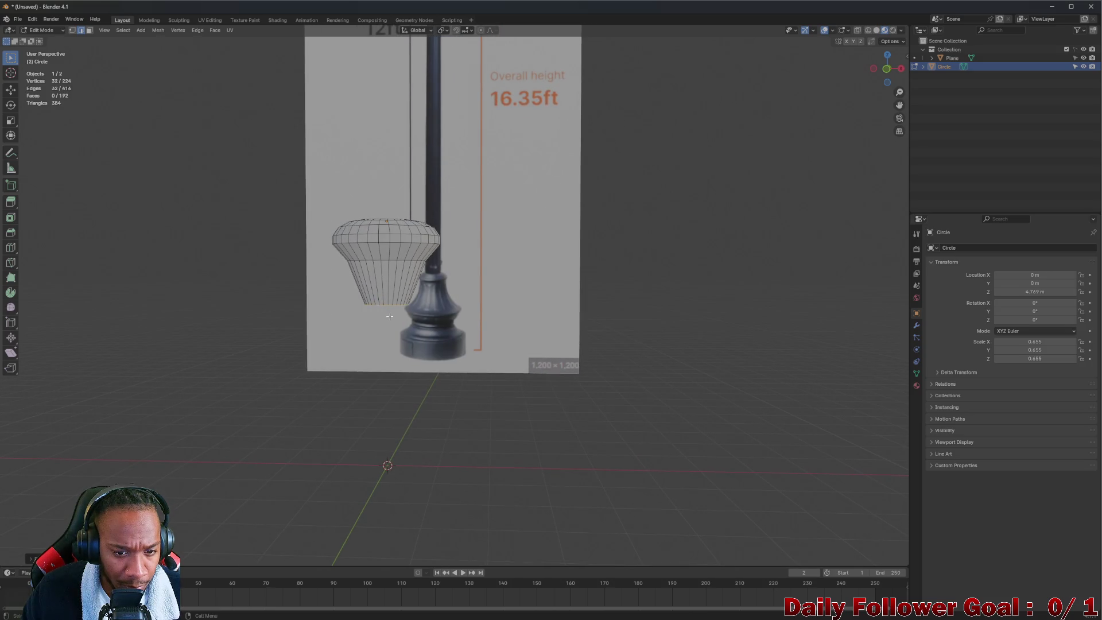
{"action": "key", "text": "e"}
{"action": "key", "text": "z"}
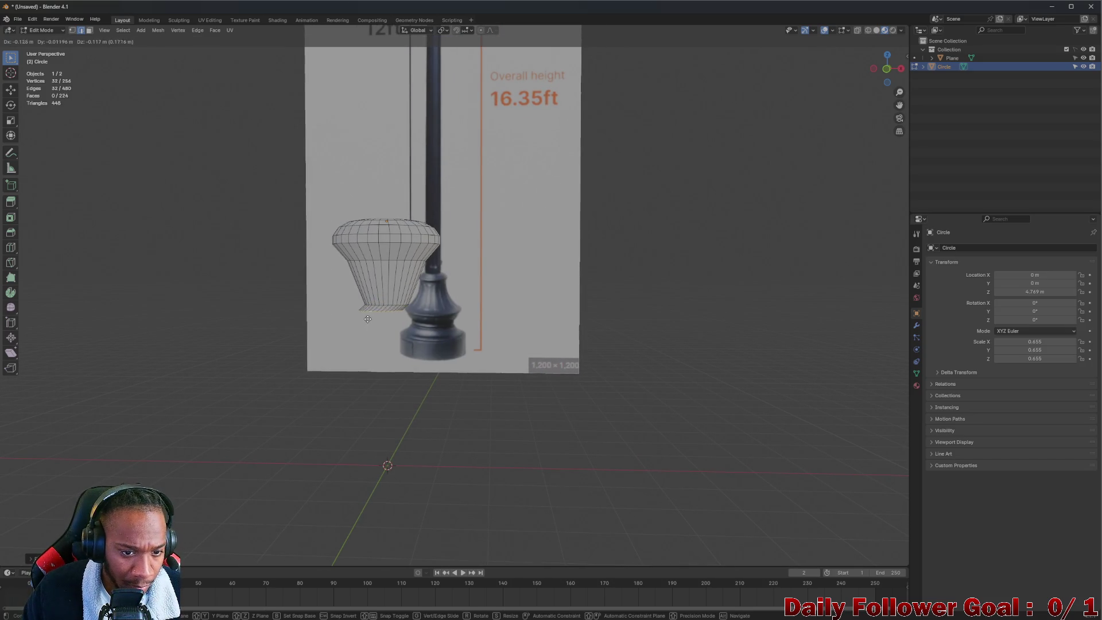
{"action": "left_click", "coordinate": [366, 321]}
{"action": "middle_click_drag", "start_coordinate": [366, 321], "coordinate": [379, 326]}
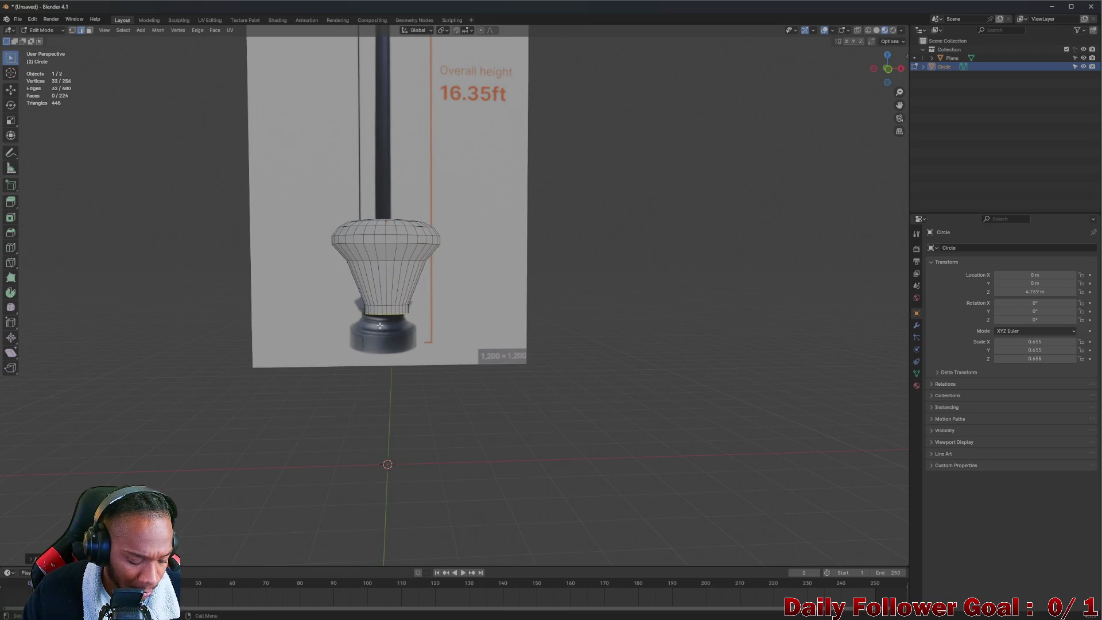
{"action": "key", "text": "e"}
{"action": "key", "text": "s"}
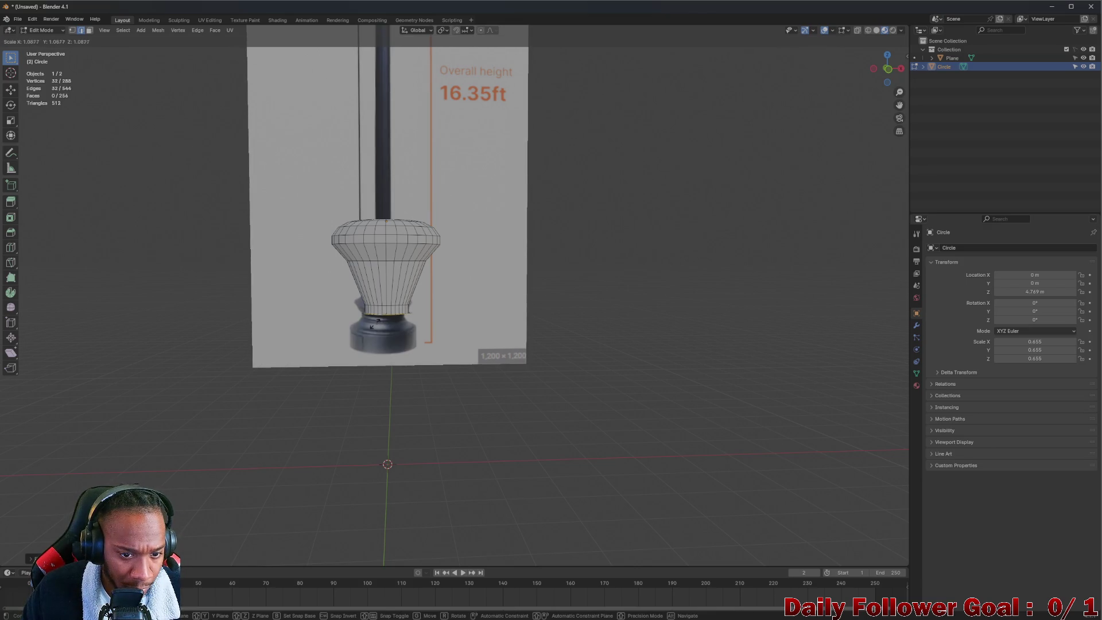
{"action": "left_click", "coordinate": [376, 325]}
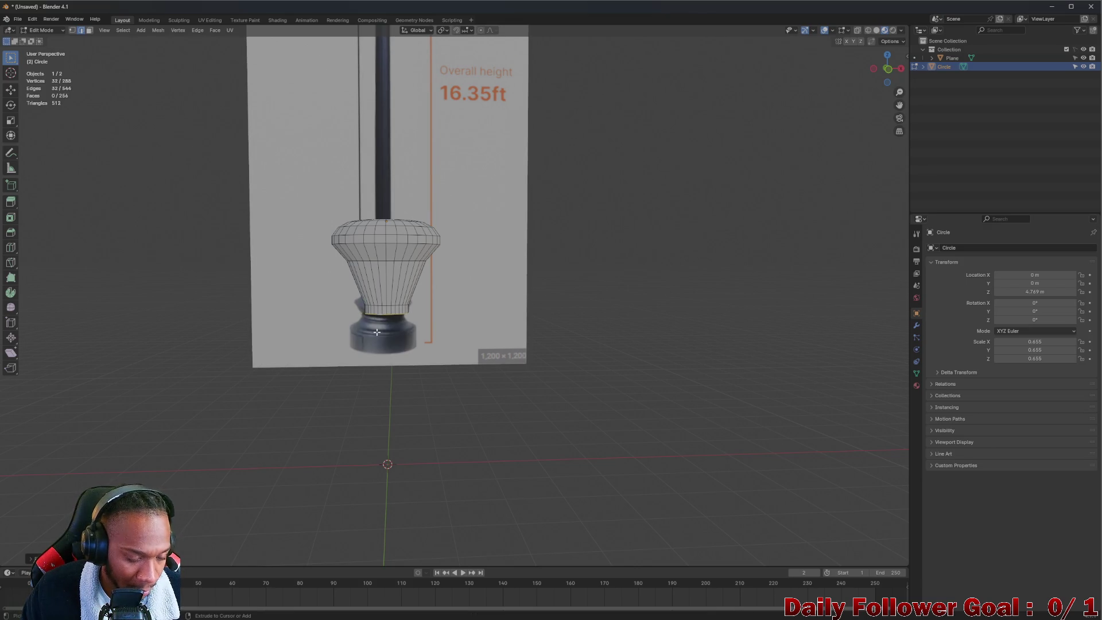
{"action": "key", "text": "ctrl+z"}
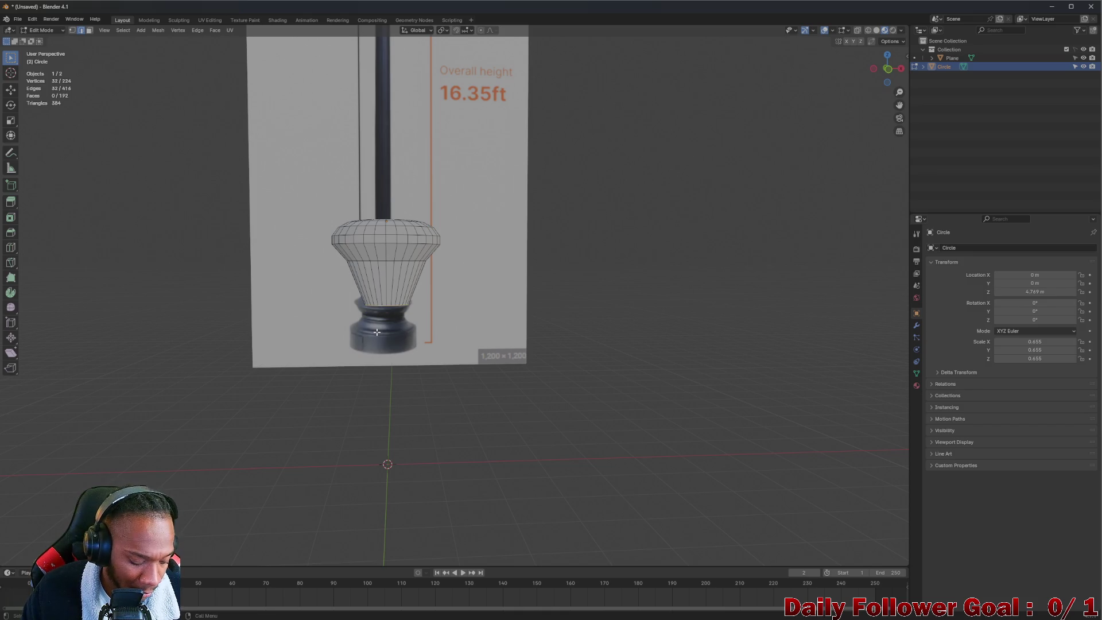
- Extrude a new ring lower down and scale it to form the waist
{"action": "key", "text": "e"}
{"action": "left_click", "coordinate": [375, 342]}
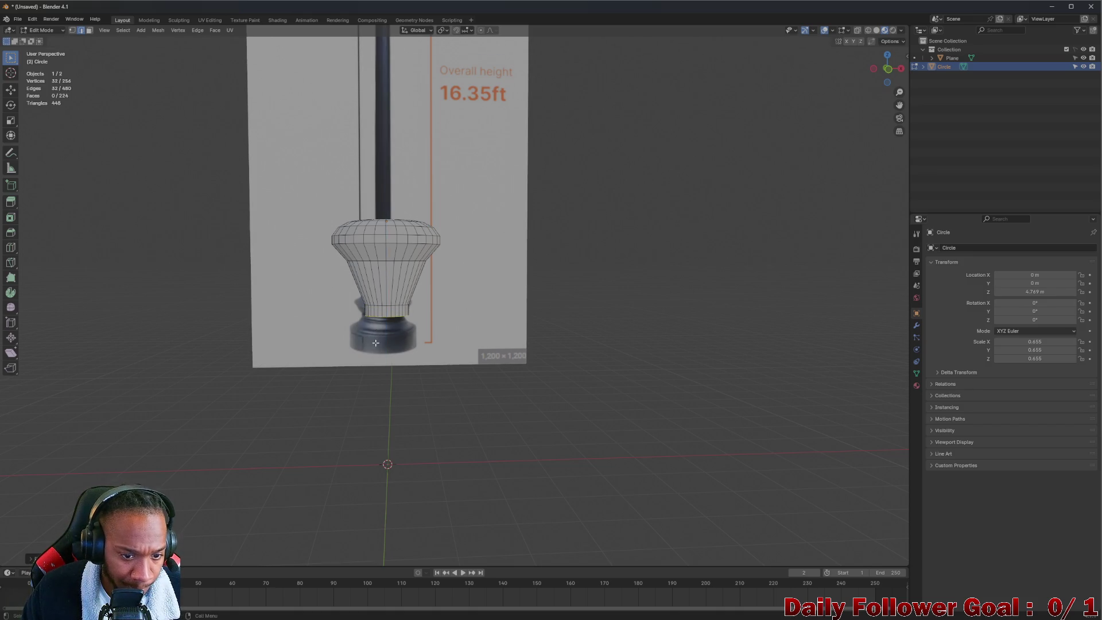
{"action": "key", "text": "s"}
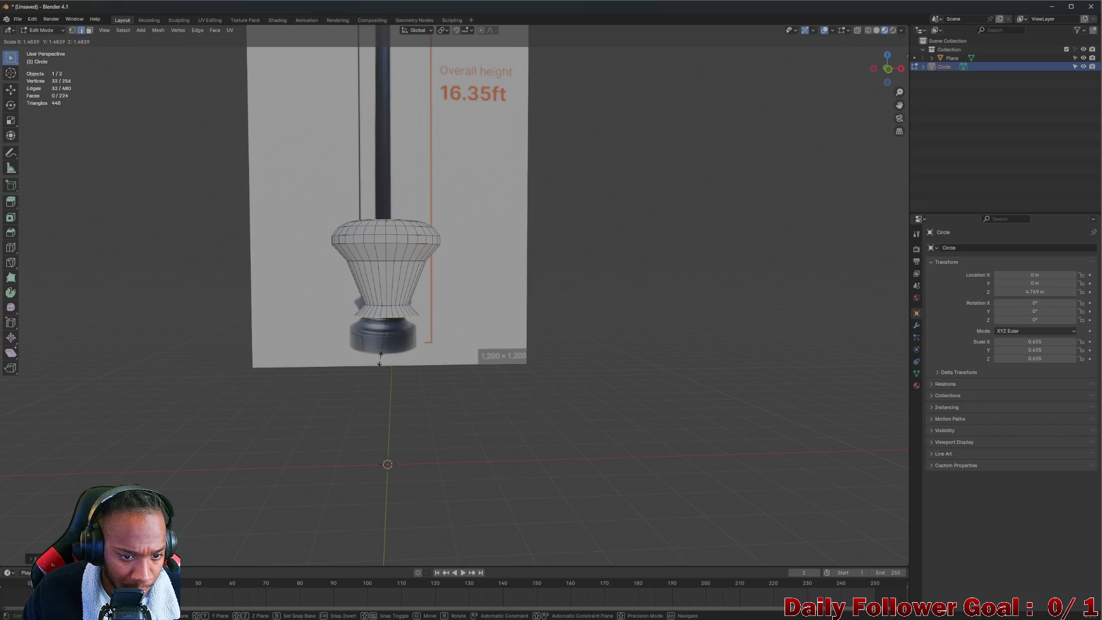
{"action": "left_click", "coordinate": [379, 358]}
- Extrude another ring straight down along Z and widen it
{"action": "key", "text": "e"}
{"action": "key", "text": "x"}
{"action": "key", "text": "z"}
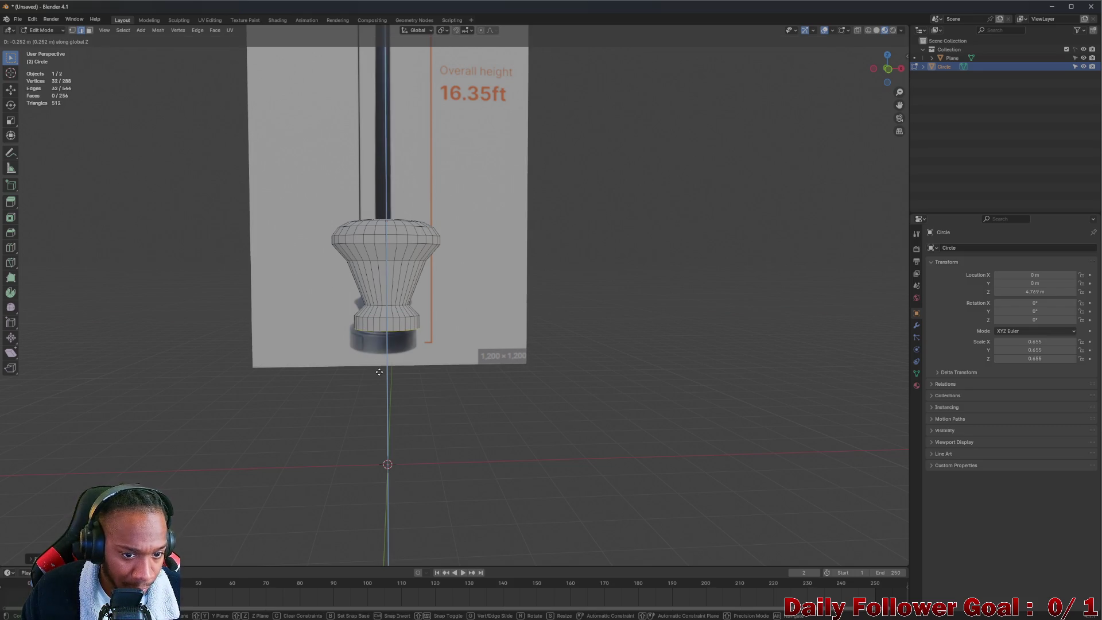
{"action": "left_click", "coordinate": [378, 372]}
{"action": "key", "text": "s"}
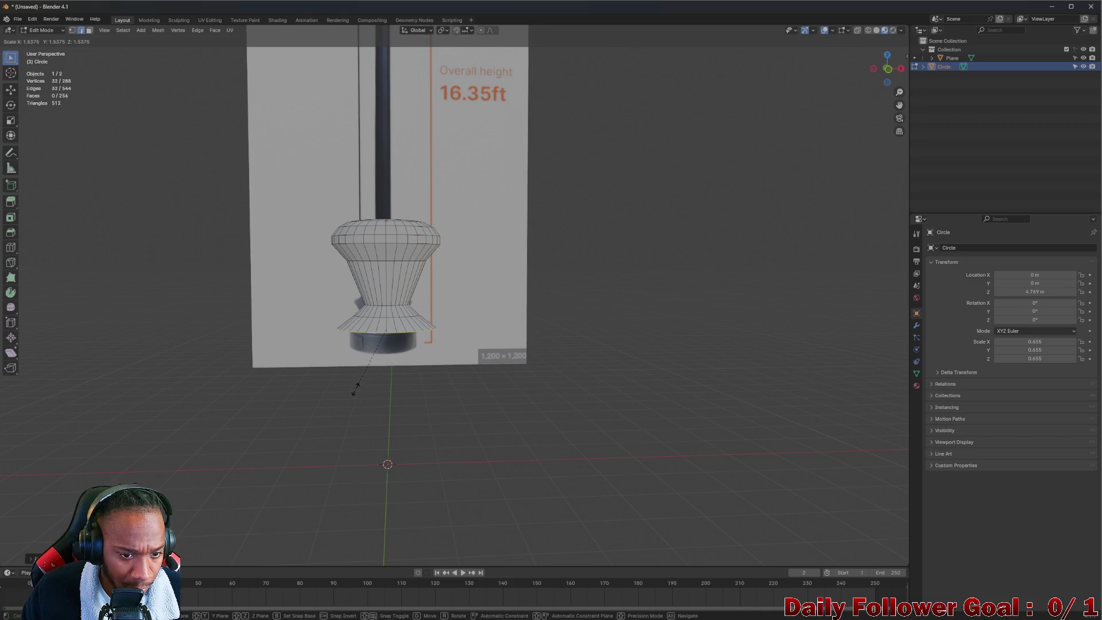
{"action": "left_click", "coordinate": [357, 389]}
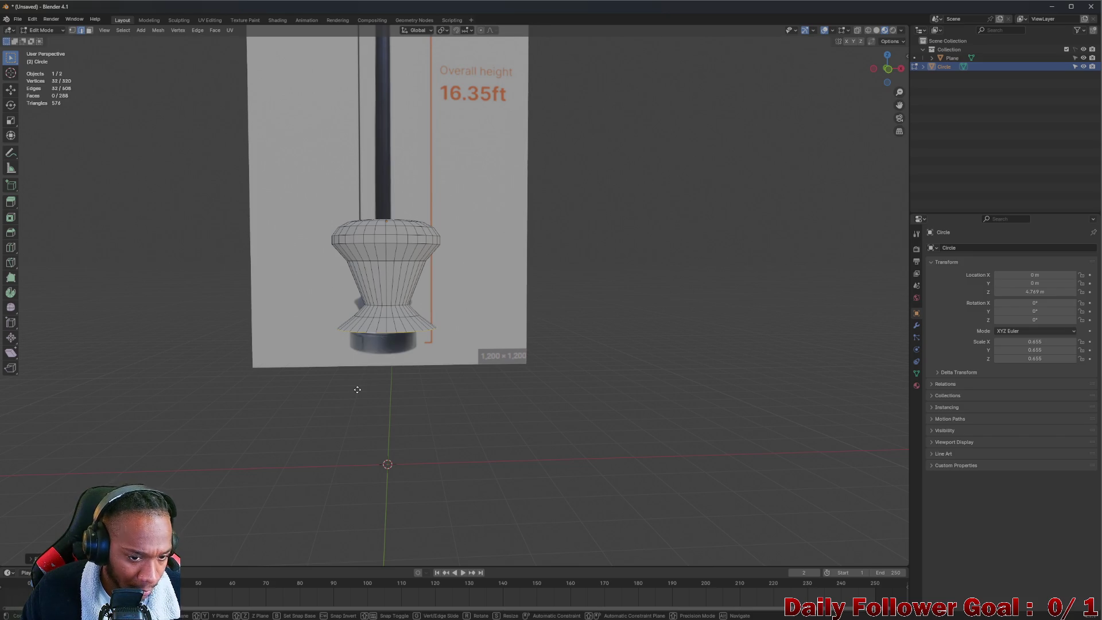
- Extrude a final ring down along Z and flare it out into a wide base
{"action": "key", "text": "e"}
{"action": "key", "text": "x"}
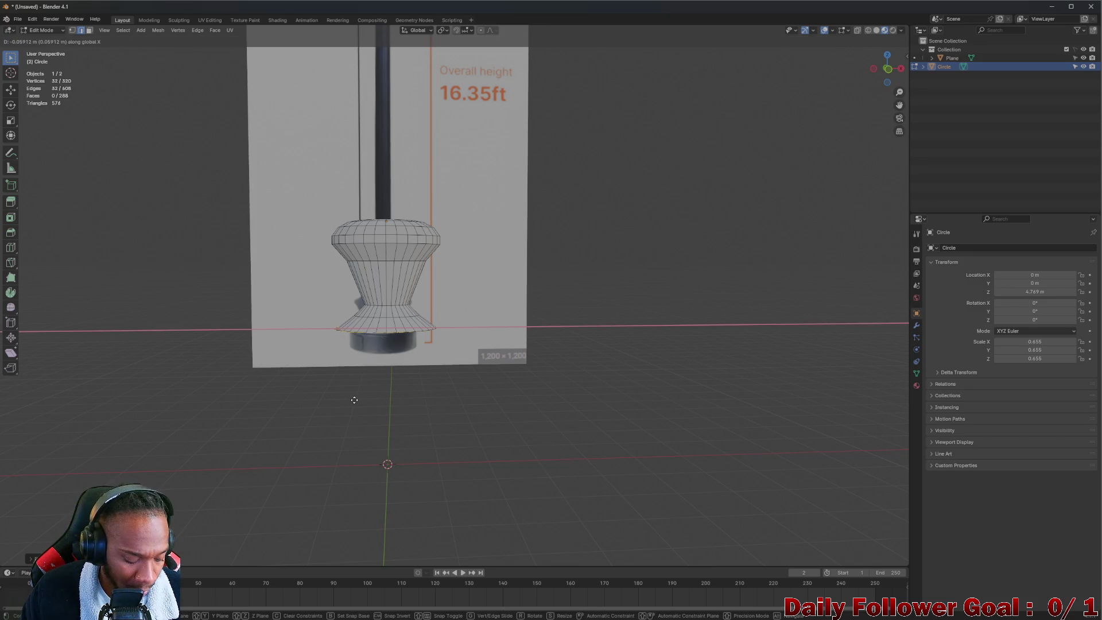
{"action": "key", "text": "z"}
{"action": "left_click", "coordinate": [365, 415]}
{"action": "key", "text": "s"}
{"action": "left_click", "coordinate": [348, 466]}
- Raise the bottom loop along Z and shrink it inward slightly
{"action": "mouse_move", "coordinate": [348, 466]}
{"action": "middle_mouse_down"}
{"action": "mouse_move", "coordinate": [356, 373]}
{"action": "mouse_move", "coordinate": [312, 394]}
{"action": "mouse_move", "coordinate": [427, 368]}
{"action": "mouse_move", "coordinate": [402, 367]}
{"action": "mouse_move", "coordinate": [406, 357]}
{"action": "mouse_move", "coordinate": [436, 365]}
{"action": "middle_mouse_up"}
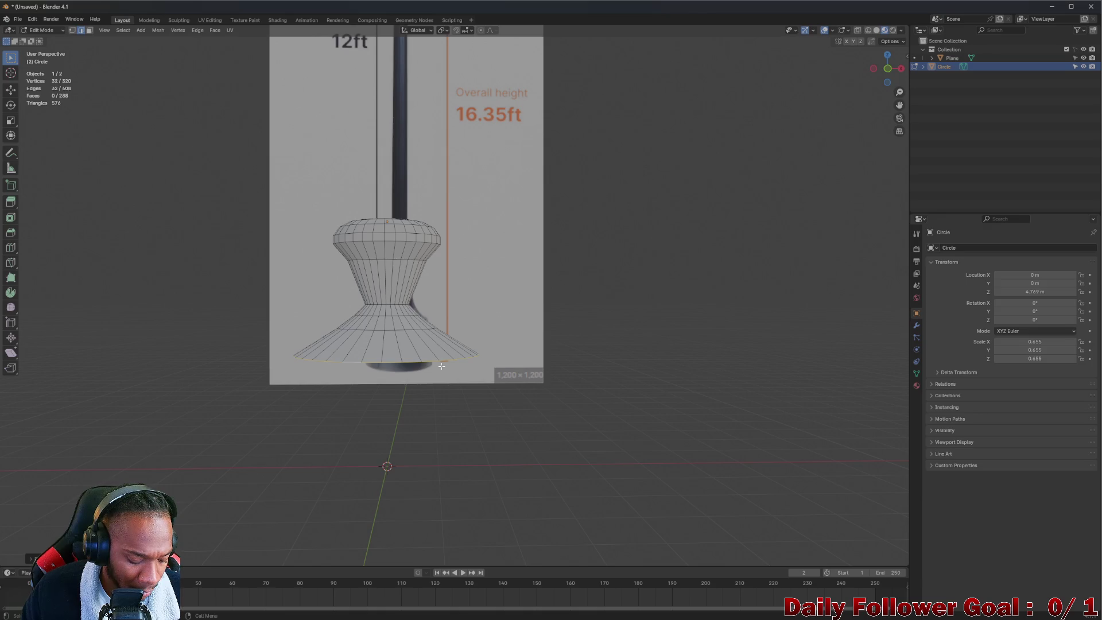
{"action": "key", "text": "g"}
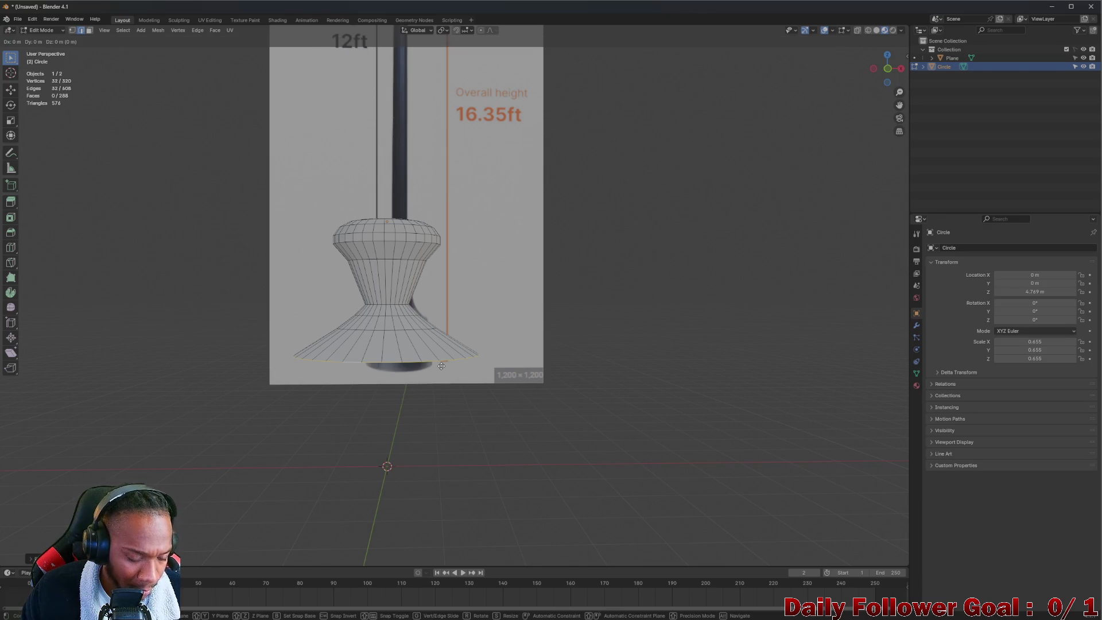
{"action": "key", "text": "z"}
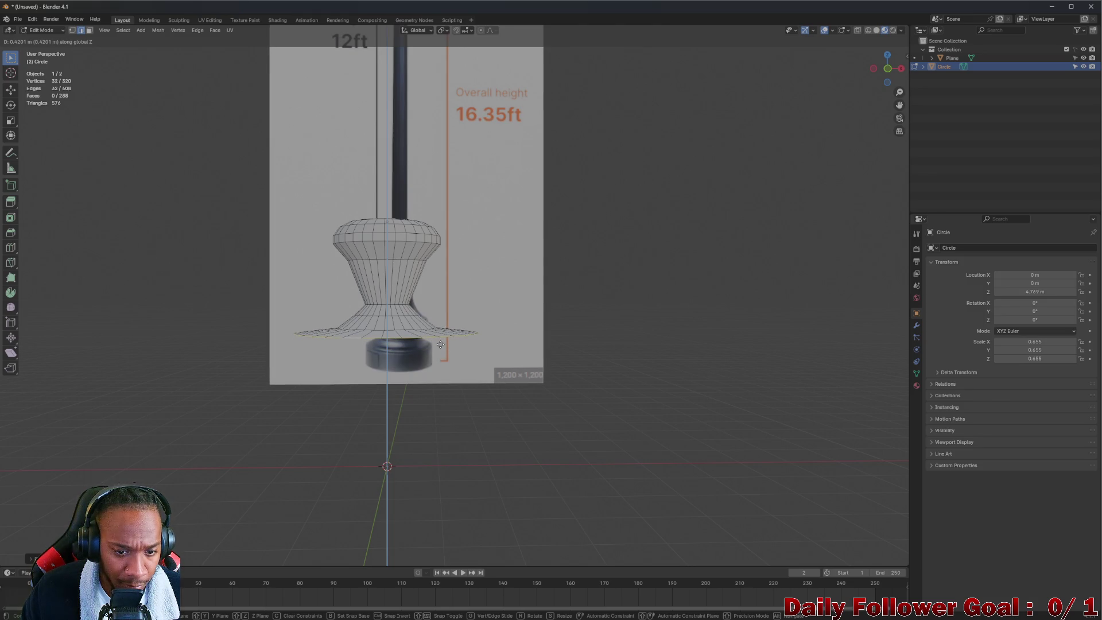
{"action": "left_click", "coordinate": [440, 344]}
{"action": "mouse_move", "coordinate": [440, 344]}
{"action": "middle_mouse_down"}
{"action": "mouse_move", "coordinate": [470, 346]}
{"action": "mouse_move", "coordinate": [437, 344]}
{"action": "middle_mouse_up"}
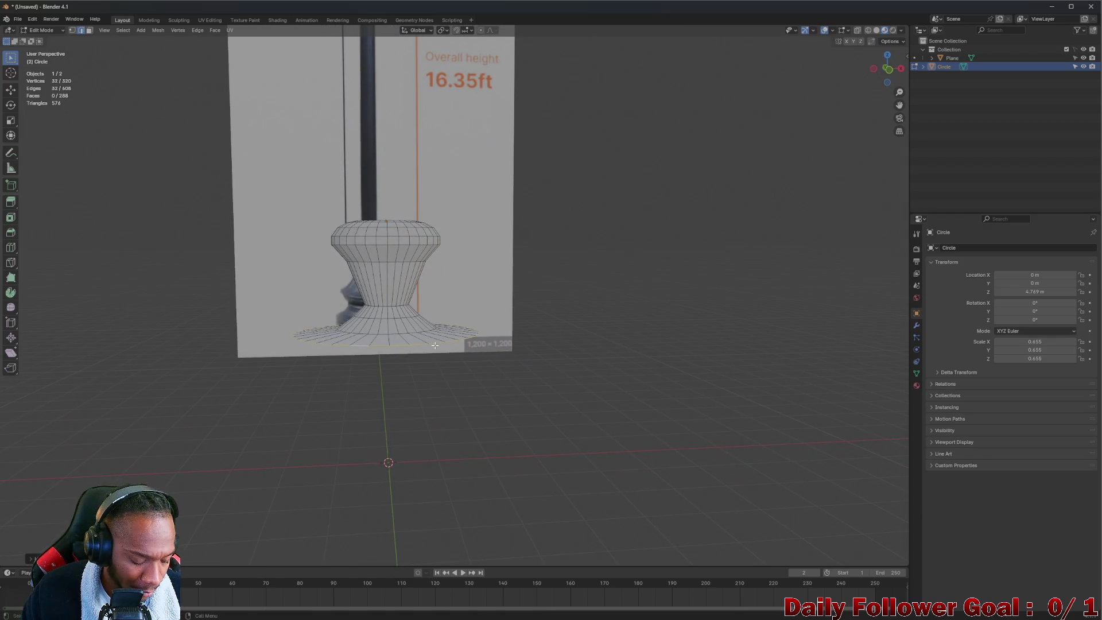
{"action": "key", "text": "s"}
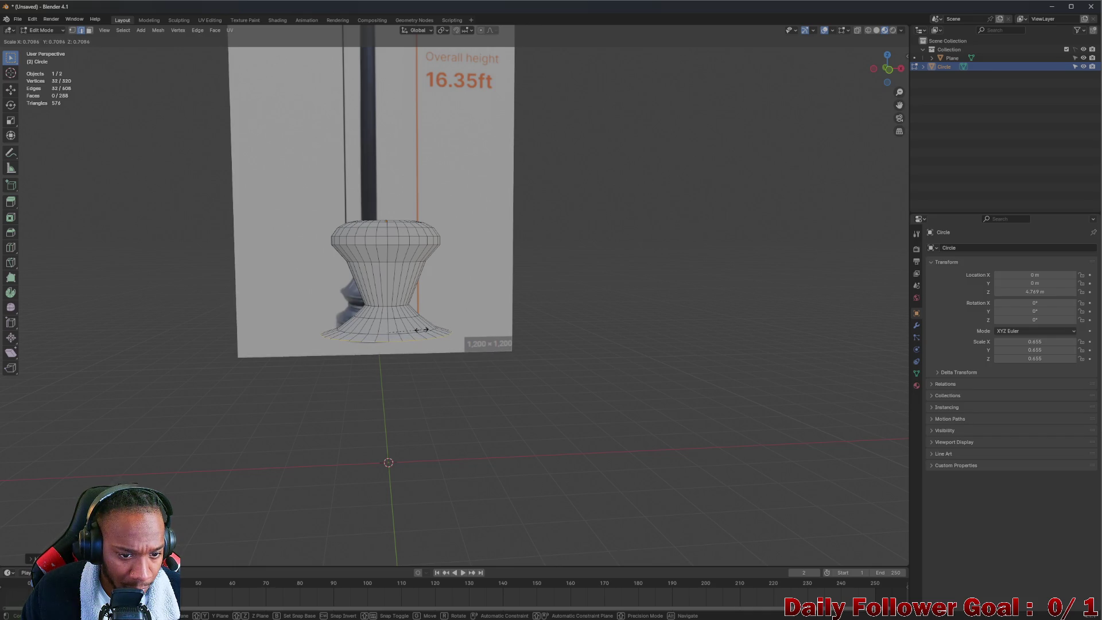
{"action": "left_click", "coordinate": [421, 329]}
- Extrude two more vertical rings from the bottom, widening each into the rim
{"action": "key", "text": "e"}
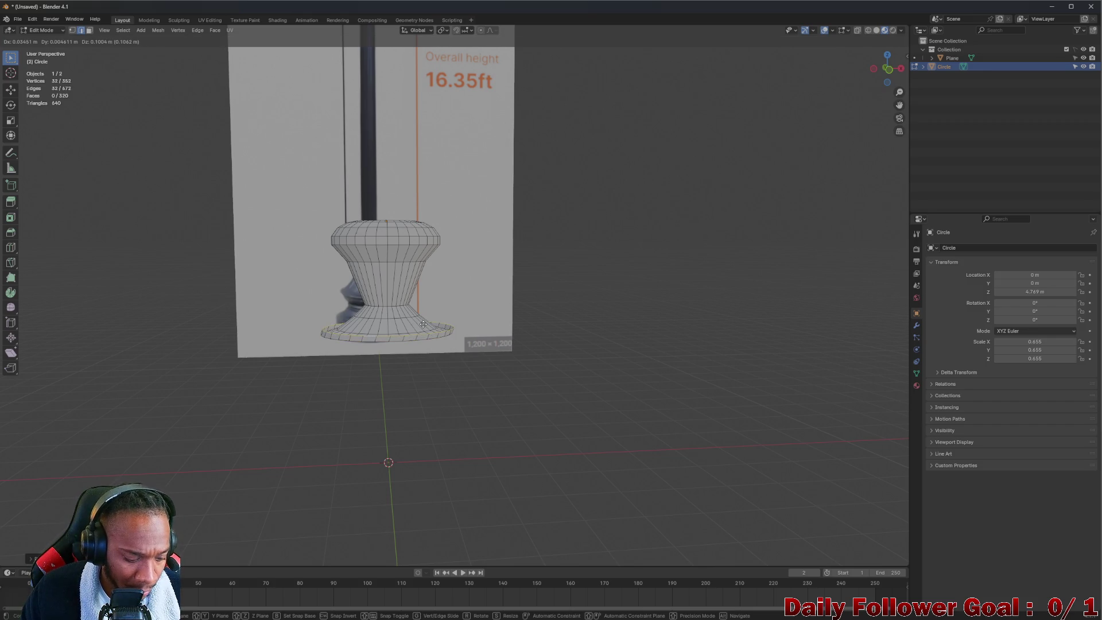
{"action": "key", "text": "z"}
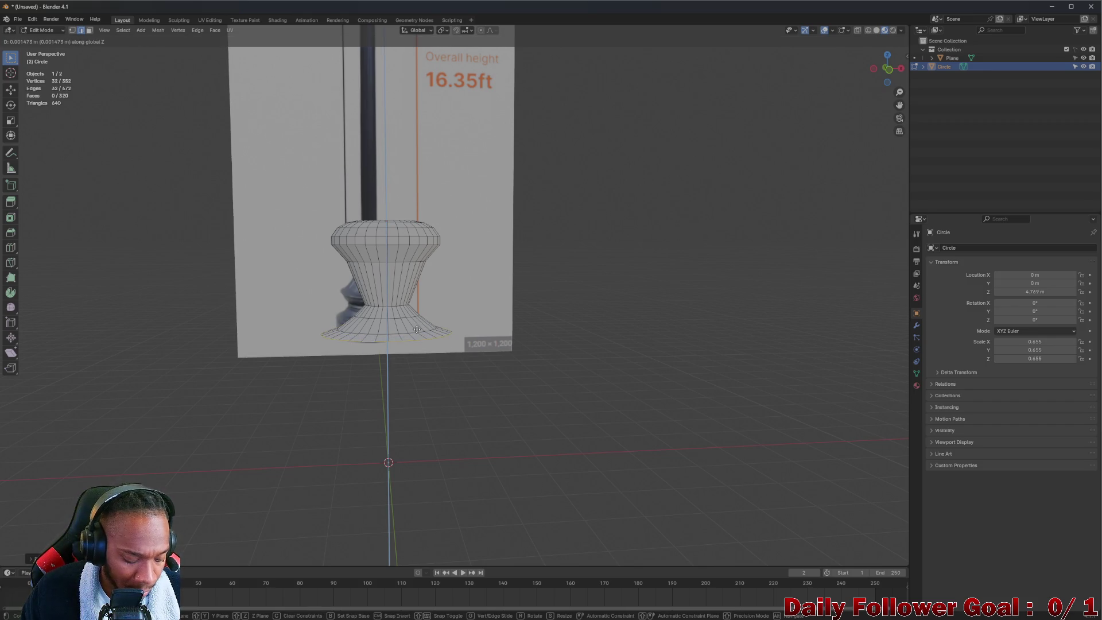
{"action": "key", "text": "s"}
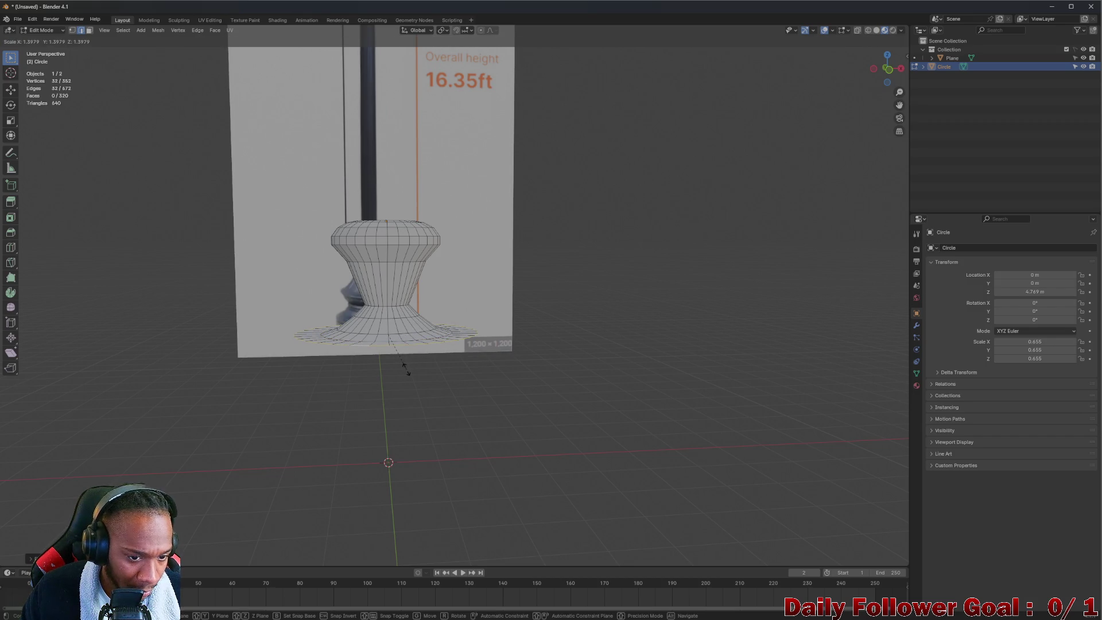
{"action": "left_click", "coordinate": [406, 370]}
{"action": "key", "text": "e"}
{"action": "key", "text": "z"}
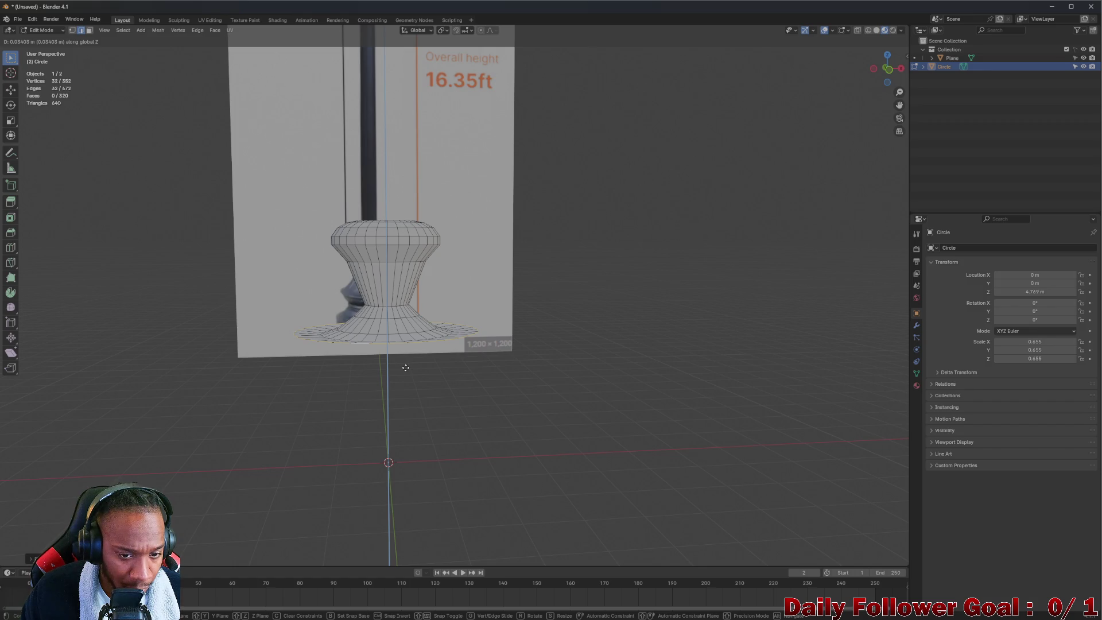
{"action": "left_click", "coordinate": [405, 367]}
{"action": "key", "text": "s"}
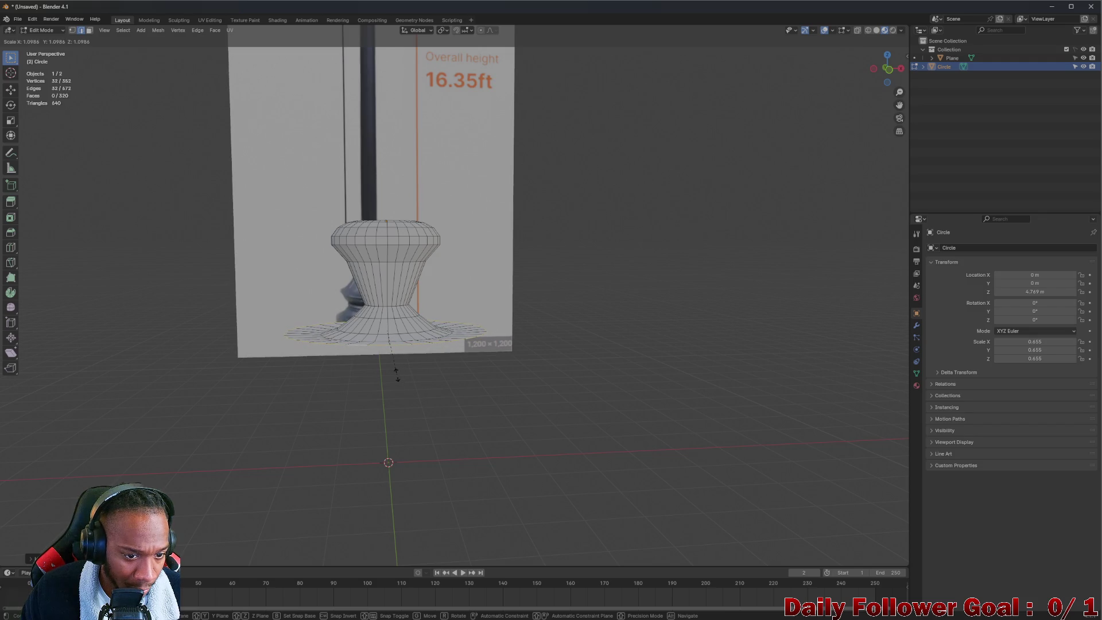
{"action": "left_click", "coordinate": [399, 378]}
- Extrude another rim ring along Z, adjust its width, and shift it vertically
{"action": "key", "text": "e"}
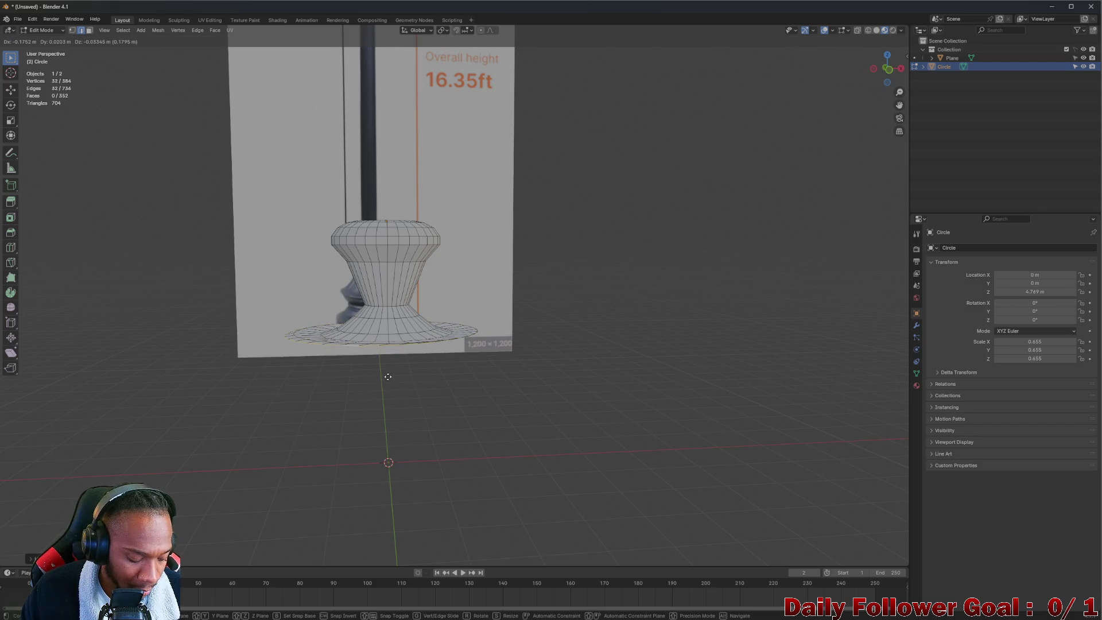
{"action": "key", "text": "z"}
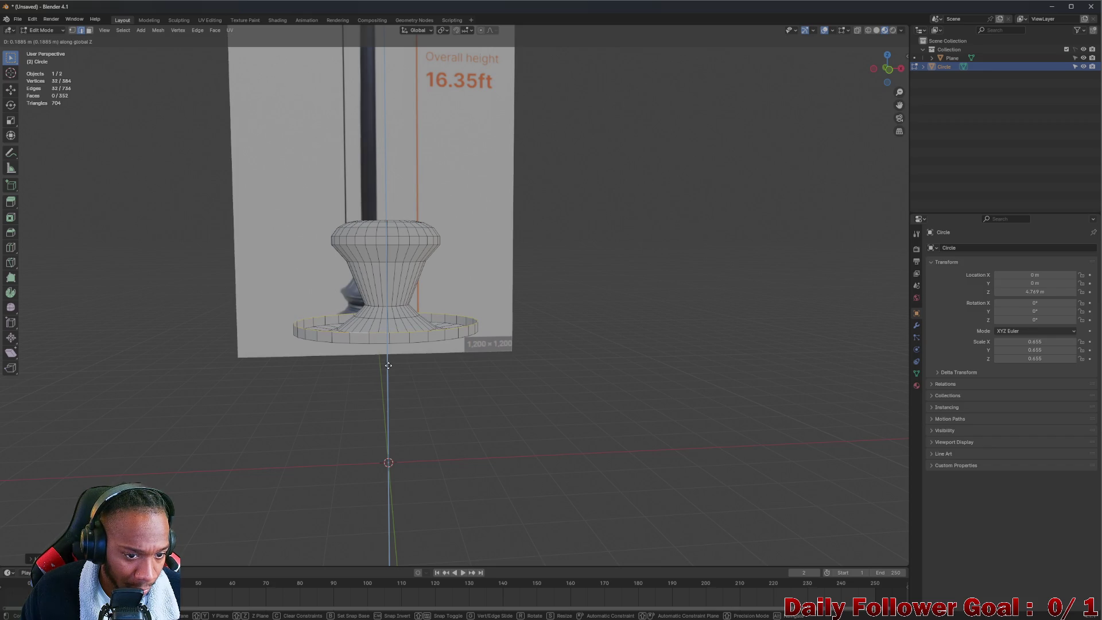
{"action": "left_click", "coordinate": [388, 366]}
{"action": "key", "text": "s"}
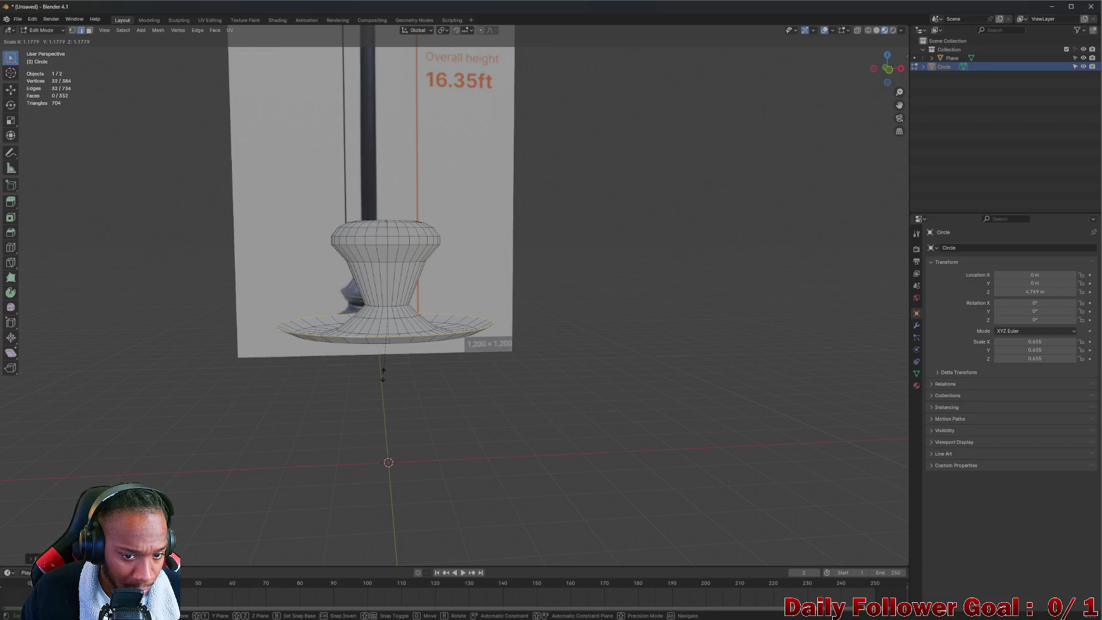
{"action": "left_click", "coordinate": [380, 377]}
{"action": "key", "text": "s"}
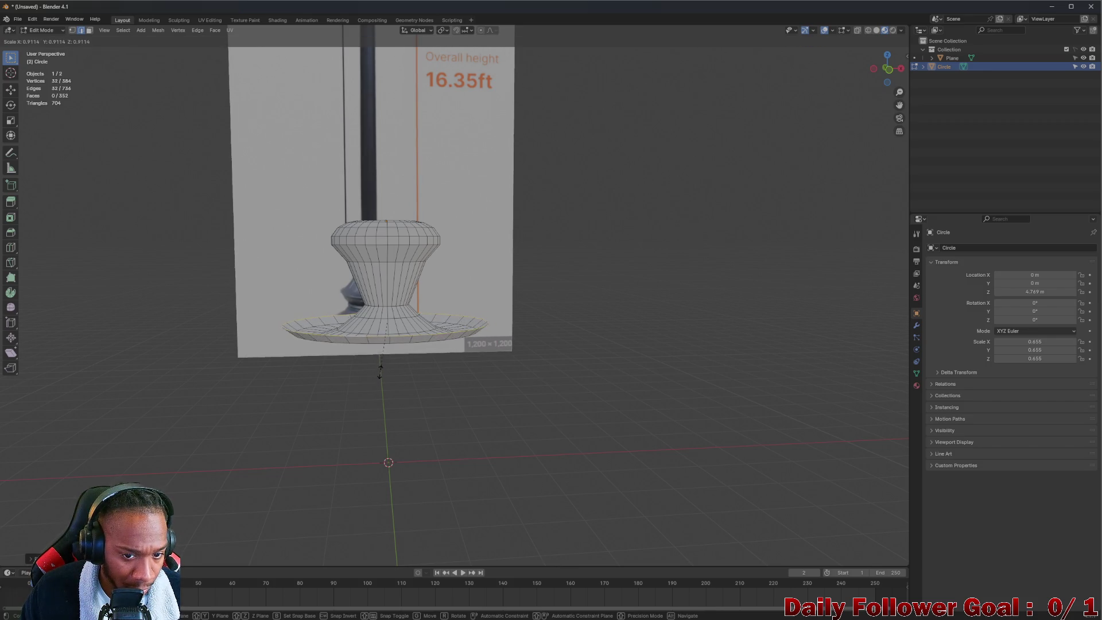
{"action": "key", "text": "g"}
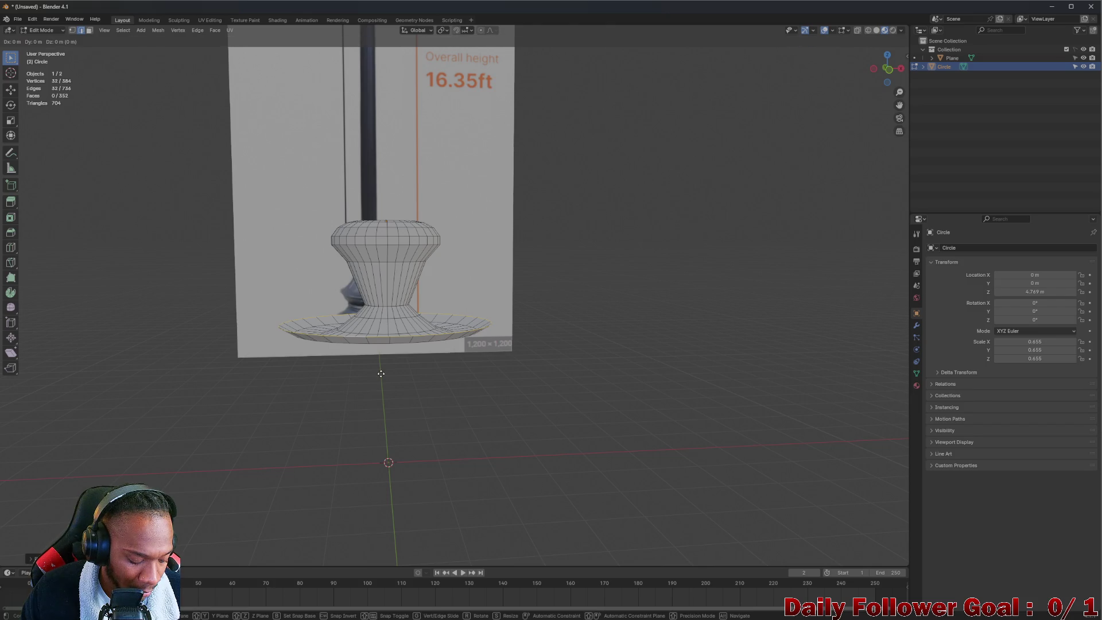
{"action": "key", "text": "z"}
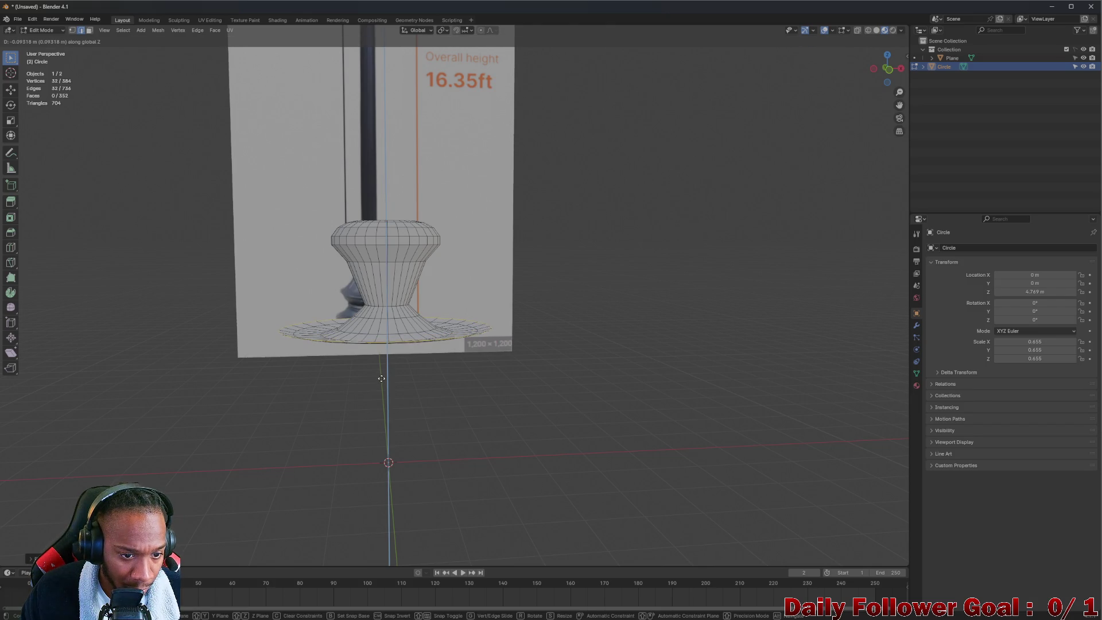
{"action": "left_click", "coordinate": [381, 379]}
- Extrude one more ring downward and enlarge the bottom loop to finish the flared rim
{"action": "key", "text": "e"}
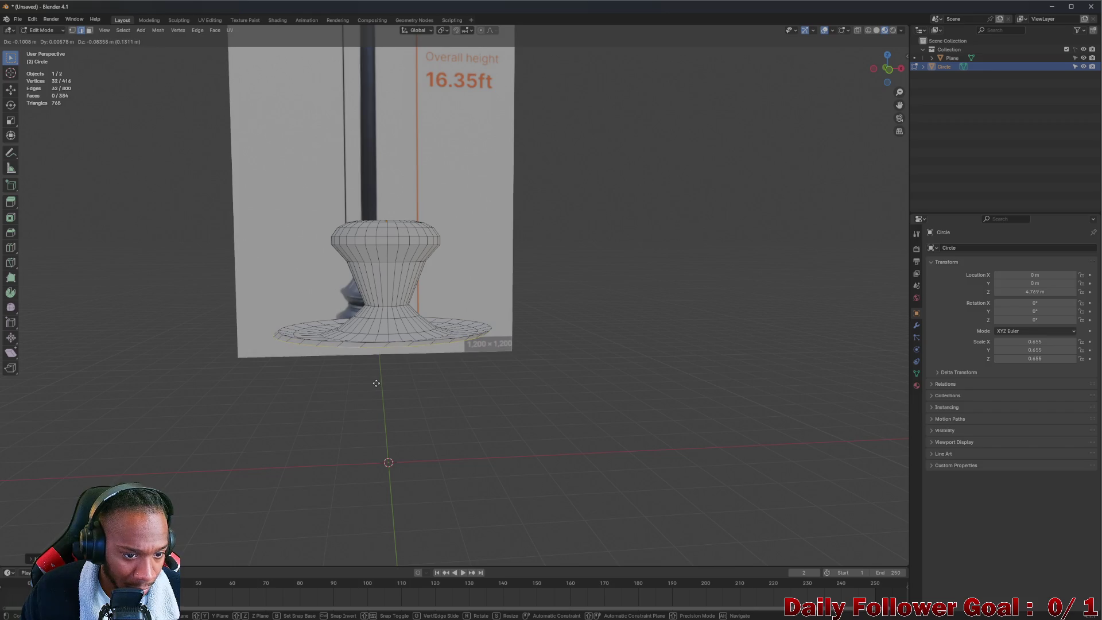
{"action": "key", "text": "z"}
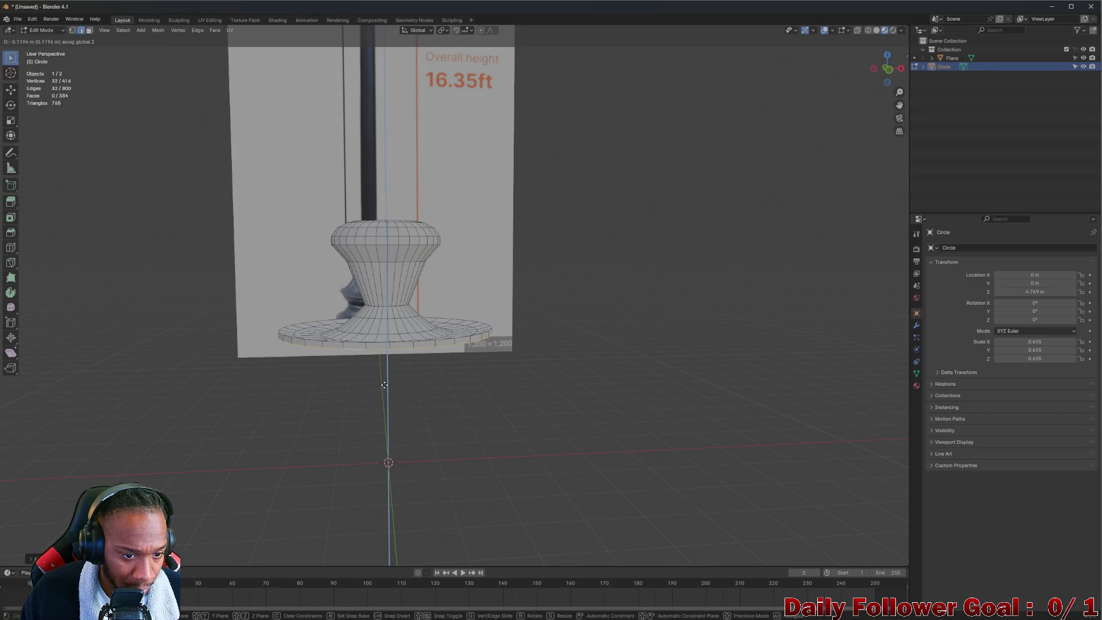
{"action": "left_click", "coordinate": [385, 385]}
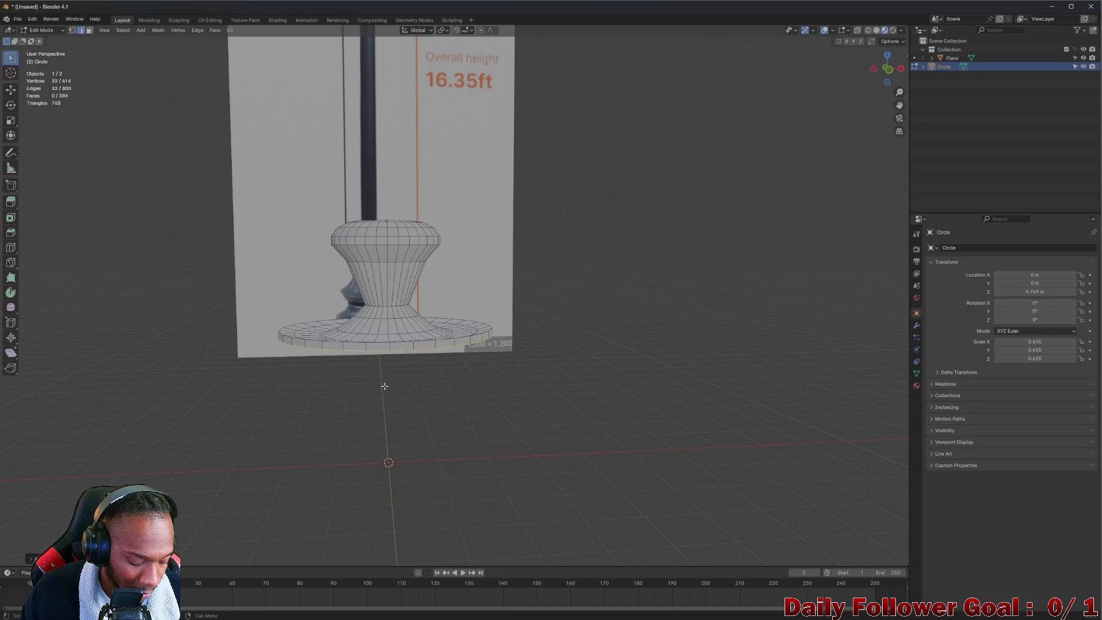
{"action": "key", "text": "g"}
{"action": "key", "text": "z"}
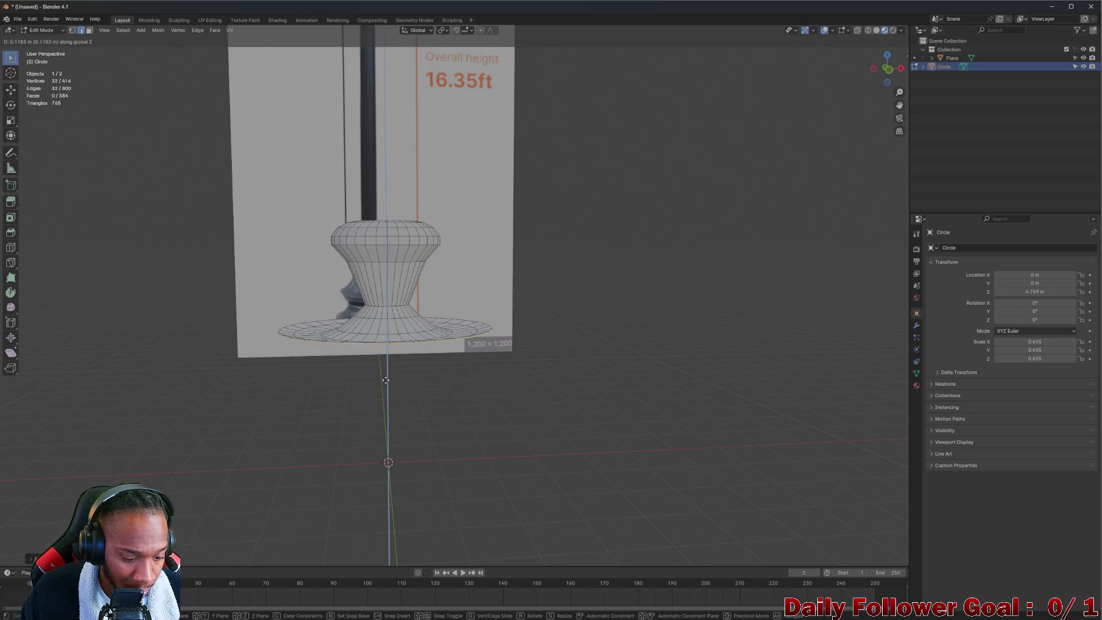
{"action": "key", "text": "s"}
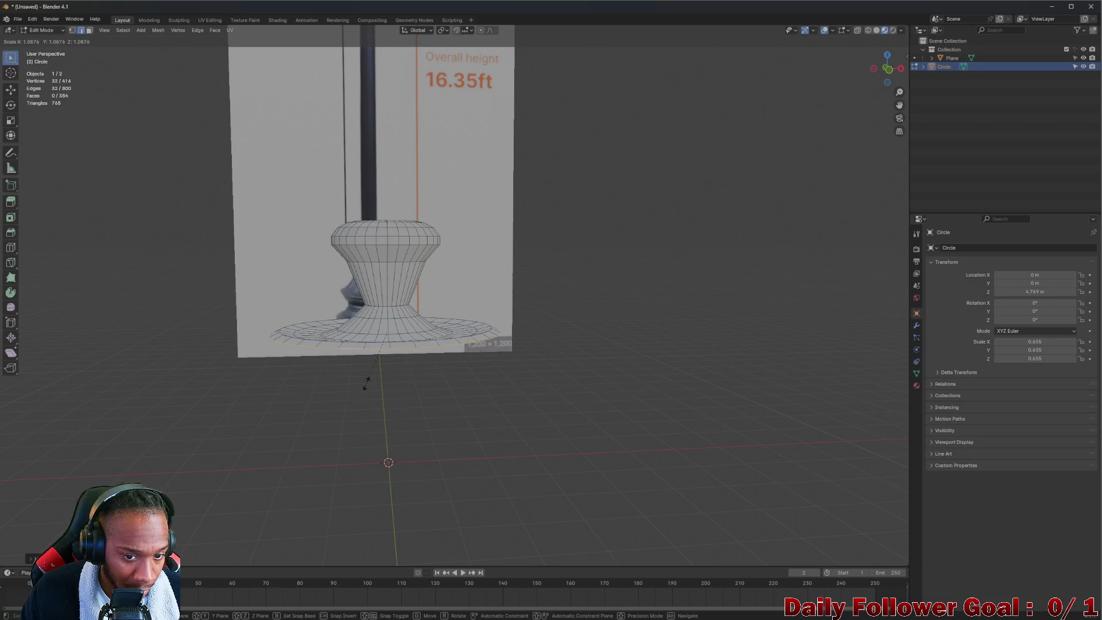
{"action": "left_click", "coordinate": [365, 383]}
{"action": "mouse_move", "coordinate": [365, 383]}
{"action": "middle_mouse_down"}
{"action": "mouse_move", "coordinate": [288, 343]}
{"action": "mouse_move", "coordinate": [457, 361]}
{"action": "mouse_move", "coordinate": [474, 398]}
{"action": "mouse_move", "coordinate": [375, 351]}
{"action": "mouse_move", "coordinate": [290, 373]}
{"action": "mouse_move", "coordinate": [356, 351]}
{"action": "mouse_move", "coordinate": [323, 347]}
{"action": "middle_mouse_up"}
- Extrude the rim loop outward and scale it wider
{"action": "key", "text": "s"}
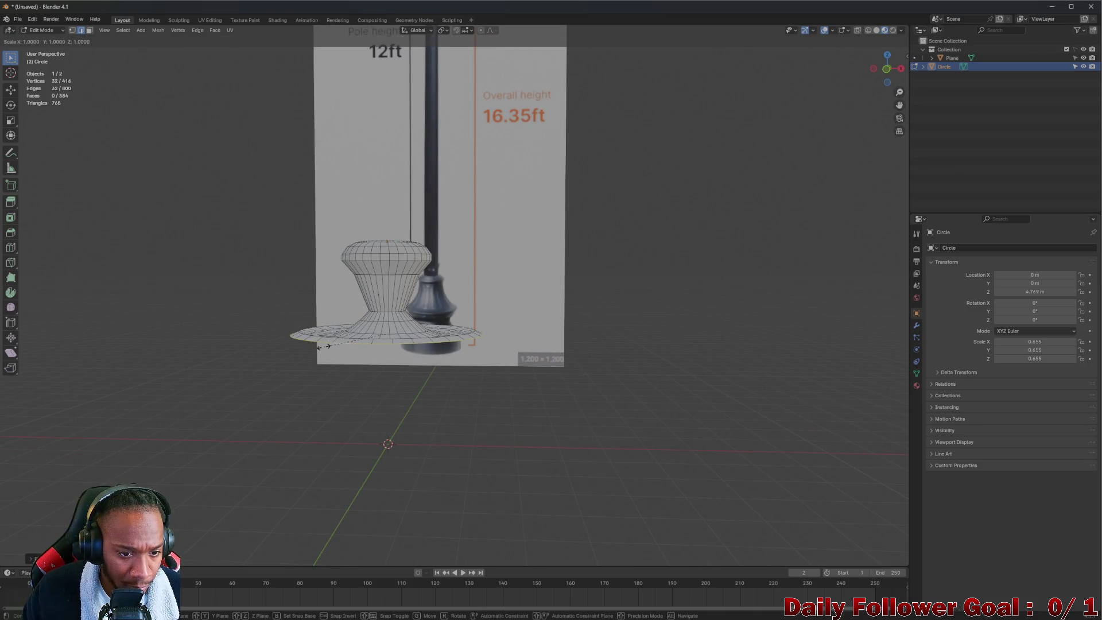
{"action": "key", "text": "Escape"}
{"action": "key", "text": "e"}
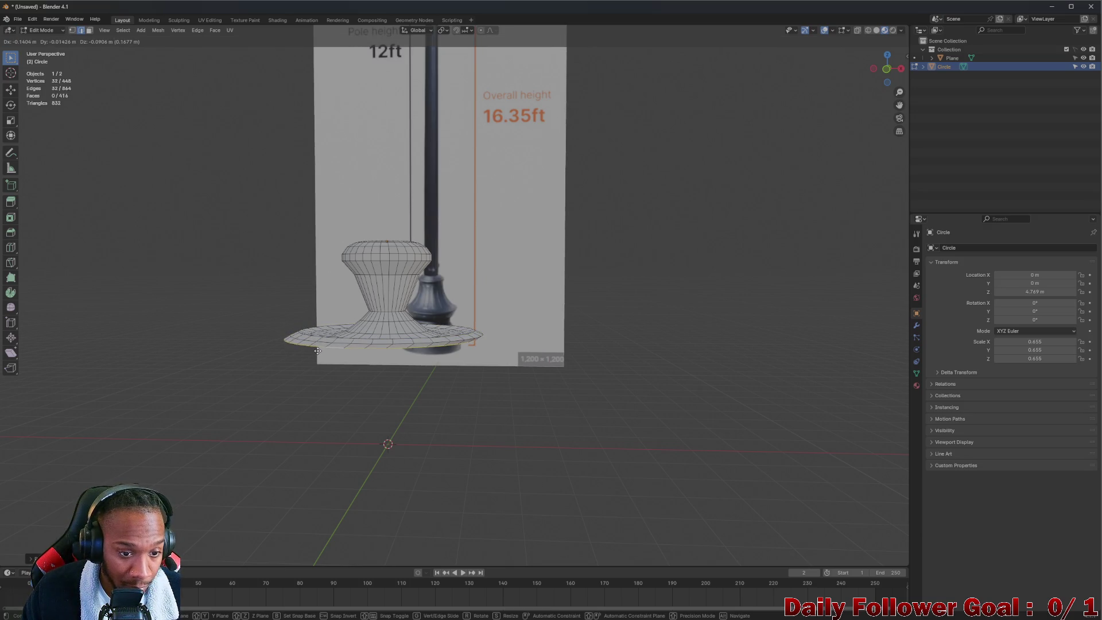
{"action": "left_click", "coordinate": [317, 356]}
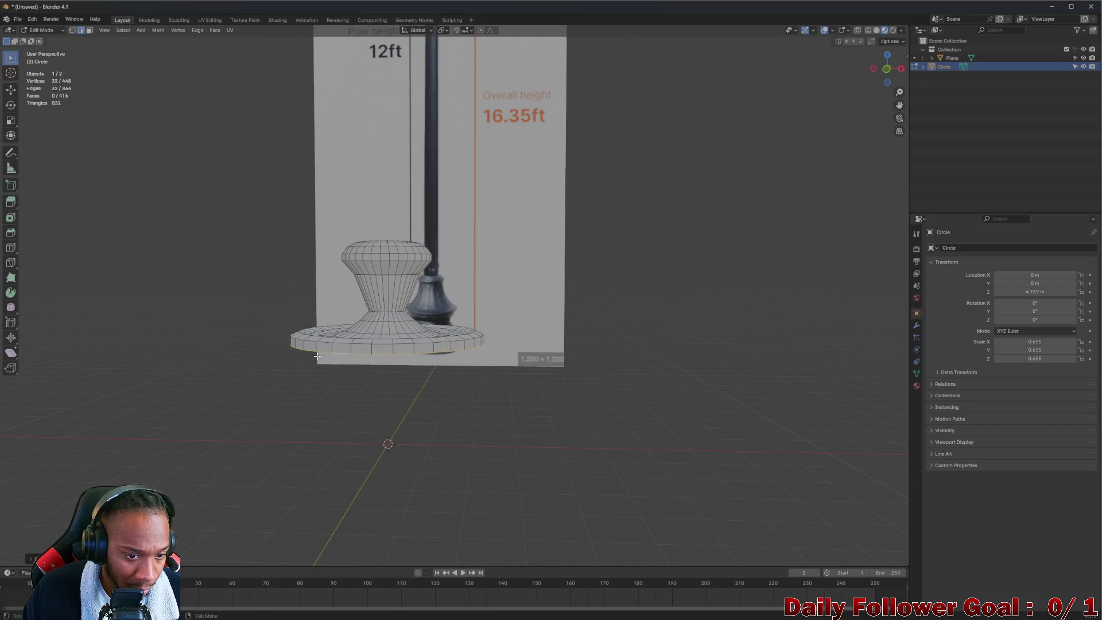
{"action": "key", "text": "s"}
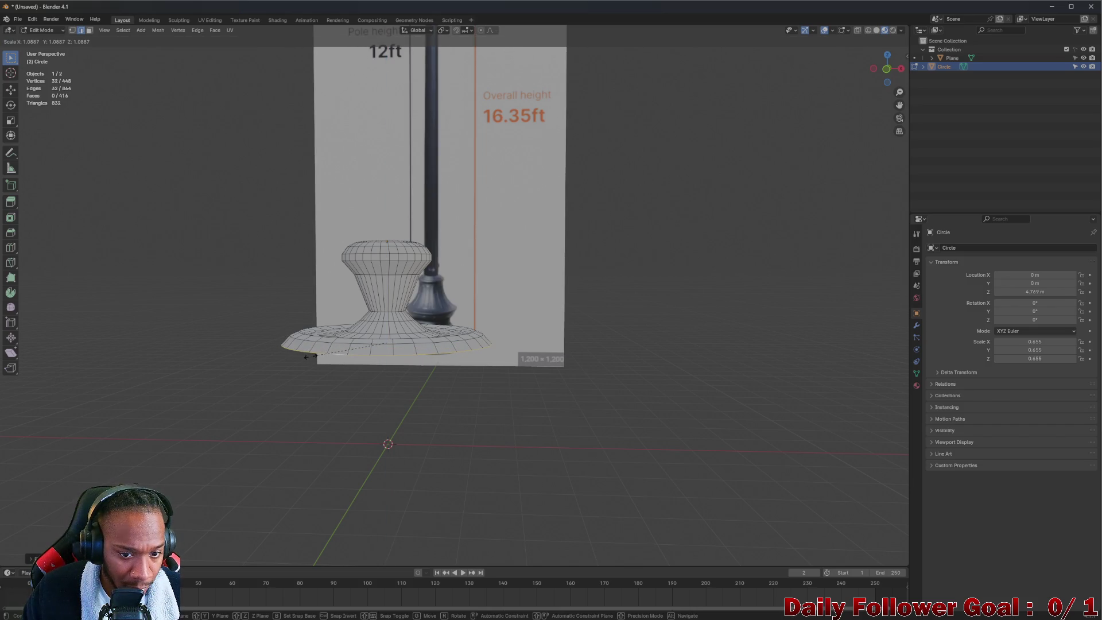
{"action": "left_click", "coordinate": [310, 356]}
{"action": "middle_click_drag", "start_coordinate": [310, 356], "coordinate": [330, 356]}
- Extrude the rim down along Z and scale the bottom loop outward for a thick edge
{"action": "key", "text": "e"}
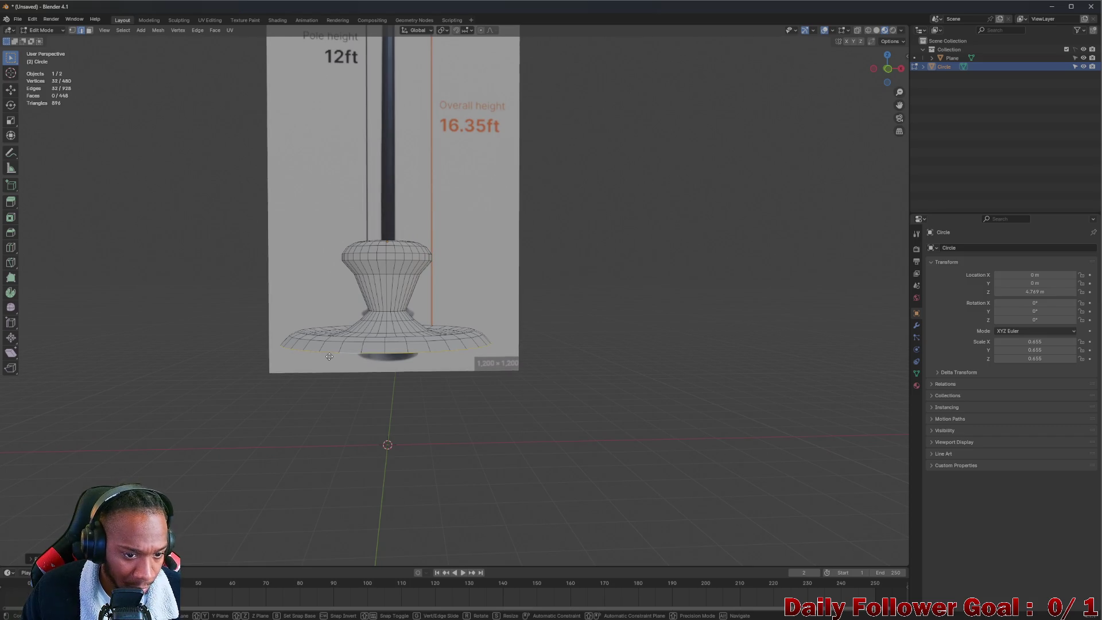
{"action": "key", "text": "z"}
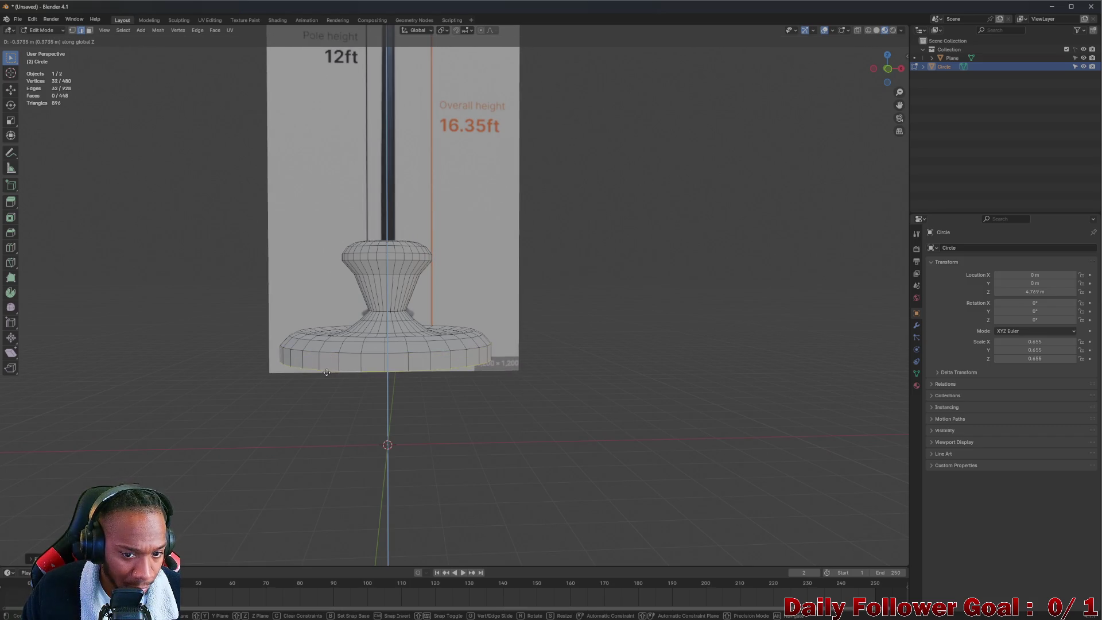
{"action": "left_click", "coordinate": [327, 373]}
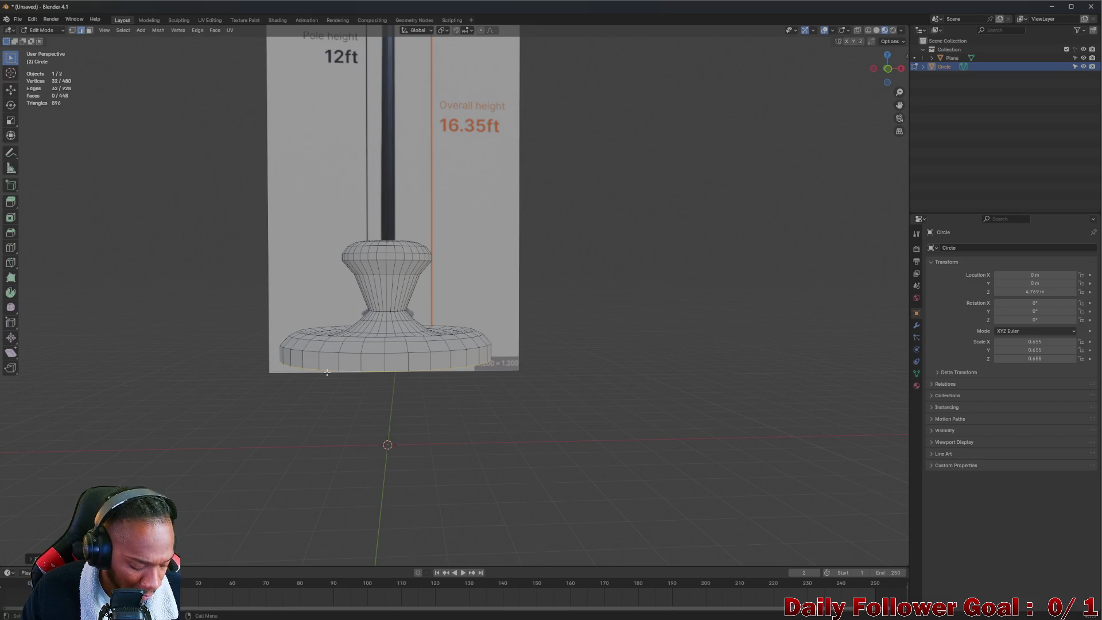
{"action": "key", "text": "s"}
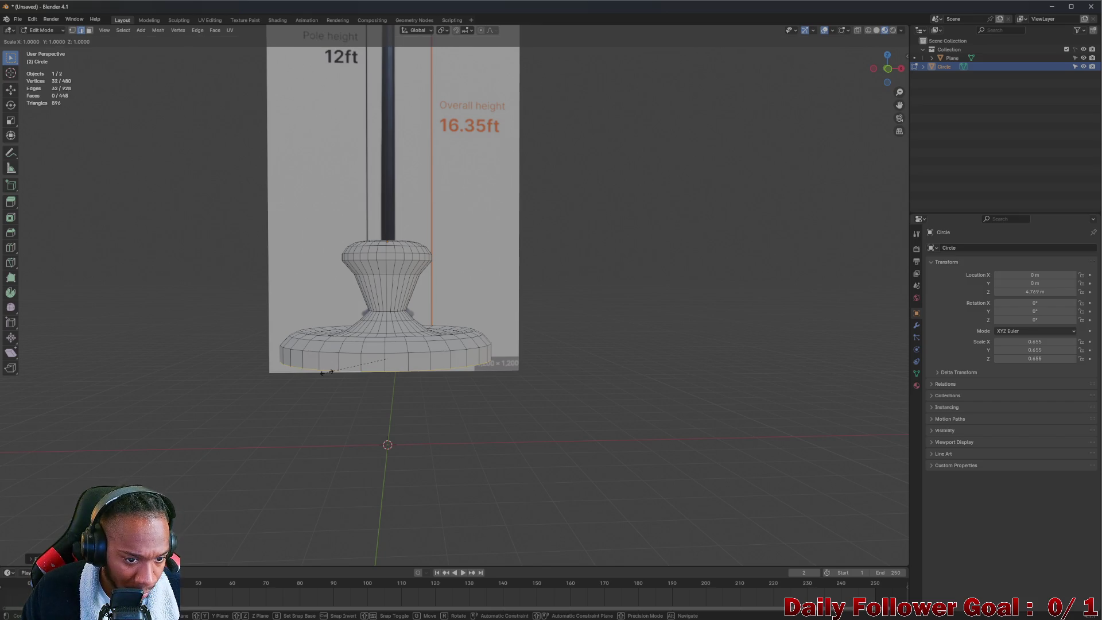
{"action": "left_click", "coordinate": [320, 373]}
{"action": "mouse_move", "coordinate": [319, 373]}
{"action": "middle_mouse_down"}
{"action": "mouse_move", "coordinate": [459, 376]}
{"action": "mouse_move", "coordinate": [349, 376]}
{"action": "mouse_move", "coordinate": [422, 343]}
{"action": "mouse_move", "coordinate": [361, 307]}
{"action": "mouse_move", "coordinate": [253, 327]}
{"action": "mouse_move", "coordinate": [454, 359]}
{"action": "middle_mouse_up"}
- In face select mode, loop-select the ring of faces around the stem on the base top
{"action": "scroll", "coordinate": [320, 338], "scroll_direction": "up", "scroll_amount": 6}
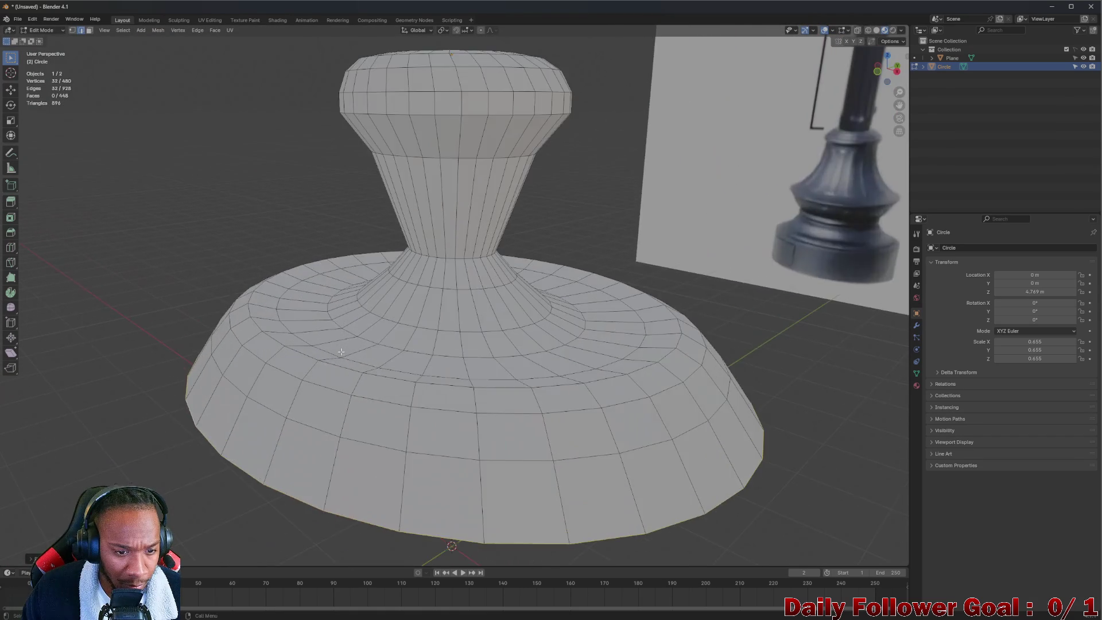
{"action": "key", "text": "3"}
{"action": "left_click", "coordinate": [319, 346]}
{"action": "left_click", "coordinate": [308, 330], "text": "alt"}
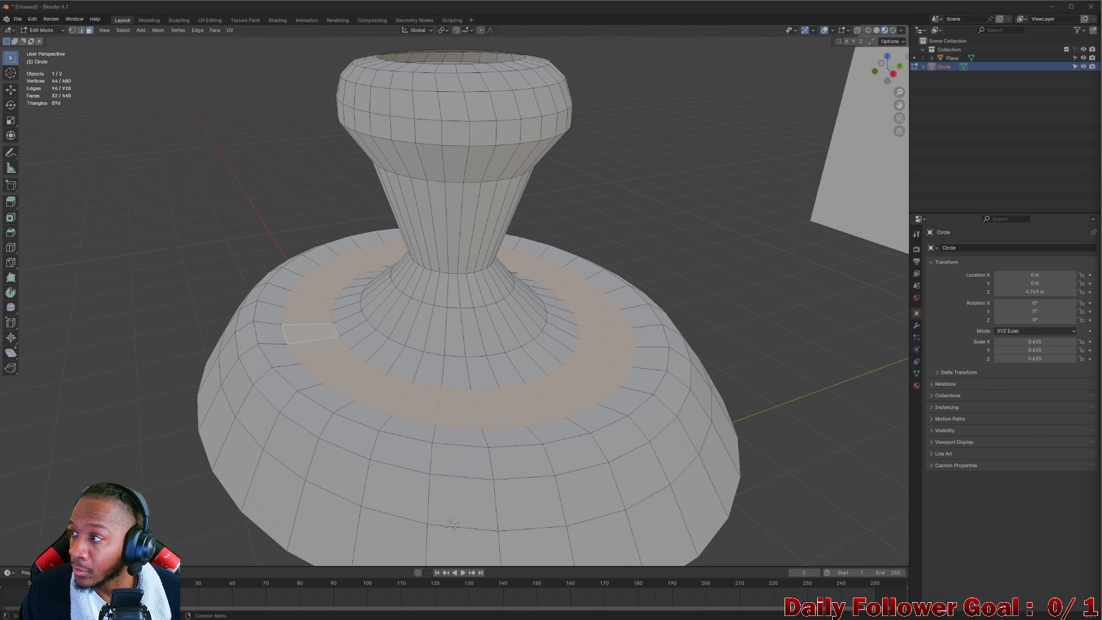
- Move the selected face ring down slightly along Z to form a shallow groove
{"action": "middle_click_drag", "start_coordinate": [402, 401], "coordinate": [400, 351]}
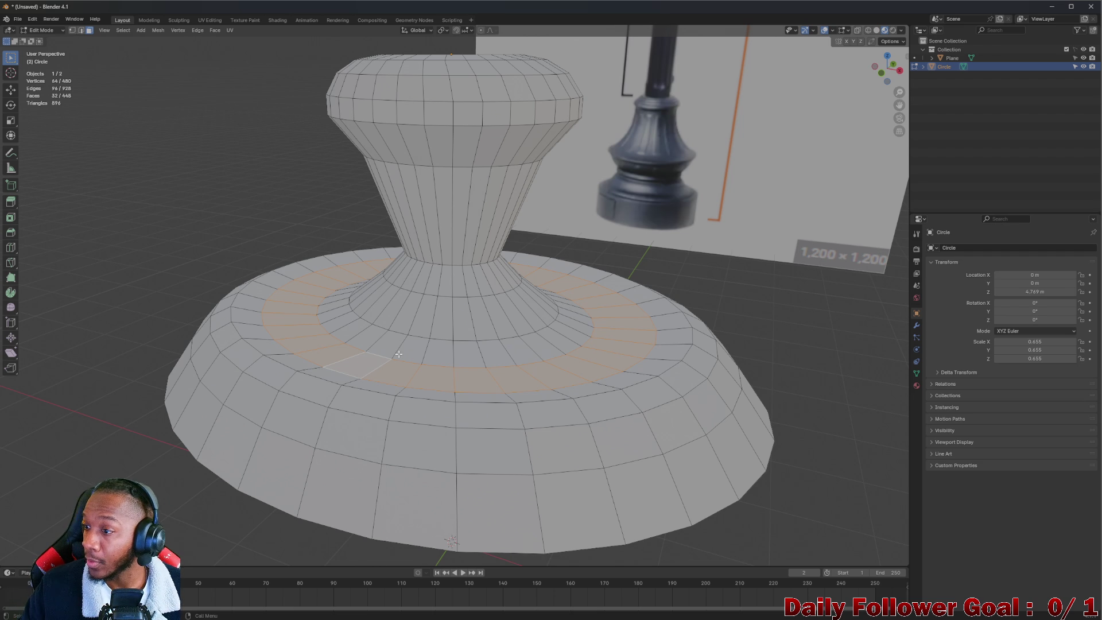
{"action": "middle_click_drag", "start_coordinate": [293, 340], "coordinate": [277, 332]}
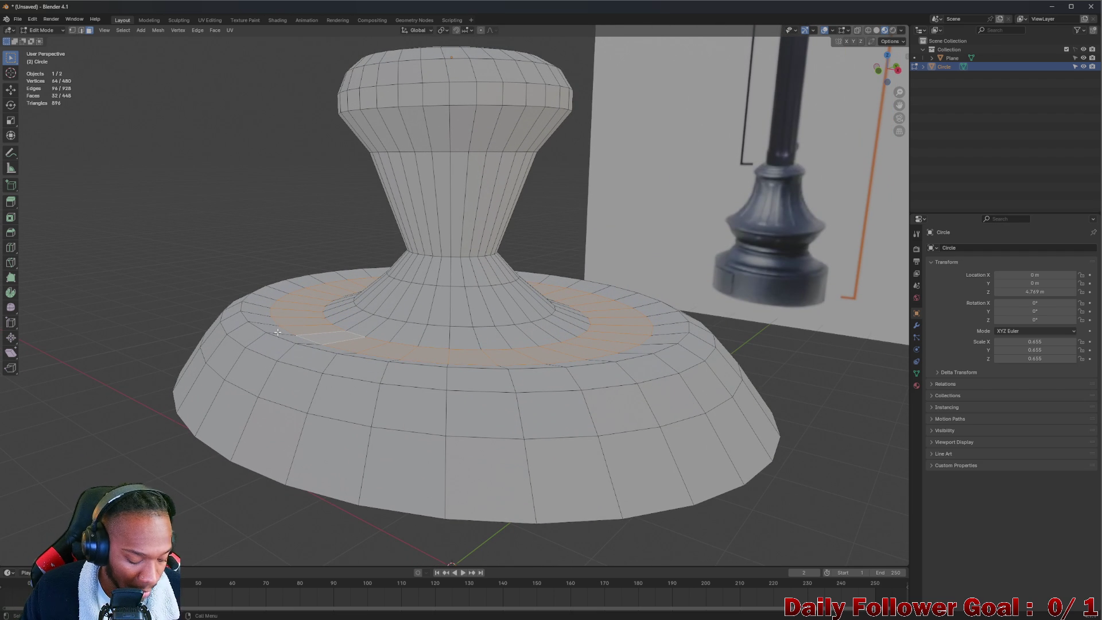
{"action": "key", "text": "g"}
{"action": "key", "text": "z"}
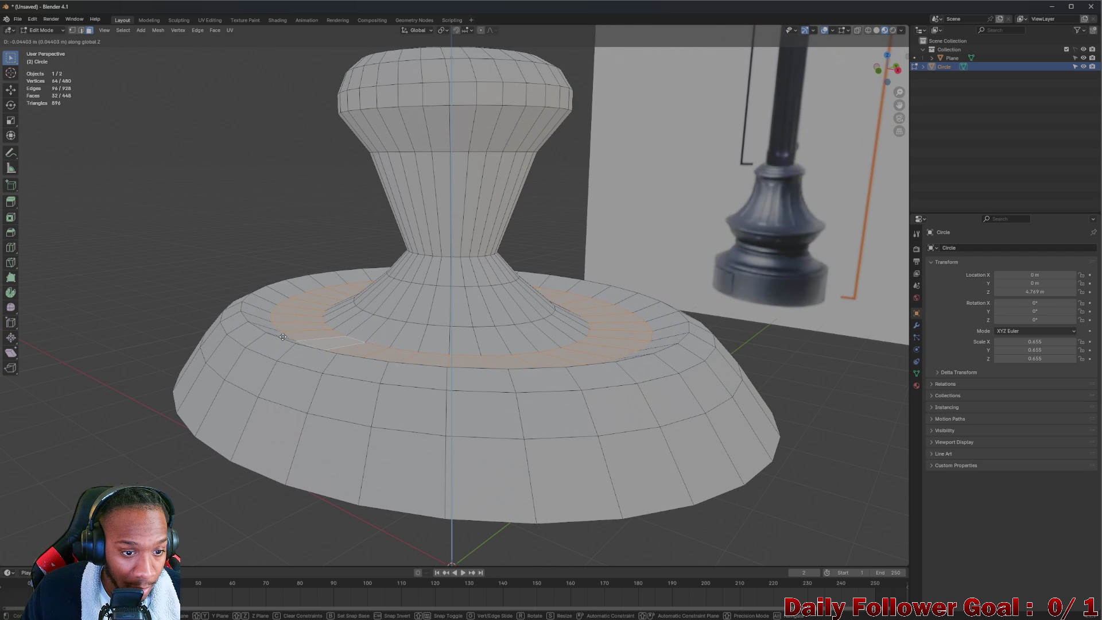
{"action": "left_click", "coordinate": [282, 336]}
- Reselect the face ring and start another vertical move, then cancel it, leaving the ring in place
{"action": "mouse_move", "coordinate": [283, 336]}
{"action": "middle_mouse_down"}
{"action": "mouse_move", "coordinate": [402, 334]}
{"action": "mouse_move", "coordinate": [376, 340]}
{"action": "mouse_move", "coordinate": [383, 324]}
{"action": "middle_mouse_up"}
{"action": "scroll", "coordinate": [387, 332], "scroll_direction": "down", "scroll_amount": 3}
{"action": "scroll", "coordinate": [374, 342], "scroll_direction": "up", "scroll_amount": 2}
{"action": "left_click", "coordinate": [382, 324]}
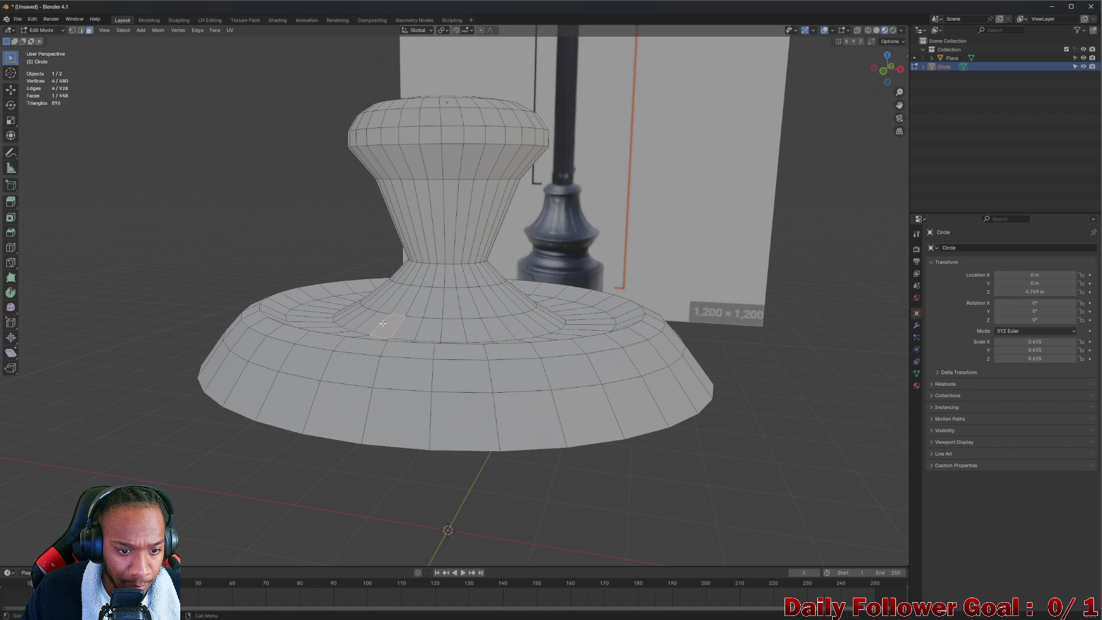
{"action": "left_click", "coordinate": [382, 323], "text": "alt"}
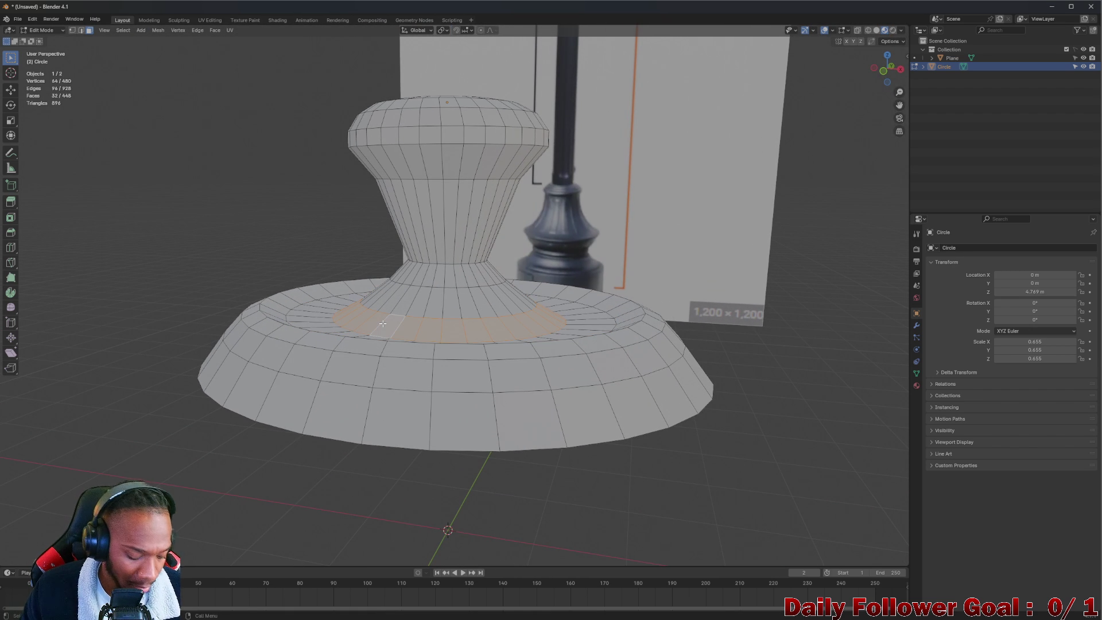
{"action": "key", "text": "g"}
{"action": "key", "text": "z"}
{"action": "right_click", "coordinate": [382, 324]}
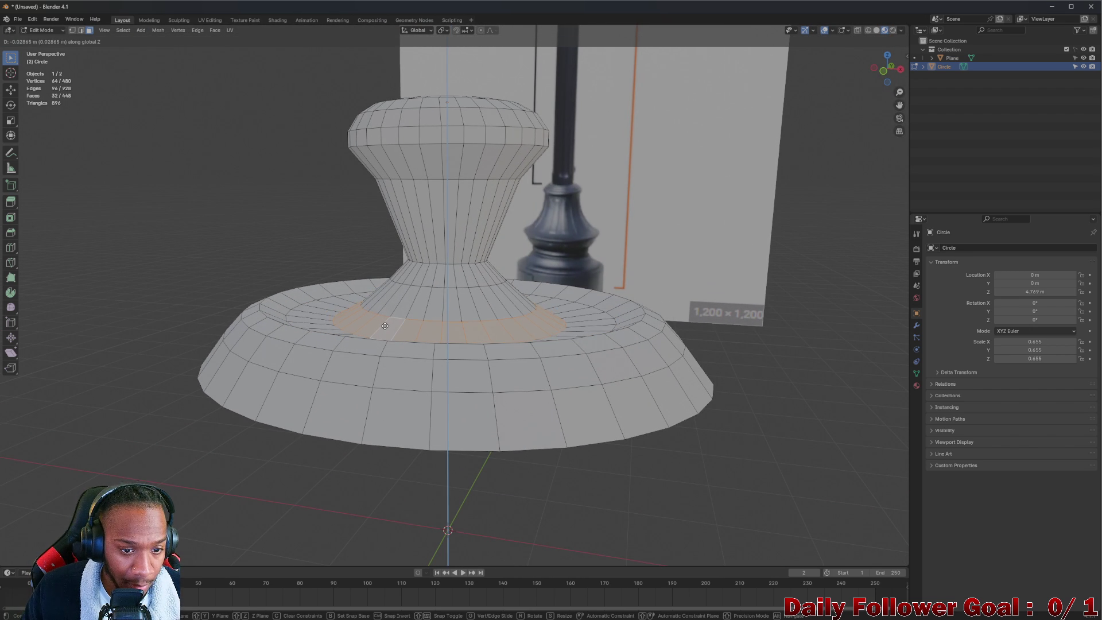
{"action": "middle_click_drag", "start_coordinate": [383, 323], "coordinate": [398, 314]}
{"action": "scroll", "coordinate": [422, 241], "scroll_direction": "up", "scroll_amount": 2}
- Select a stem face and bring the view to an elevated, zoomed look at the cap top
{"action": "left_click", "coordinate": [425, 223]}
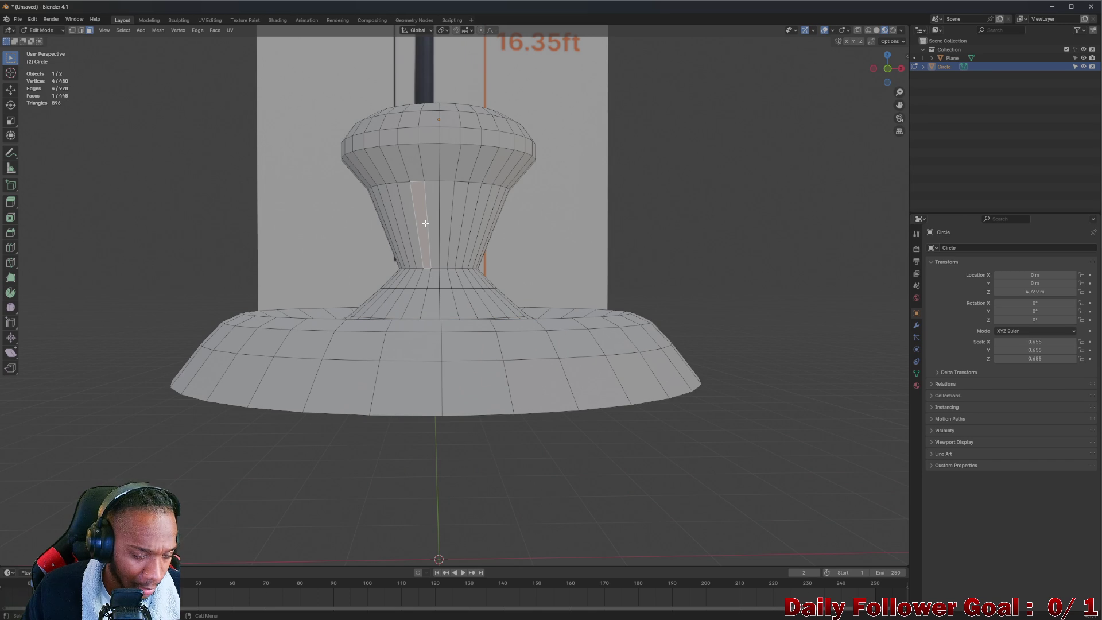
{"action": "middle_click_drag", "start_coordinate": [419, 163], "coordinate": [424, 212]}
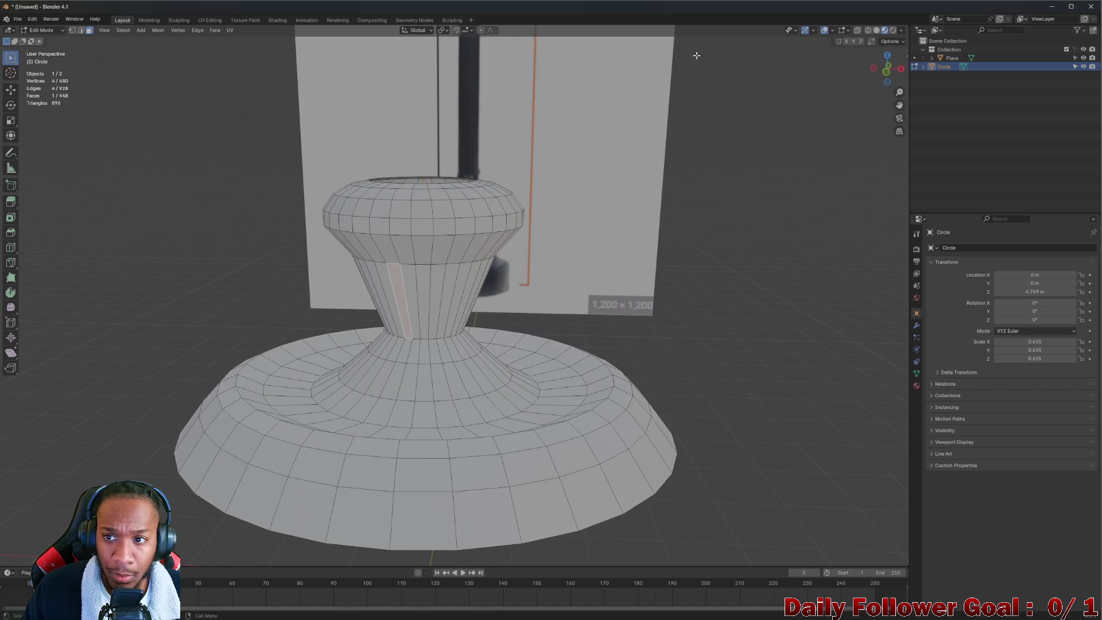
{"action": "left_click", "coordinate": [881, 74]}
{"action": "scroll", "coordinate": [516, 241], "scroll_direction": "down", "scroll_amount": 4}
{"action": "mouse_move", "coordinate": [517, 241]}
{"action": "middle_mouse_down"}
{"action": "mouse_move", "coordinate": [572, 253]}
{"action": "mouse_move", "coordinate": [516, 229]}
{"action": "mouse_move", "coordinate": [438, 246]}
{"action": "mouse_move", "coordinate": [448, 269]}
{"action": "middle_mouse_up"}
{"action": "scroll", "coordinate": [488, 234], "scroll_direction": "up", "scroll_amount": 5}
{"action": "scroll", "coordinate": [488, 234], "scroll_direction": "up", "scroll_amount": 2}
{"action": "scroll", "coordinate": [448, 269], "scroll_direction": "up", "scroll_amount": 2}
- In edge select mode, loop-select the open top rim of the cap
{"action": "left_click", "coordinate": [433, 255]}
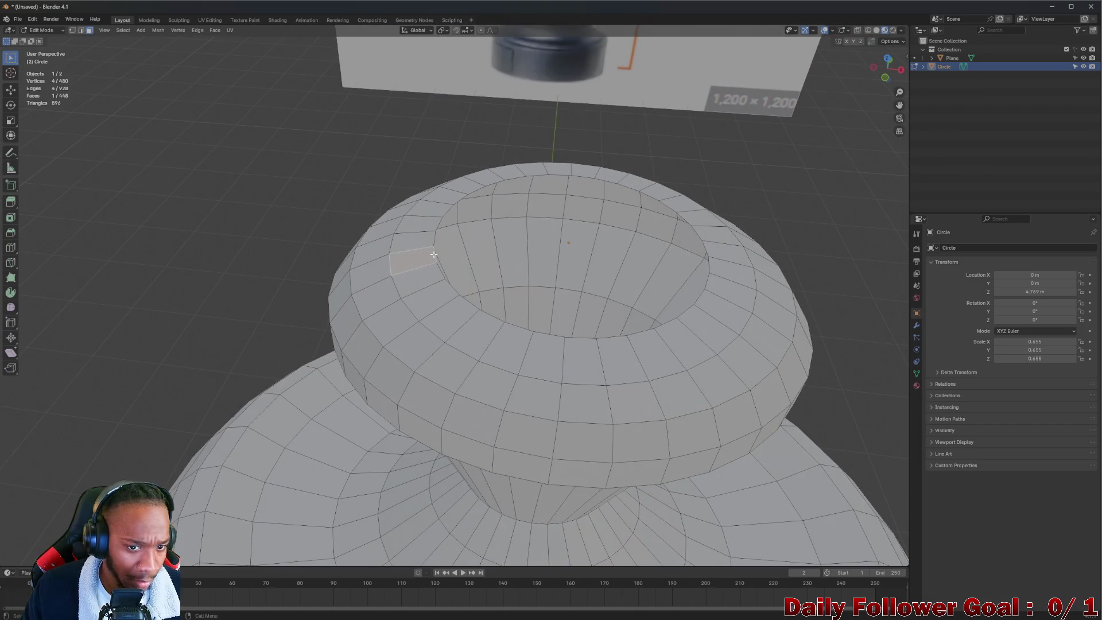
{"action": "key", "text": "2"}
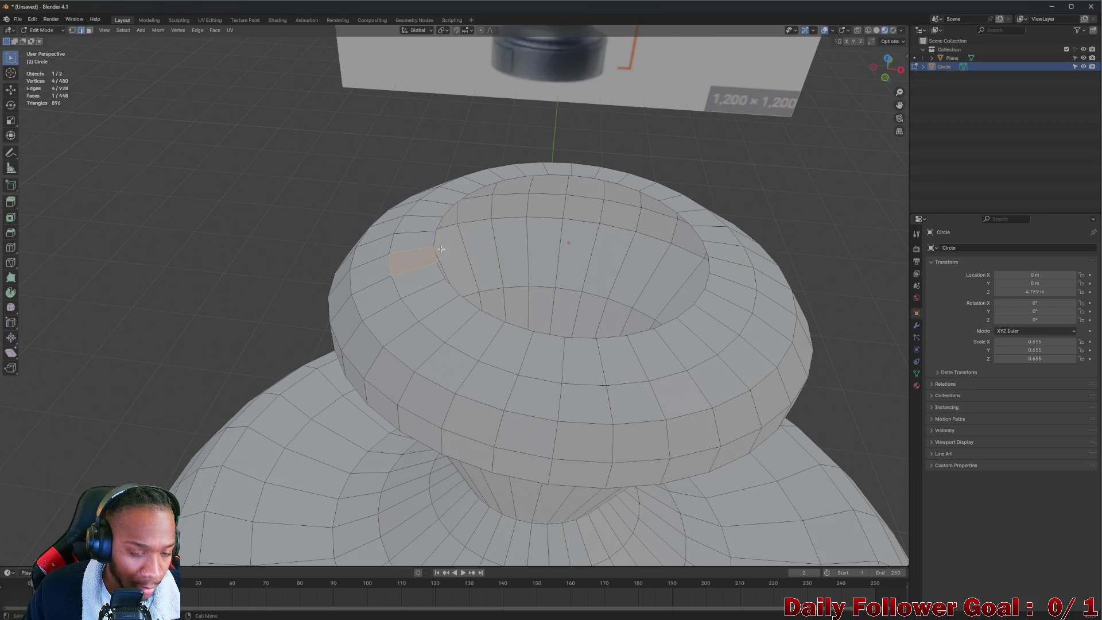
{"action": "left_click", "coordinate": [434, 248]}
{"action": "left_click", "coordinate": [434, 259], "text": "alt"}
{"action": "middle_click_drag", "start_coordinate": [435, 260], "coordinate": [480, 258]}
{"action": "scroll", "coordinate": [480, 257], "scroll_direction": "down", "scroll_amount": 5}
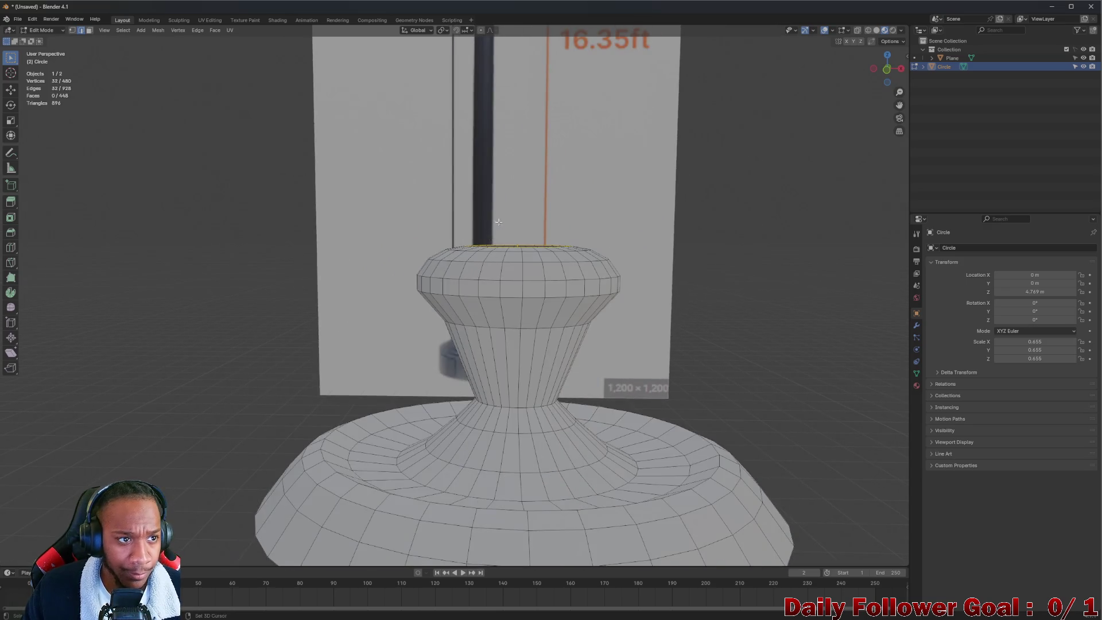
{"action": "scroll", "coordinate": [444, 287], "scroll_direction": "up", "scroll_amount": 3}
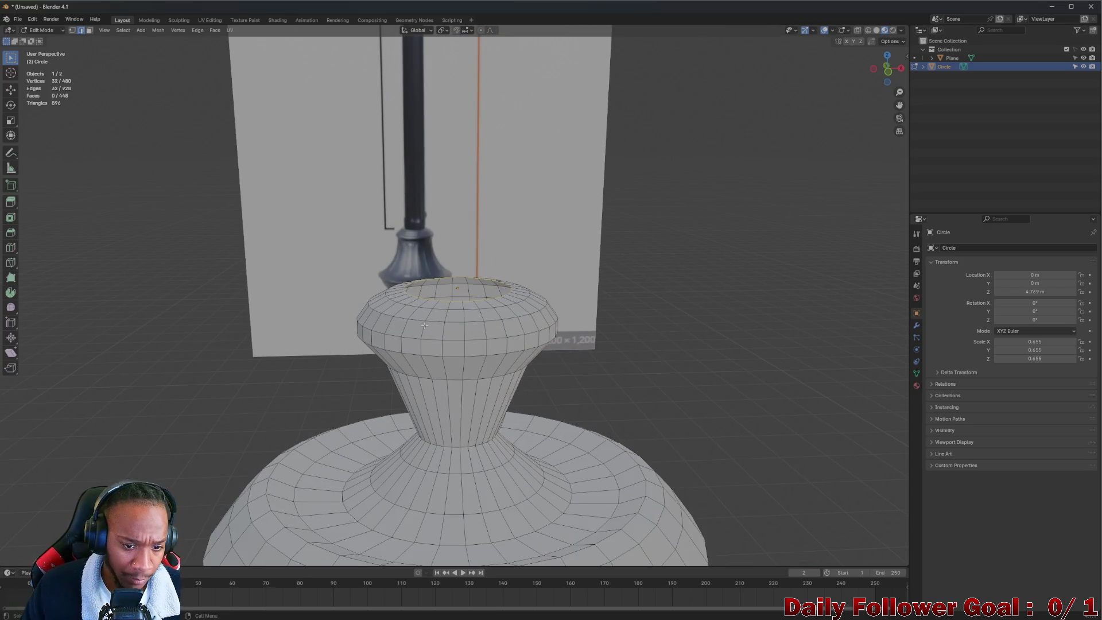
{"action": "scroll", "coordinate": [444, 286], "scroll_direction": "down", "scroll_amount": 3}
{"action": "mouse_move", "coordinate": [444, 287]}
{"action": "middle_mouse_down"}
{"action": "mouse_move", "coordinate": [423, 308]}
{"action": "mouse_move", "coordinate": [445, 329]}
{"action": "mouse_move", "coordinate": [437, 312]}
{"action": "middle_mouse_up"}
{"action": "scroll", "coordinate": [423, 308], "scroll_direction": "up", "scroll_amount": 1}
{"action": "scroll", "coordinate": [437, 309], "scroll_direction": "up", "scroll_amount": 1}
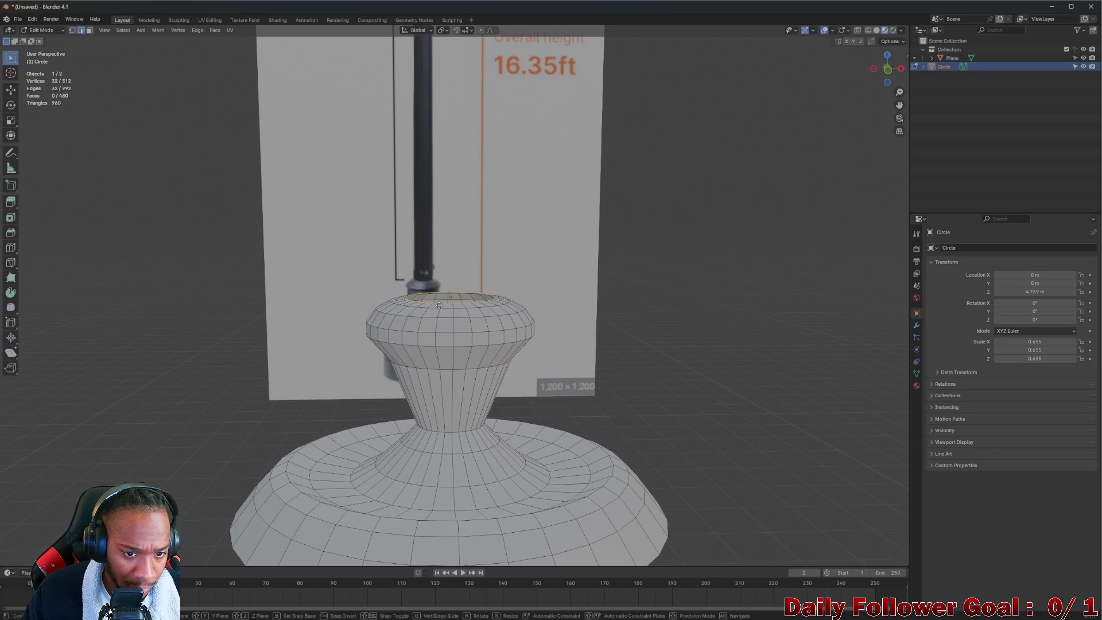
- Extrude the top loop twice, widening the first new ring and rescaling the raised second ring
{"action": "key", "text": "e"}
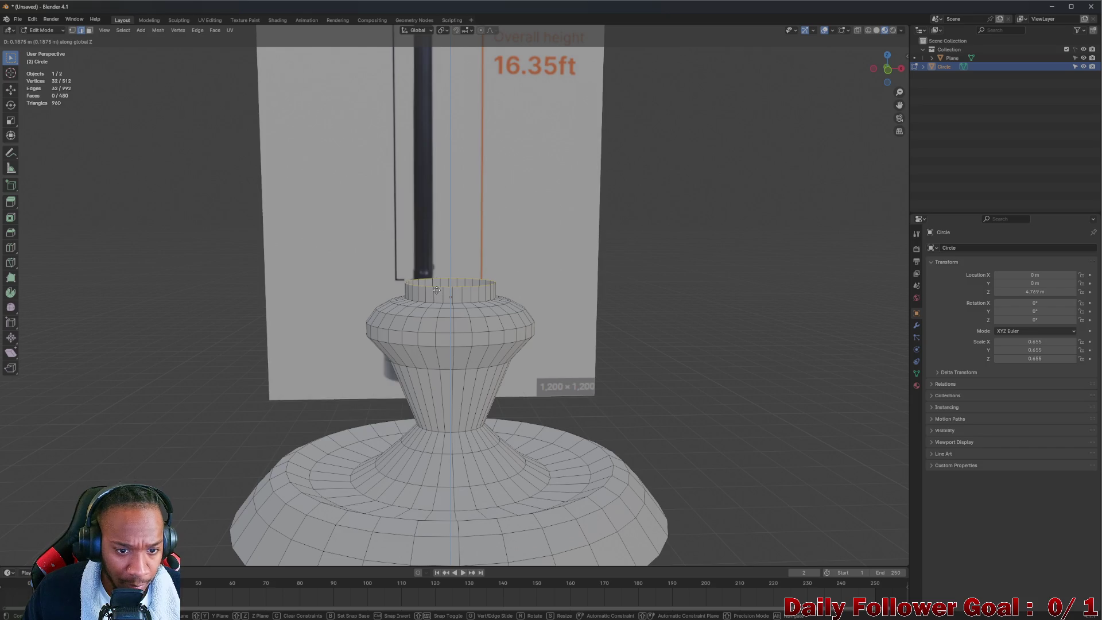
{"action": "left_click", "coordinate": [440, 296]}
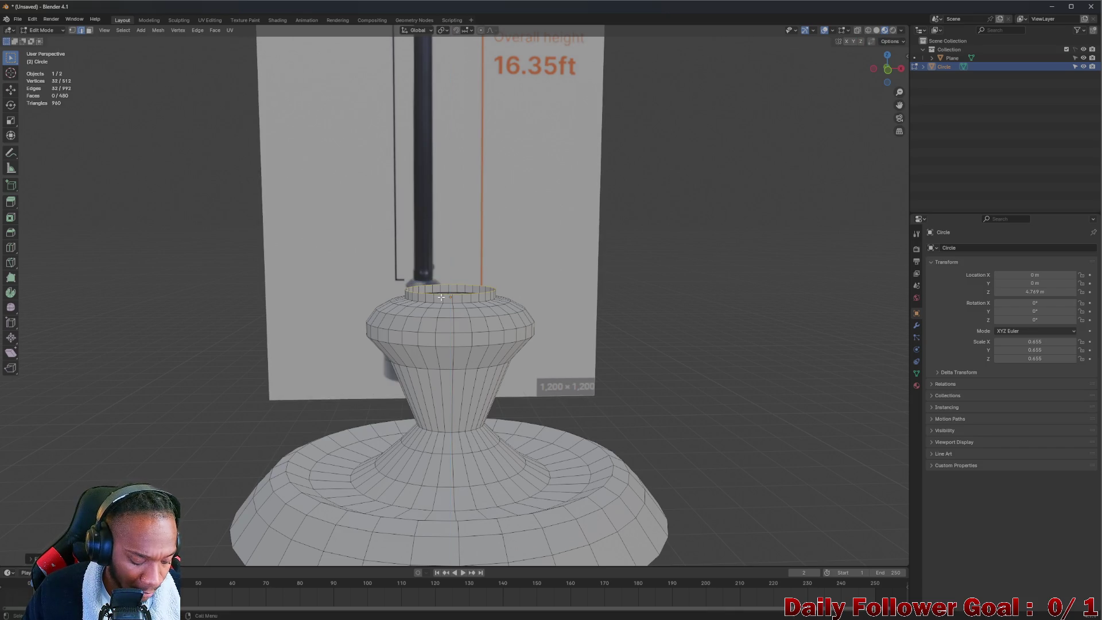
{"action": "key", "text": "s"}
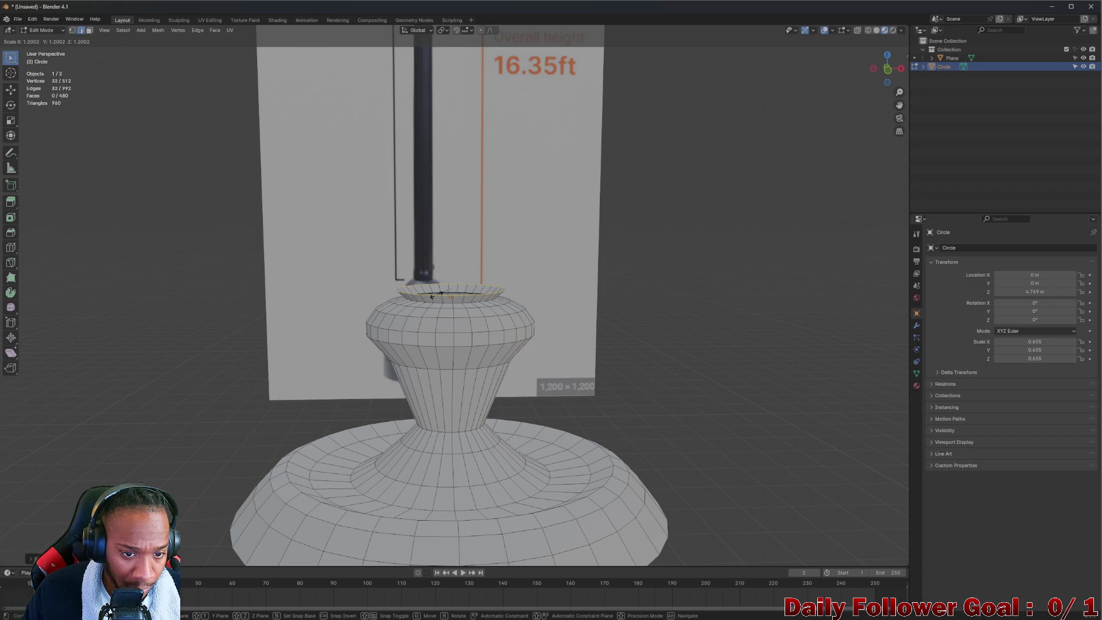
{"action": "left_click", "coordinate": [437, 295]}
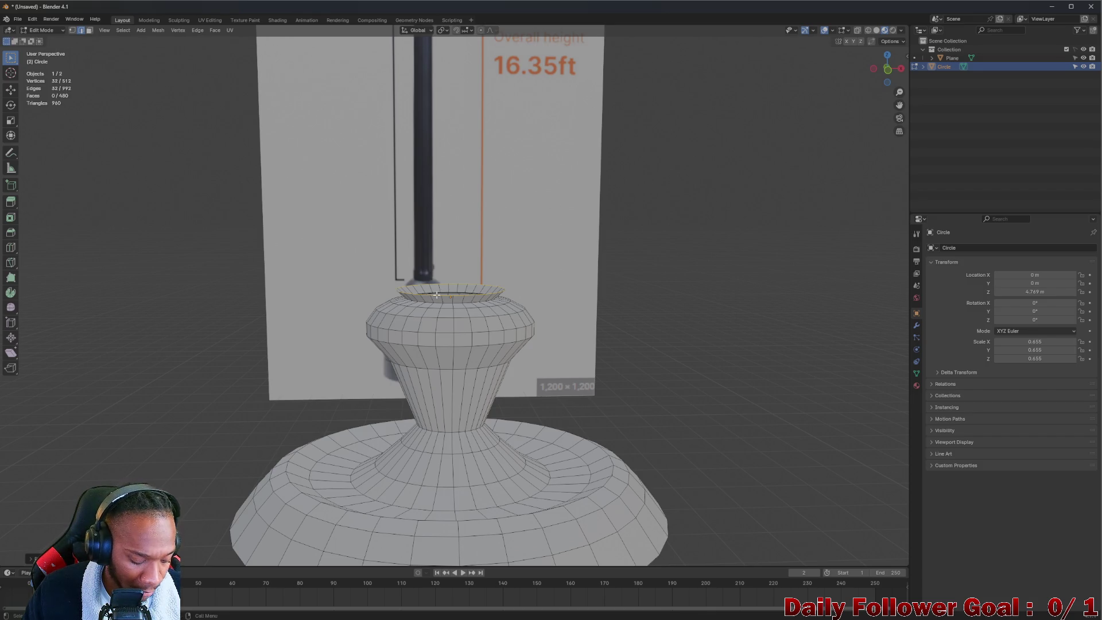
{"action": "key", "text": "e"}
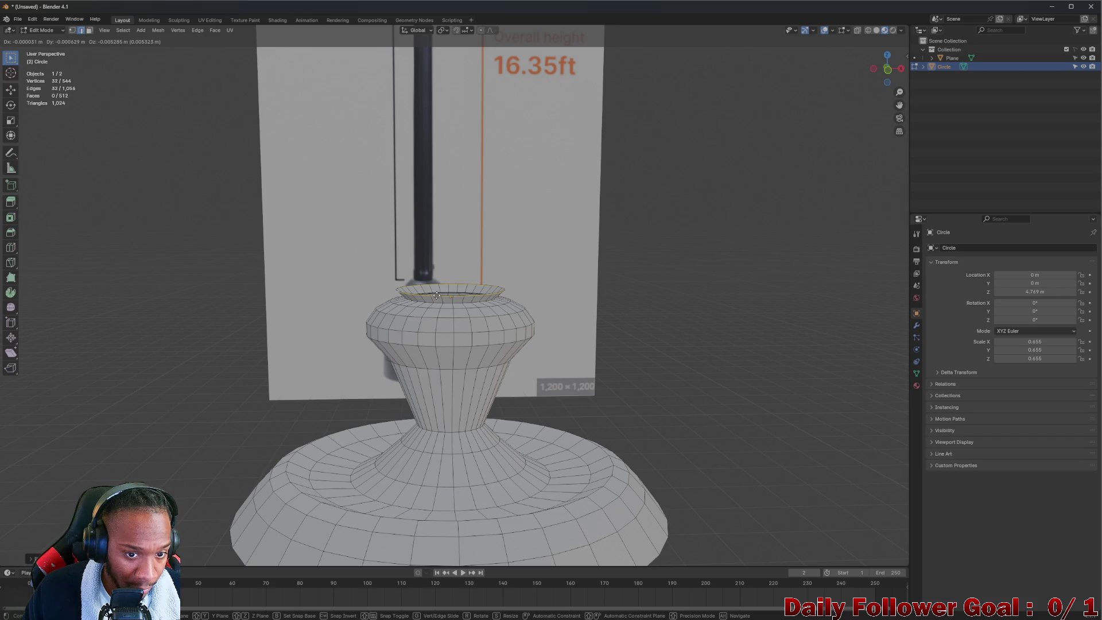
{"action": "key", "text": "z"}
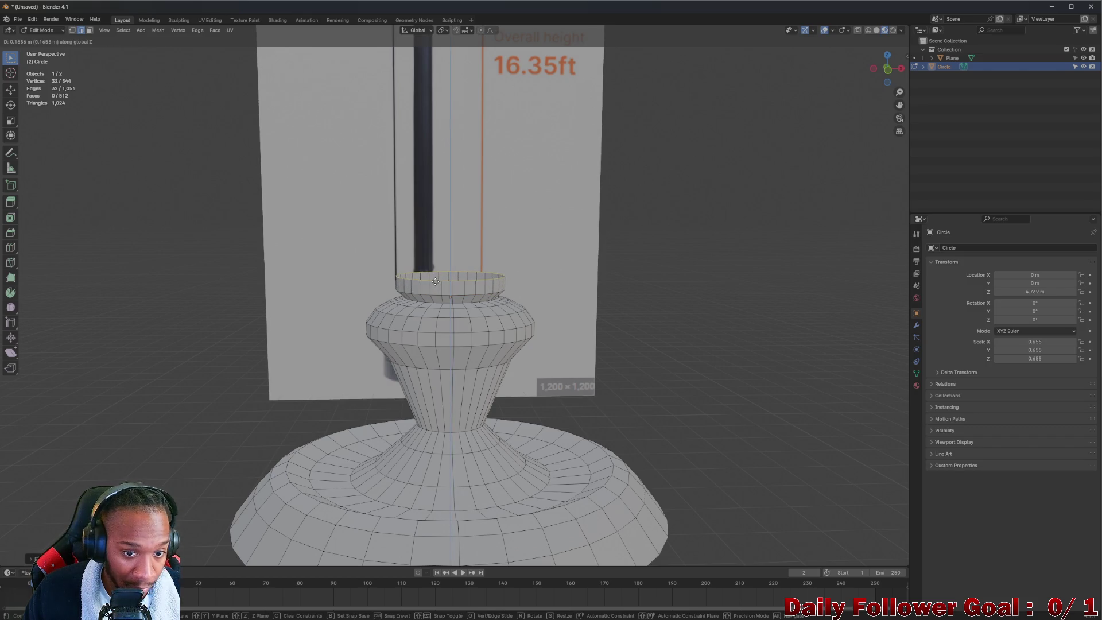
{"action": "left_click", "coordinate": [435, 280]}
{"action": "key", "text": "s"}
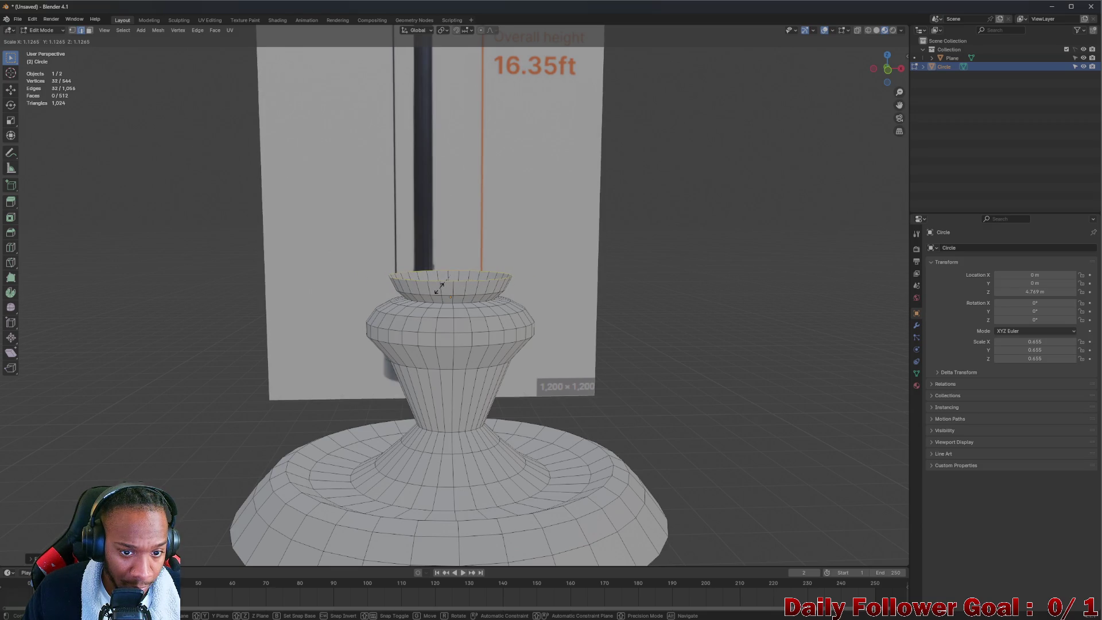
{"action": "left_click", "coordinate": [436, 285]}
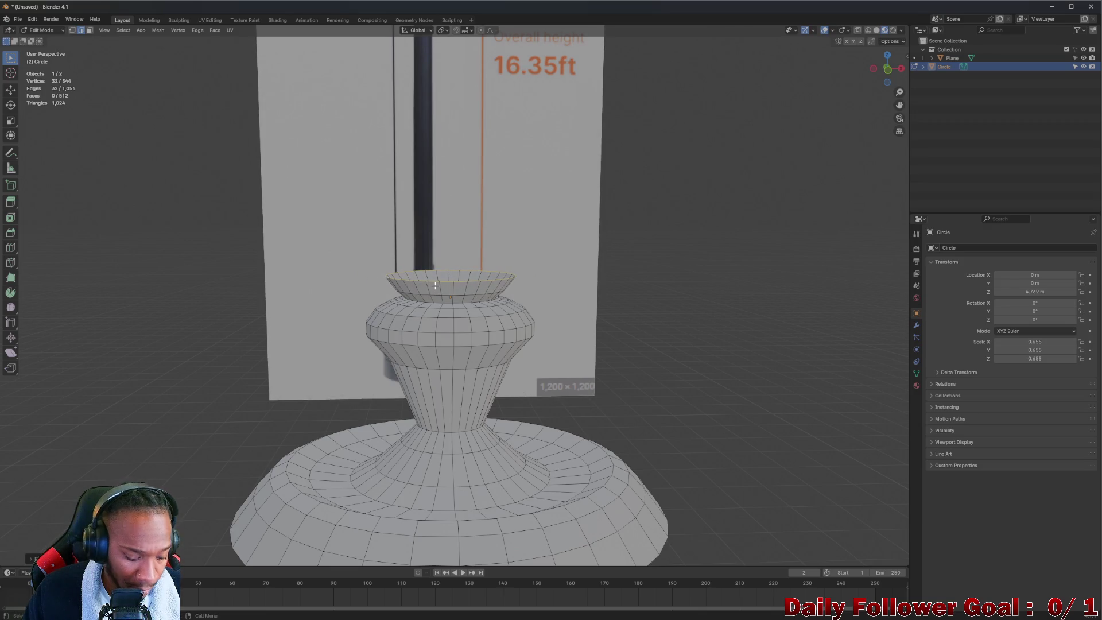
- Extrude a smaller ring upward, then lower, widen and re-level it into place
{"action": "key", "text": "e"}
{"action": "key", "text": "z"}
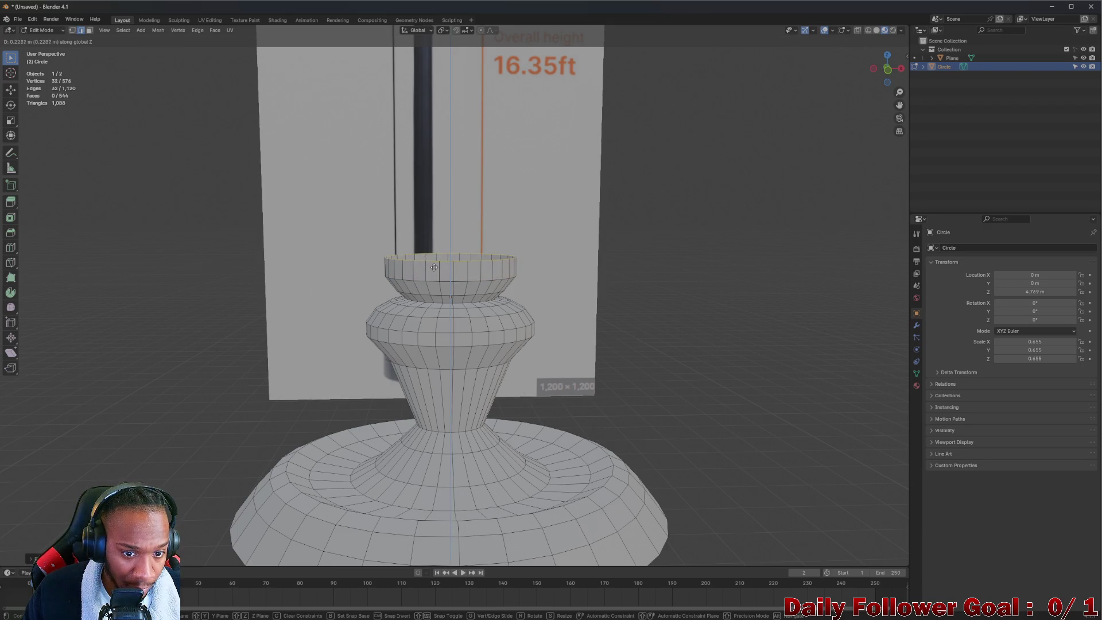
{"action": "left_click", "coordinate": [433, 261]}
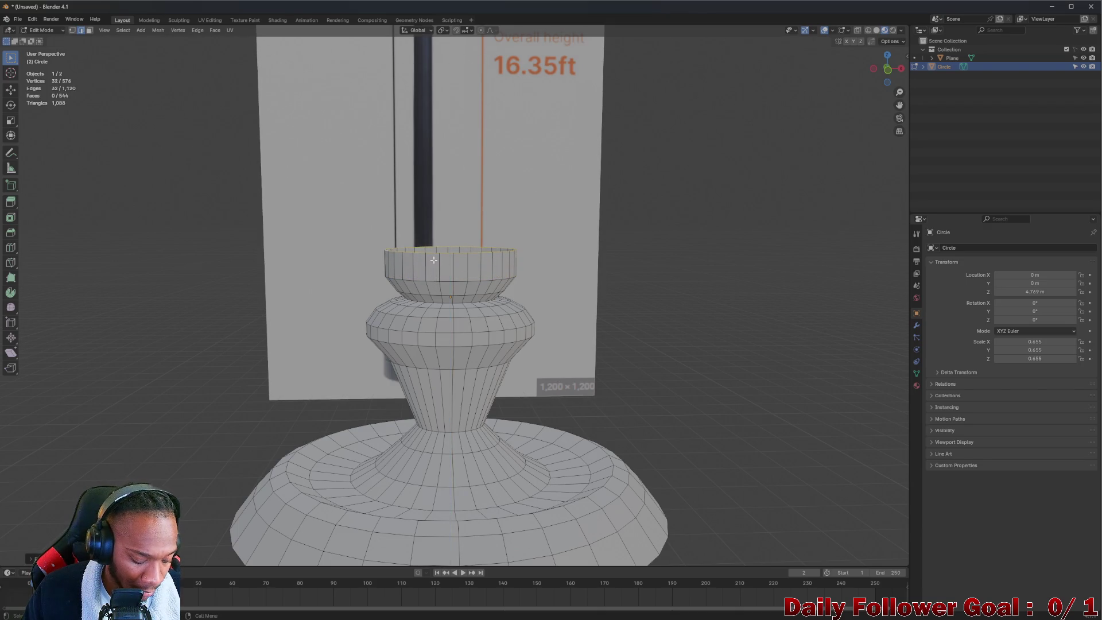
{"action": "key", "text": "s"}
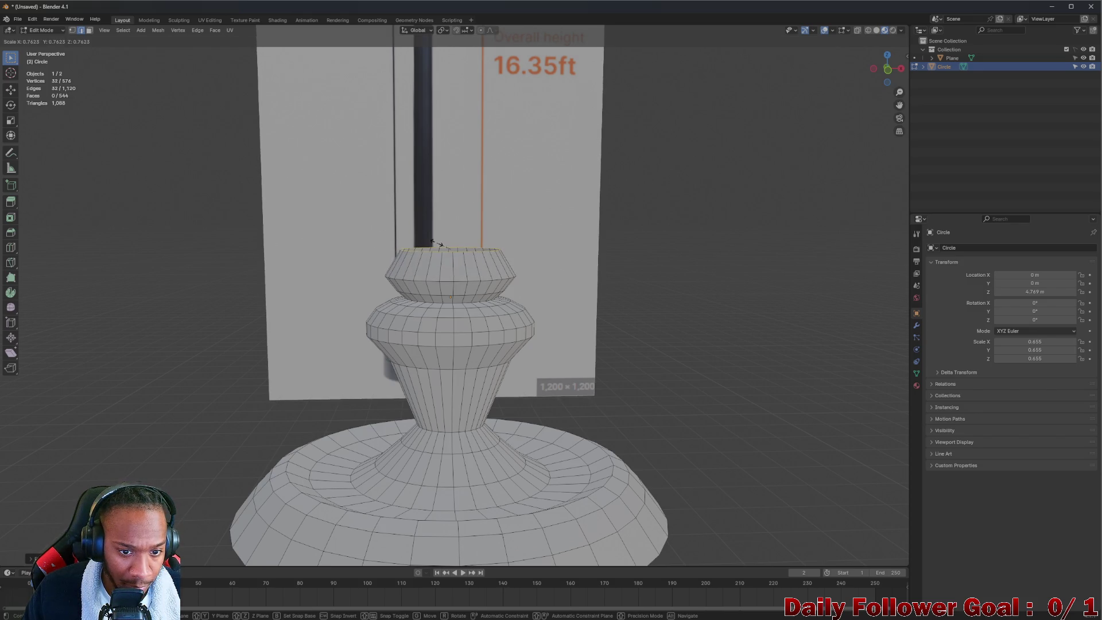
{"action": "left_click", "coordinate": [435, 257]}
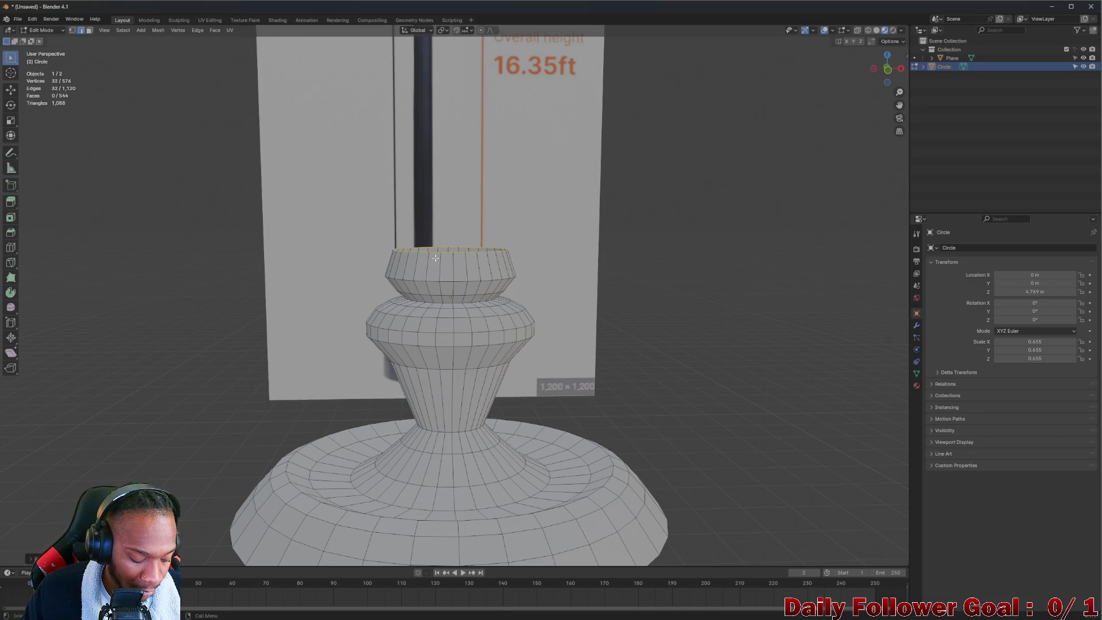
{"action": "key", "text": "g"}
{"action": "key", "text": "z"}
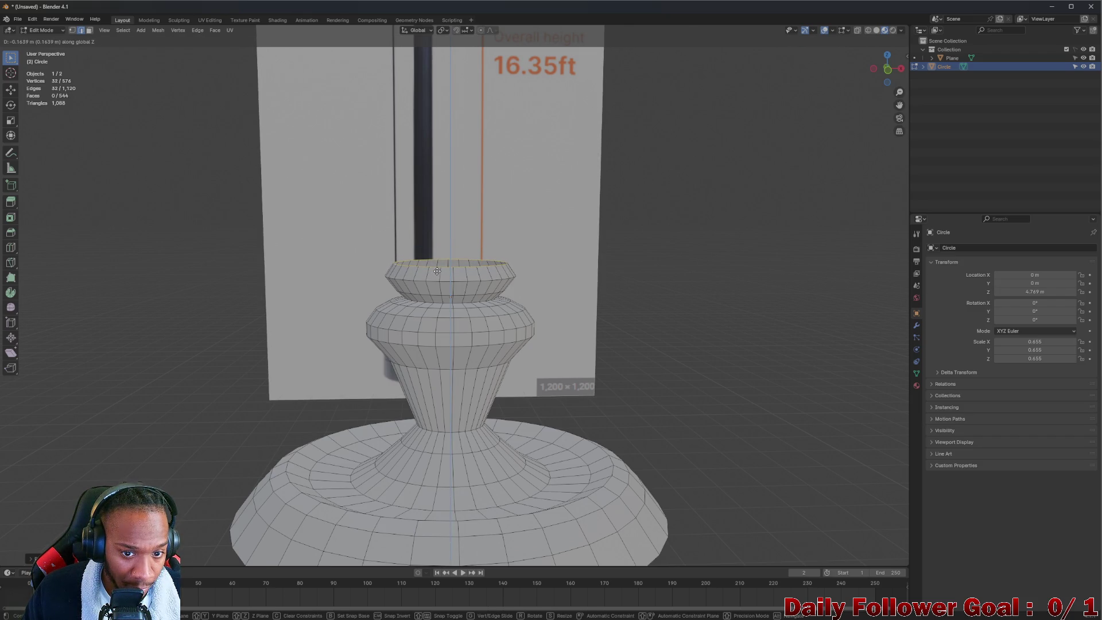
{"action": "left_click", "coordinate": [438, 274]}
{"action": "key", "text": "s"}
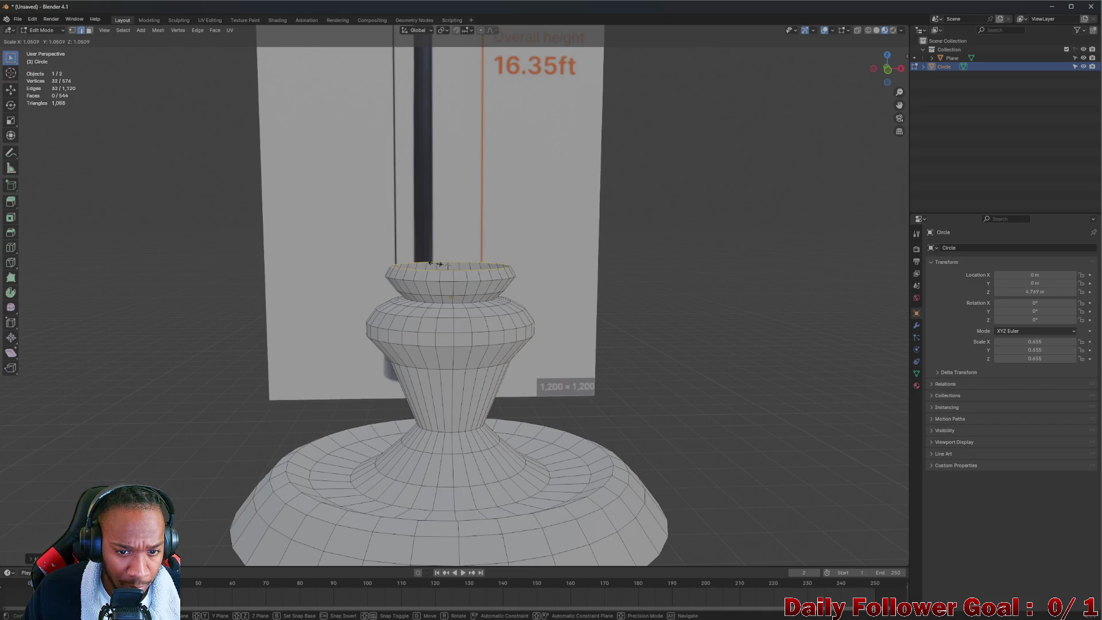
{"action": "left_click", "coordinate": [439, 264]}
{"action": "key", "text": "g"}
{"action": "key", "text": "z"}
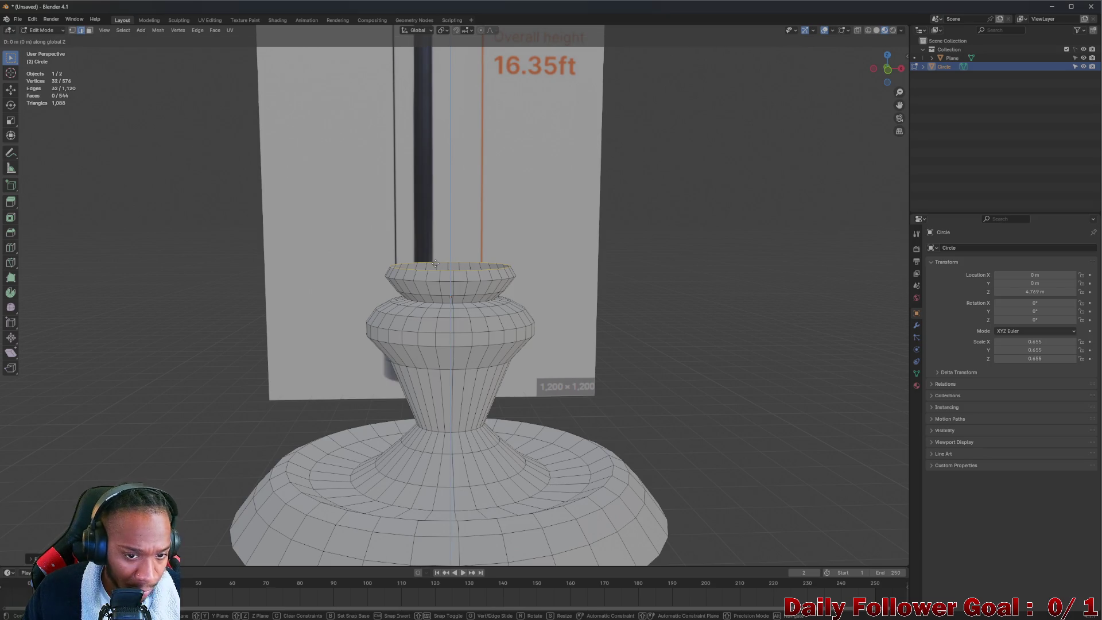
{"action": "left_click", "coordinate": [436, 266]}
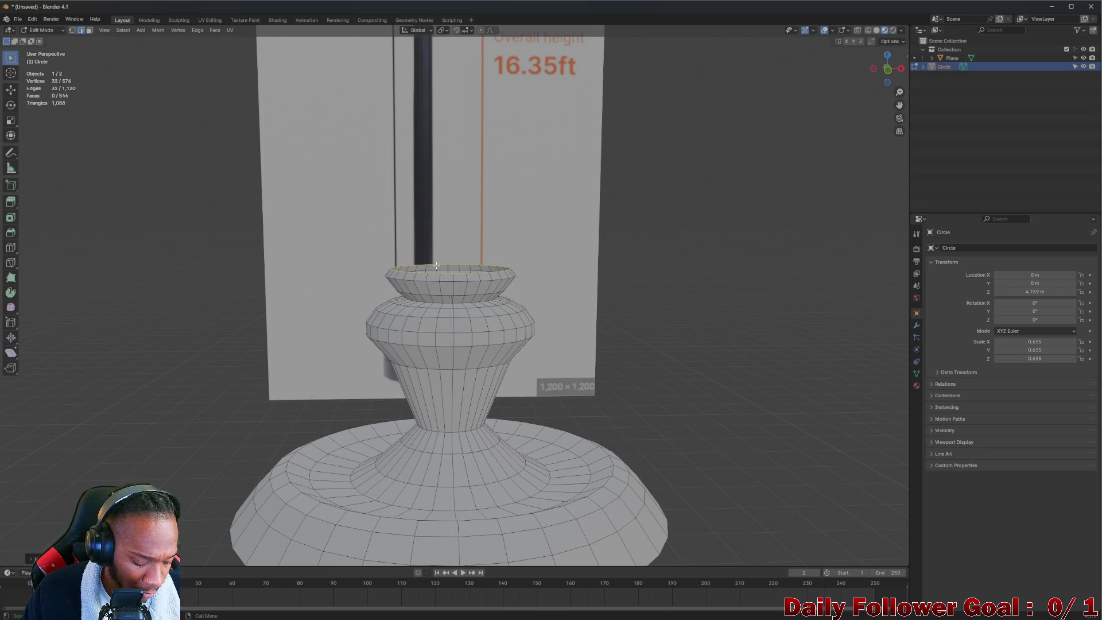
- Add two more extruded rings, narrowing them and raising the topmost ring
{"action": "key", "text": "e"}
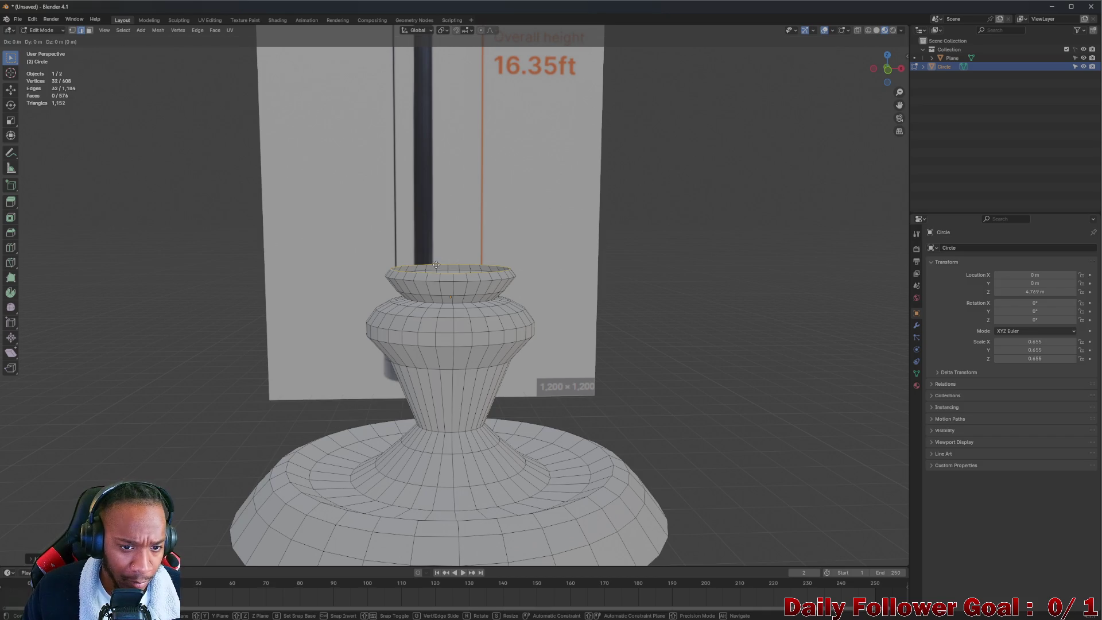
{"action": "key", "text": "z"}
{"action": "left_click", "coordinate": [440, 253]}
{"action": "key", "text": "s"}
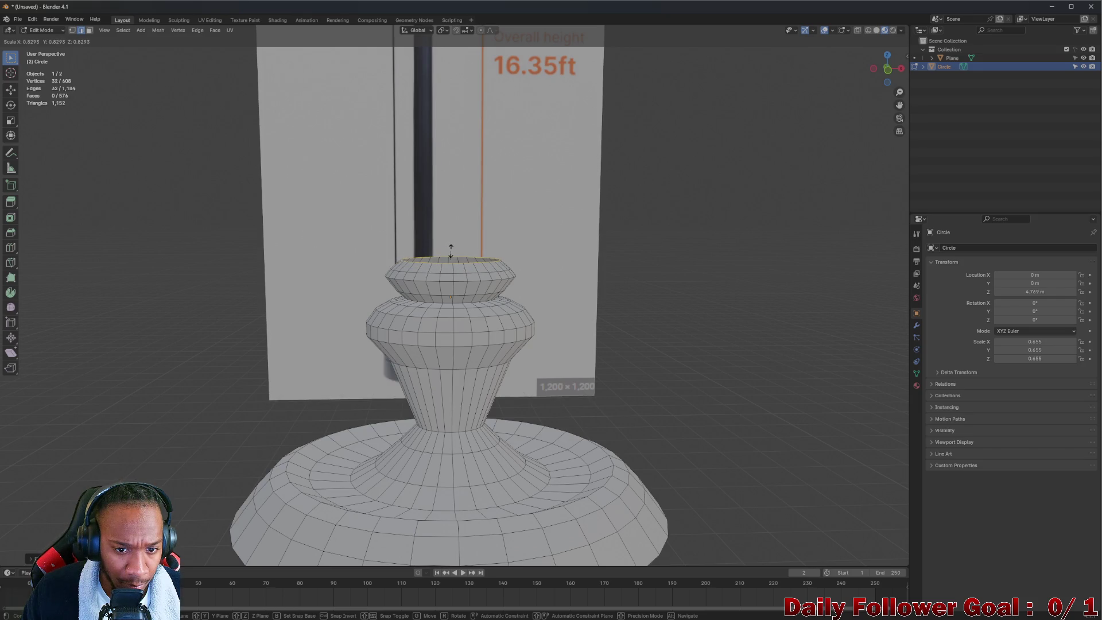
{"action": "left_click", "coordinate": [450, 251]}
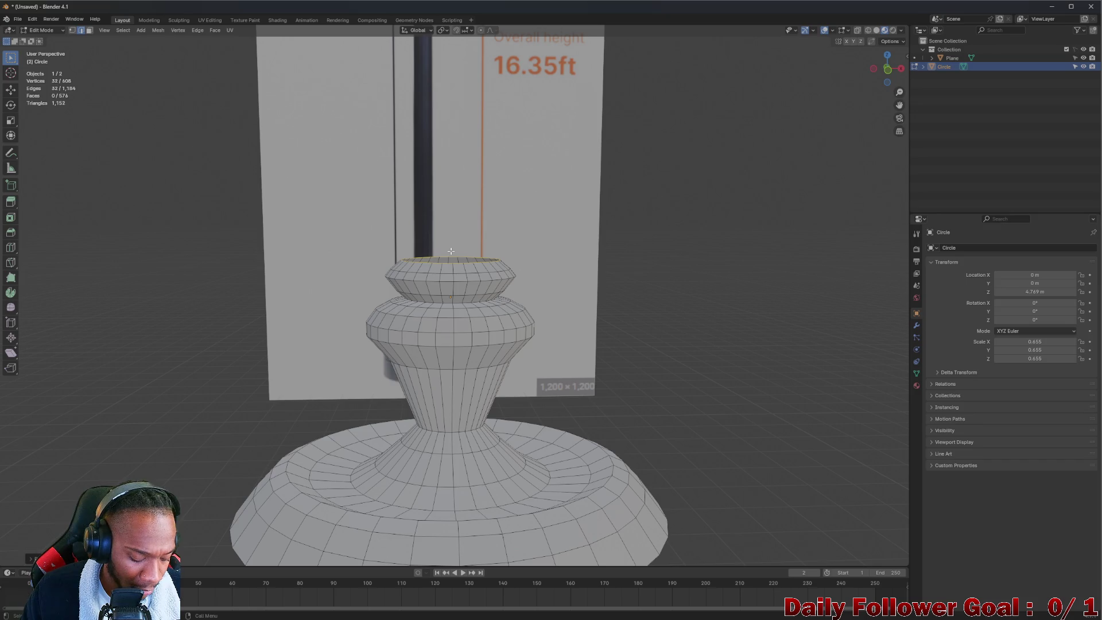
{"action": "key", "text": "e"}
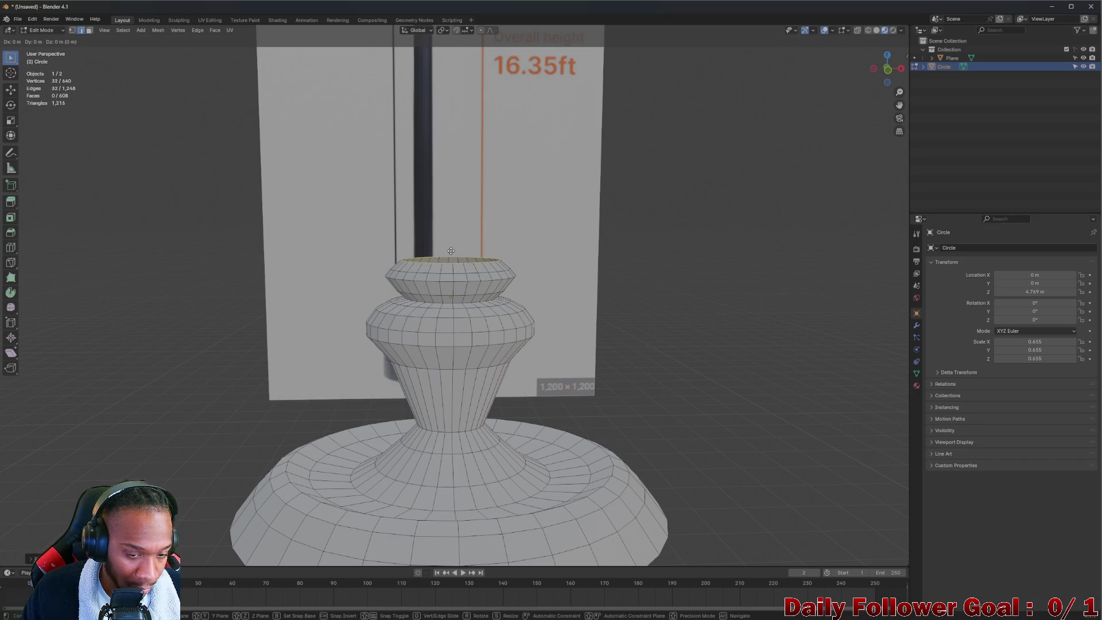
{"action": "key", "text": "s"}
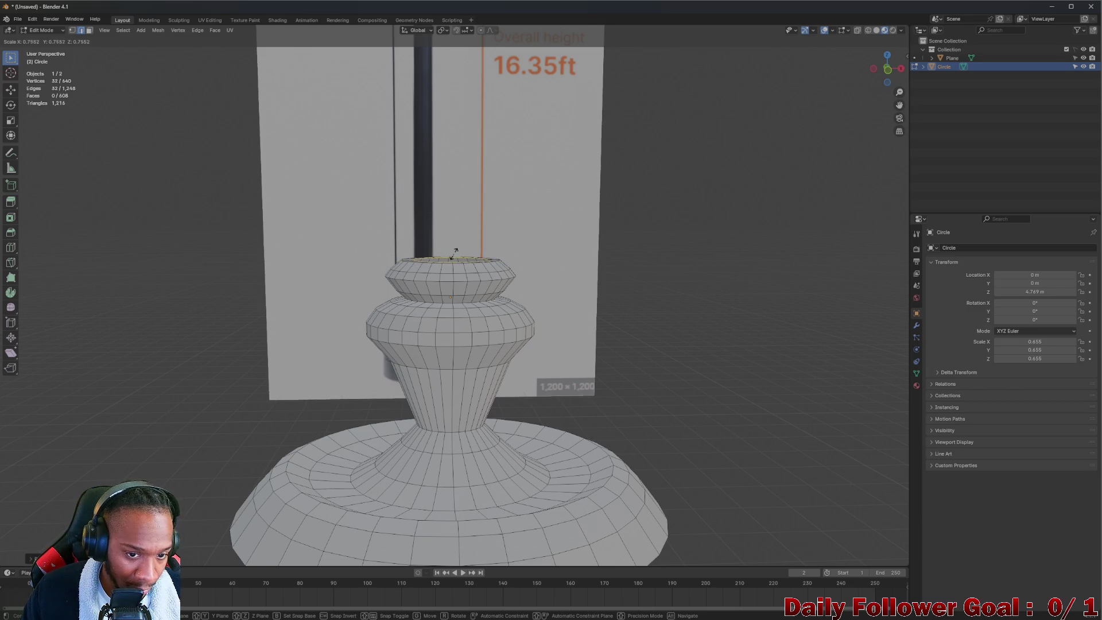
{"action": "left_click", "coordinate": [453, 254]}
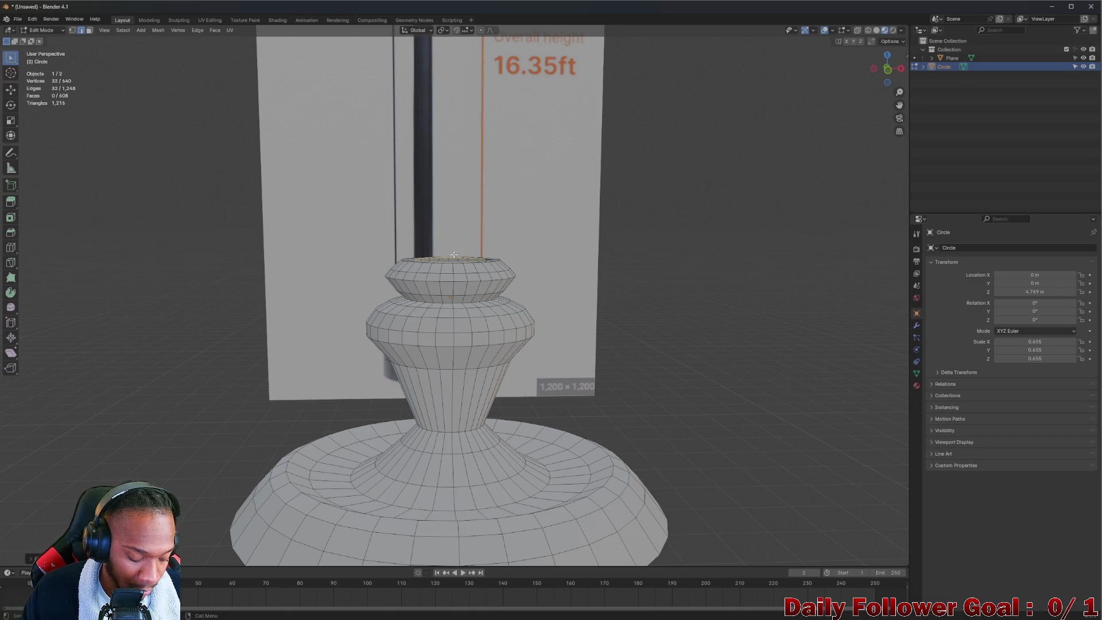
{"action": "key", "text": "g"}
{"action": "key", "text": "z"}
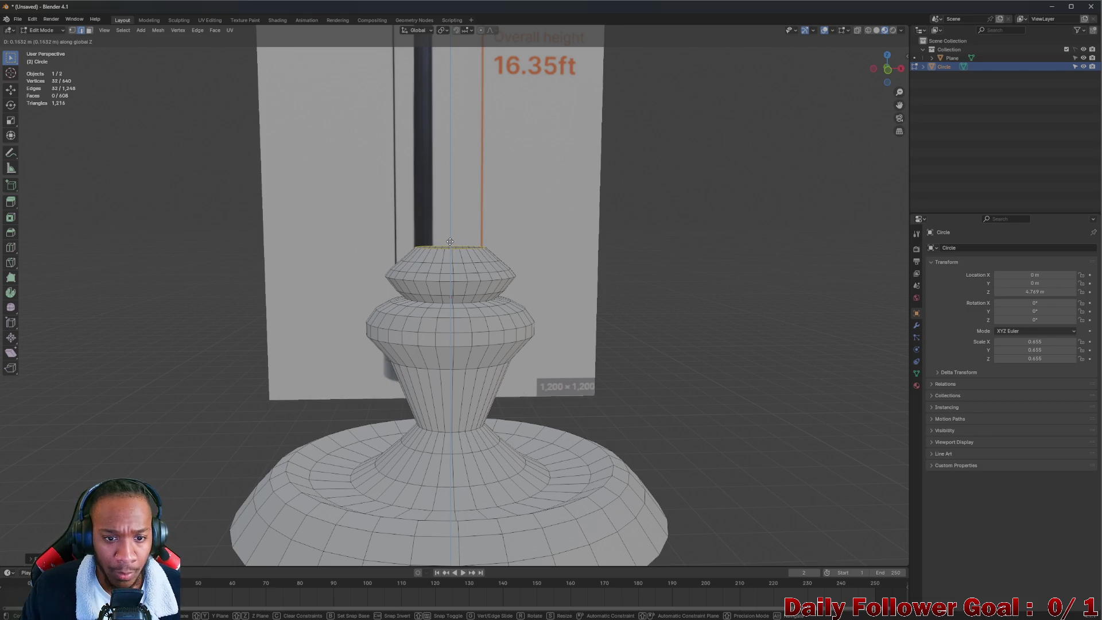
{"action": "left_click", "coordinate": [454, 247]}
- Extrude the top loop straight up into a short neck
{"action": "mouse_move", "coordinate": [453, 247]}
{"action": "middle_mouse_down"}
{"action": "mouse_move", "coordinate": [388, 278]}
{"action": "mouse_move", "coordinate": [442, 290]}
{"action": "middle_mouse_up"}
{"action": "scroll", "coordinate": [469, 297], "scroll_direction": "down", "scroll_amount": 5}
{"action": "scroll", "coordinate": [470, 297], "scroll_direction": "up", "scroll_amount": 8}
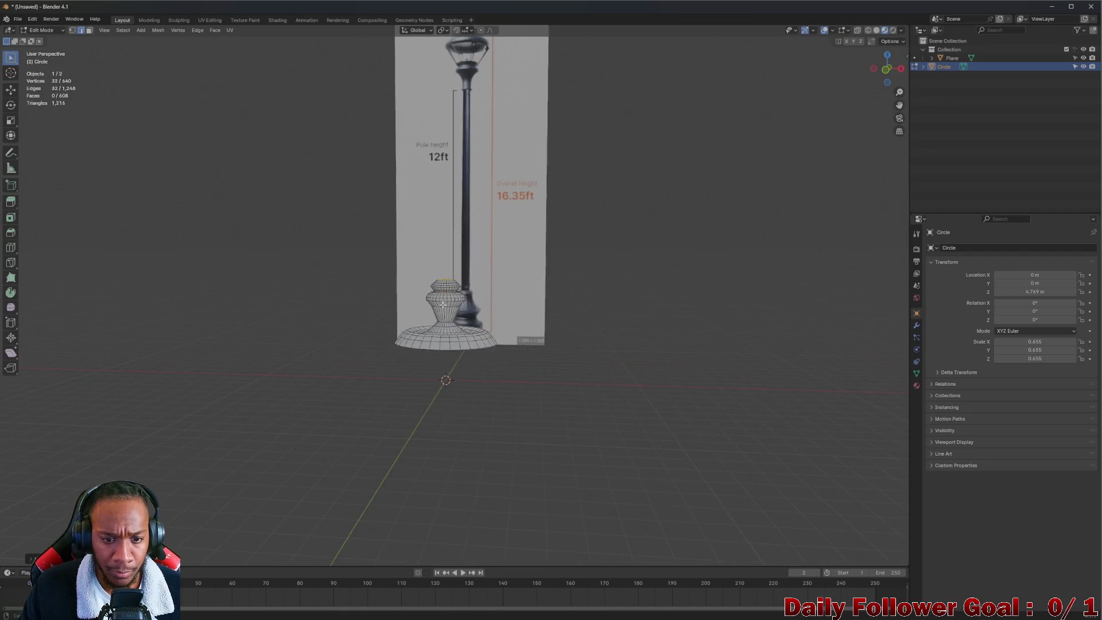
{"action": "scroll", "coordinate": [460, 246], "scroll_direction": "up", "scroll_amount": 2}
{"action": "middle_click_drag", "start_coordinate": [460, 247], "coordinate": [437, 238]}
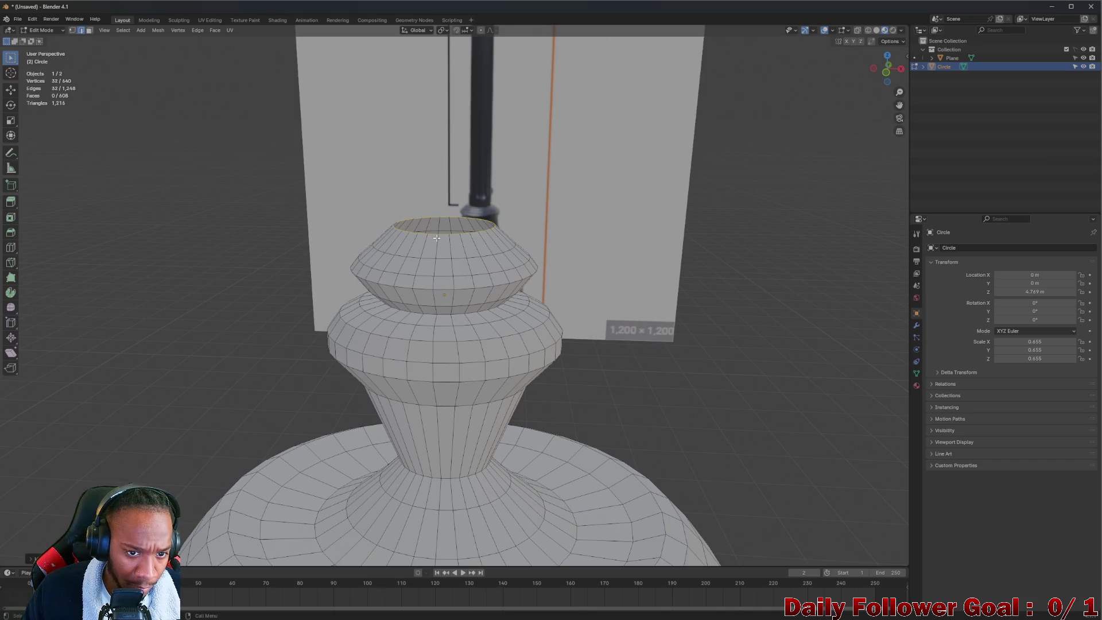
{"action": "key", "text": "e"}
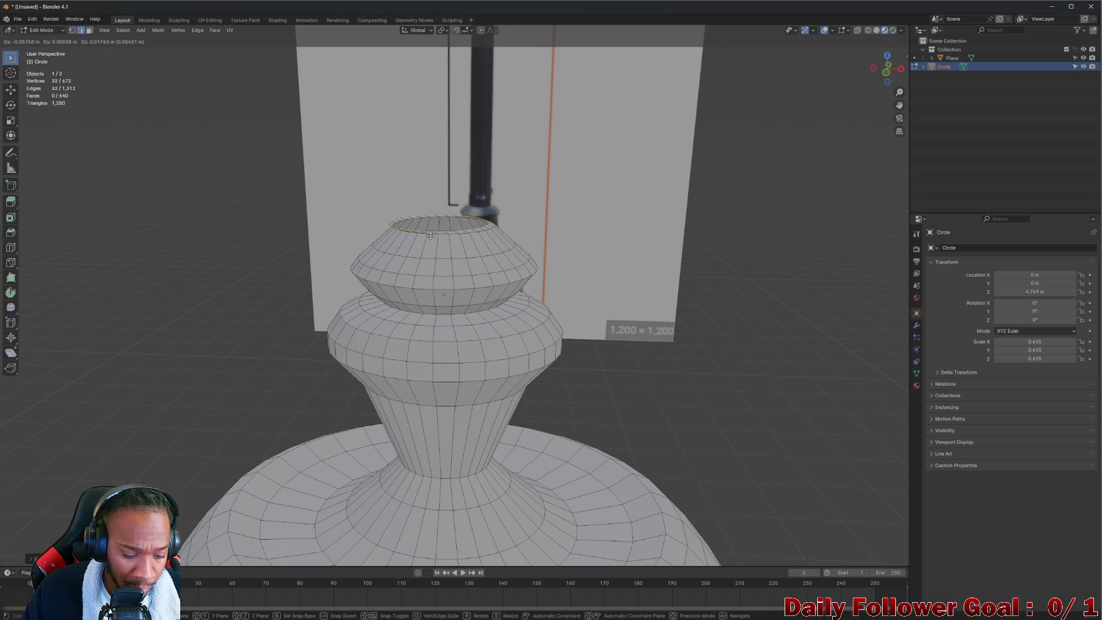
{"action": "key", "text": "z"}
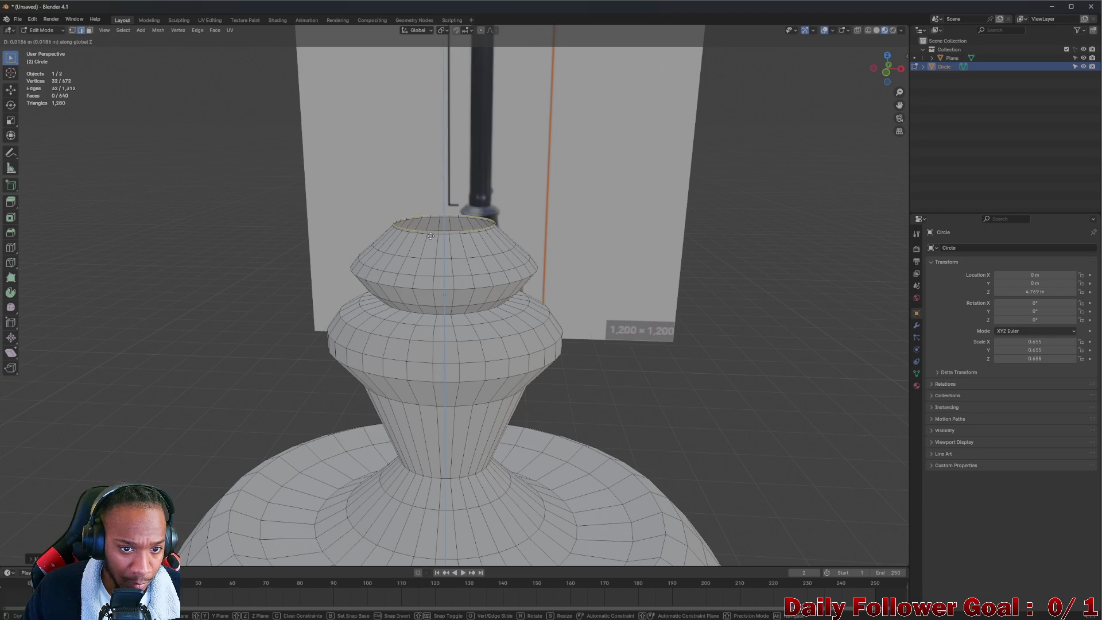
{"action": "left_click", "coordinate": [429, 229]}
- Extrude and widen a ring into a wide flat rim, then extrude it slightly for thickness
{"action": "key", "text": "e"}
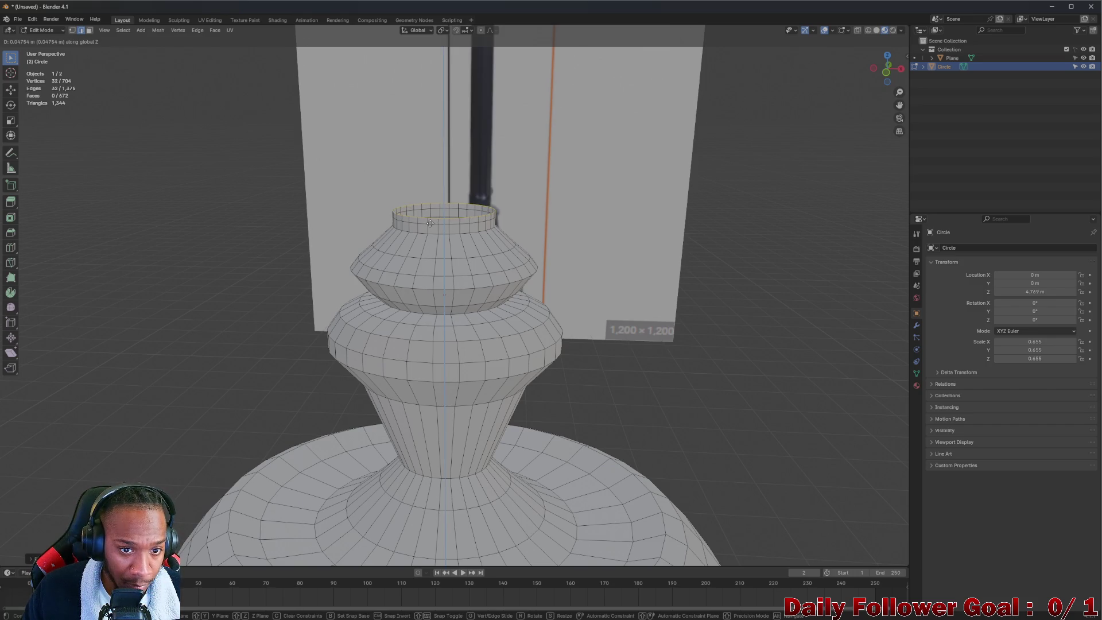
{"action": "left_click", "coordinate": [429, 222]}
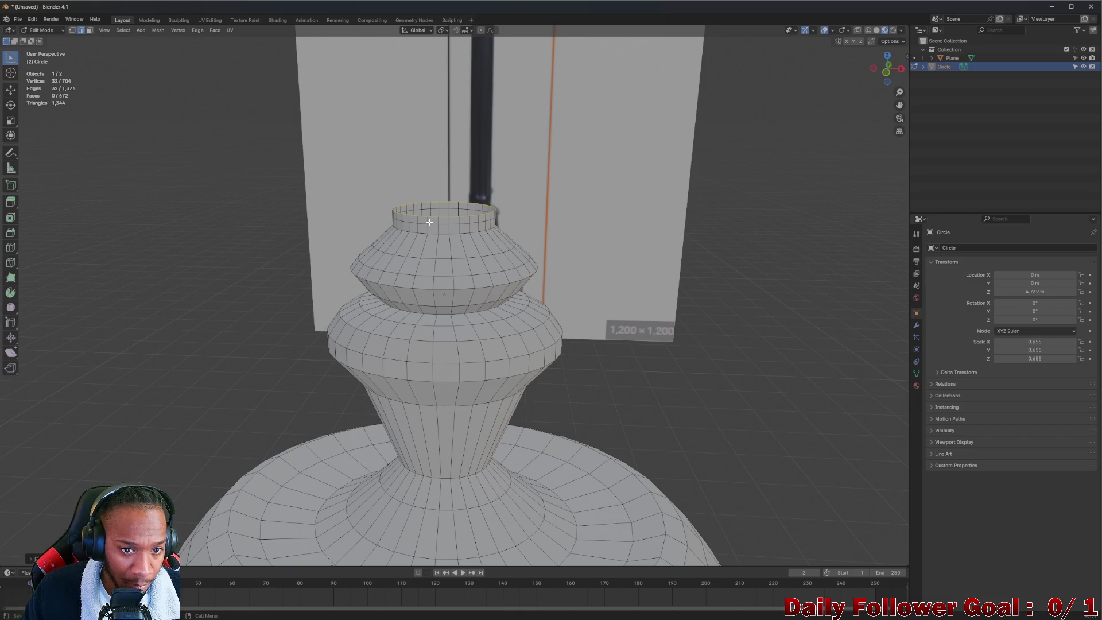
{"action": "key", "text": "s"}
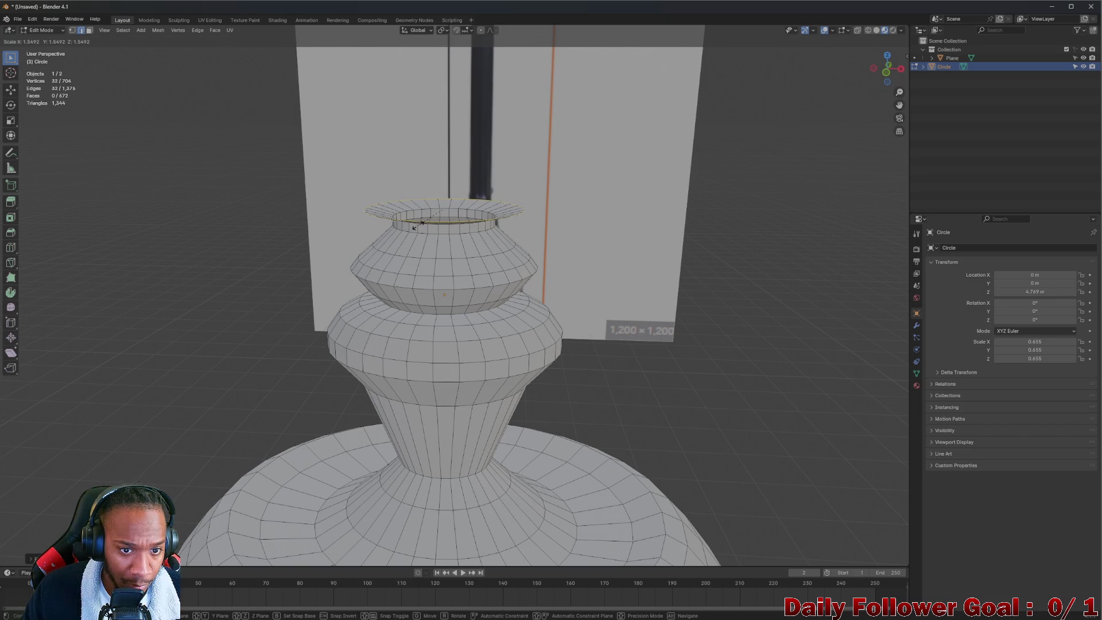
{"action": "left_click", "coordinate": [418, 225]}
{"action": "key", "text": "e"}
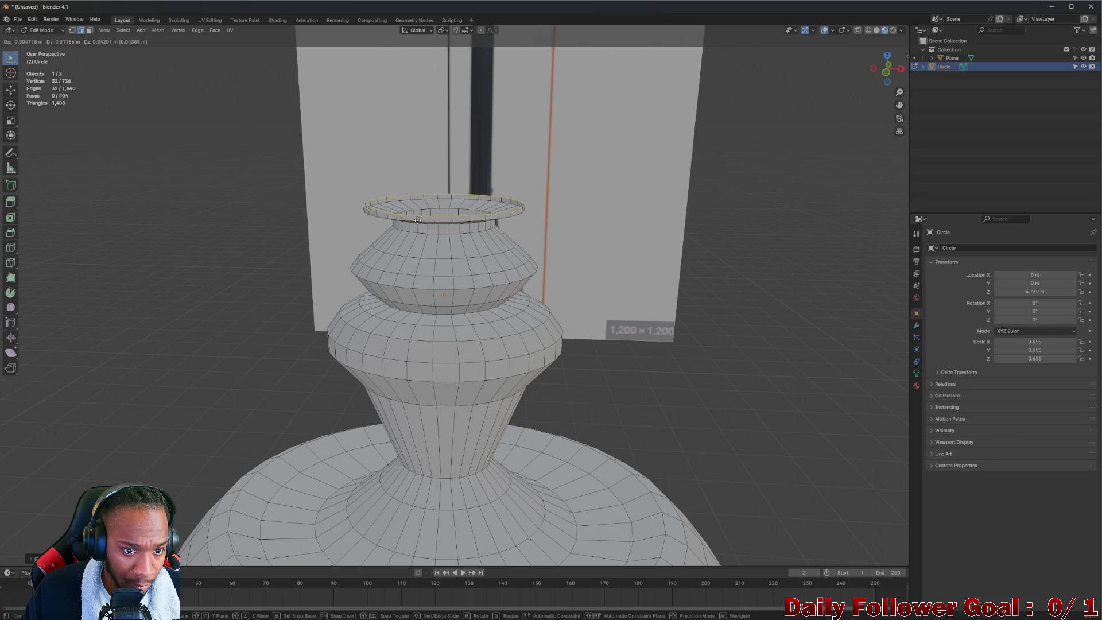
{"action": "left_click", "coordinate": [417, 219]}
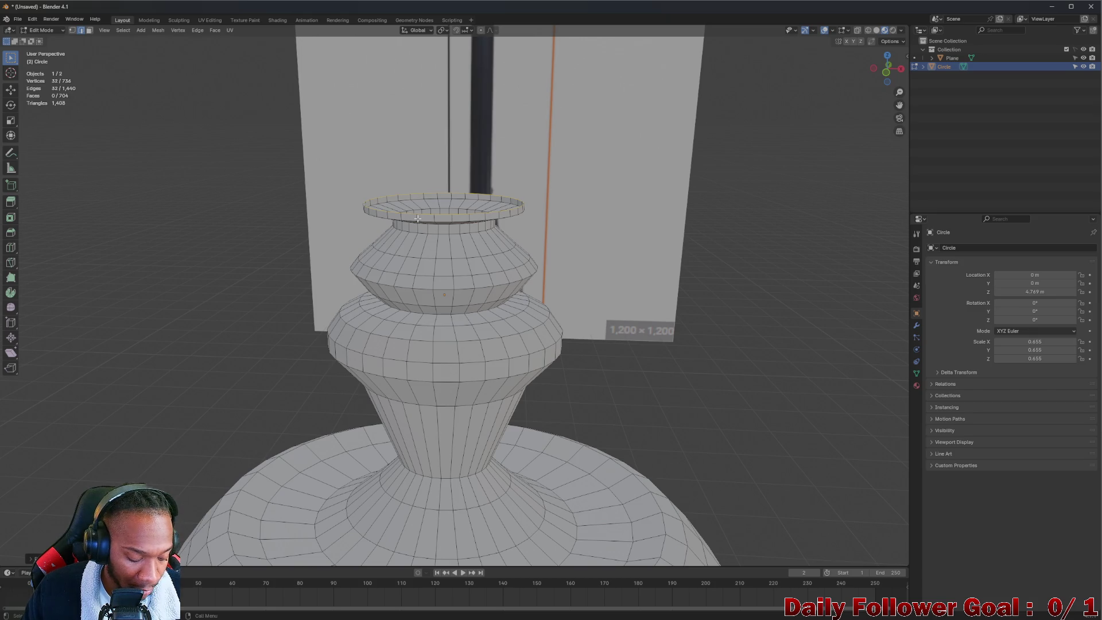
- Extrude the top loop again and shrink it inward to form a narrower lip
{"action": "key", "text": "e"}
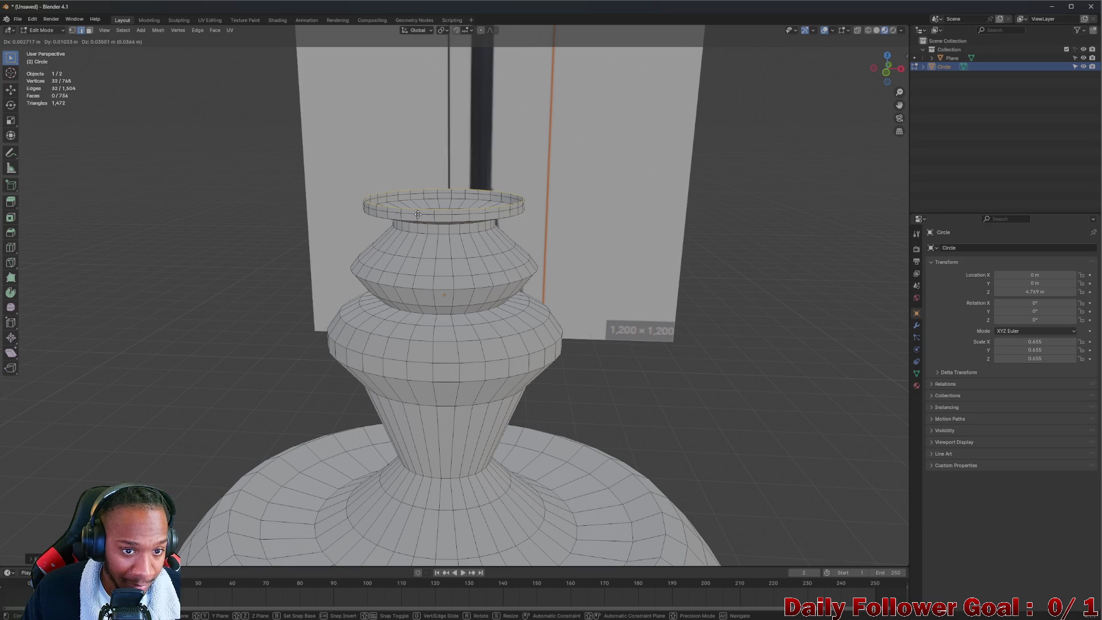
{"action": "left_click", "coordinate": [418, 213]}
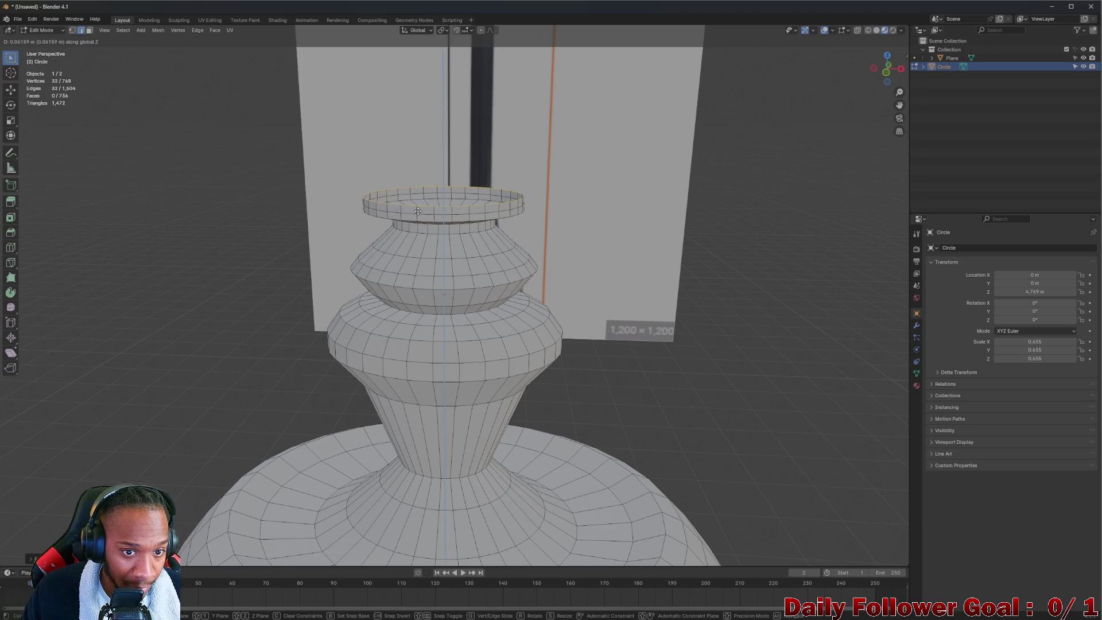
{"action": "key", "text": "s"}
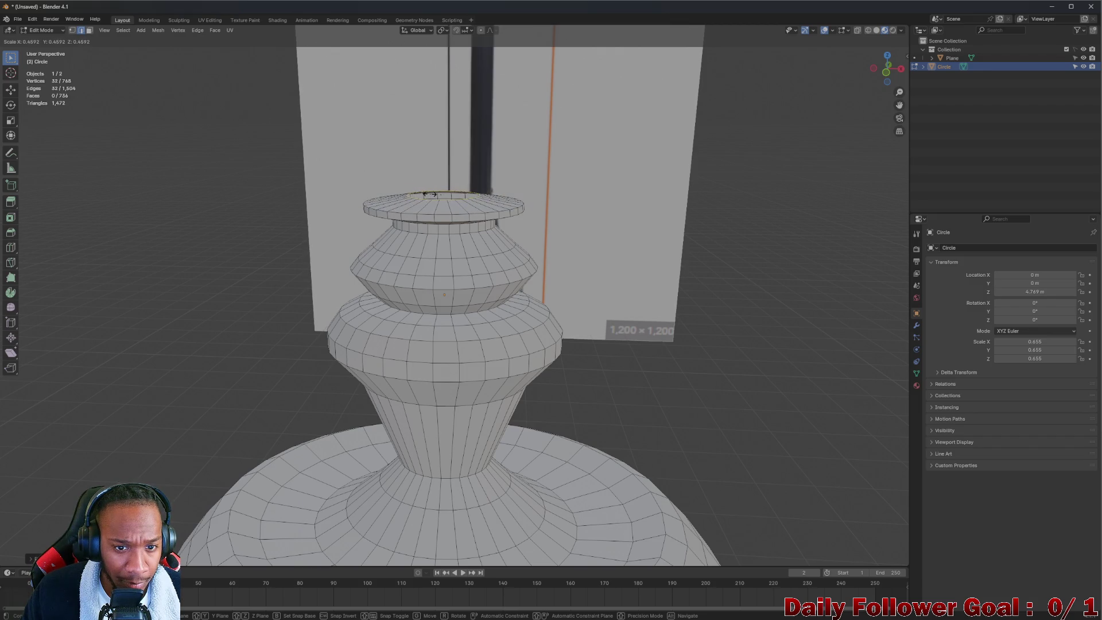
{"action": "left_click", "coordinate": [428, 198]}
{"action": "mouse_move", "coordinate": [428, 198]}
{"action": "middle_mouse_down"}
{"action": "mouse_move", "coordinate": [431, 236]}
{"action": "mouse_move", "coordinate": [440, 205]}
{"action": "middle_mouse_up"}
{"action": "scroll", "coordinate": [436, 212], "scroll_direction": "down", "scroll_amount": 3}
- Enlarge the inner top ring of the collar
{"action": "scroll", "coordinate": [439, 201], "scroll_direction": "up", "scroll_amount": 2}
{"action": "scroll", "coordinate": [438, 201], "scroll_direction": "down", "scroll_amount": 2}
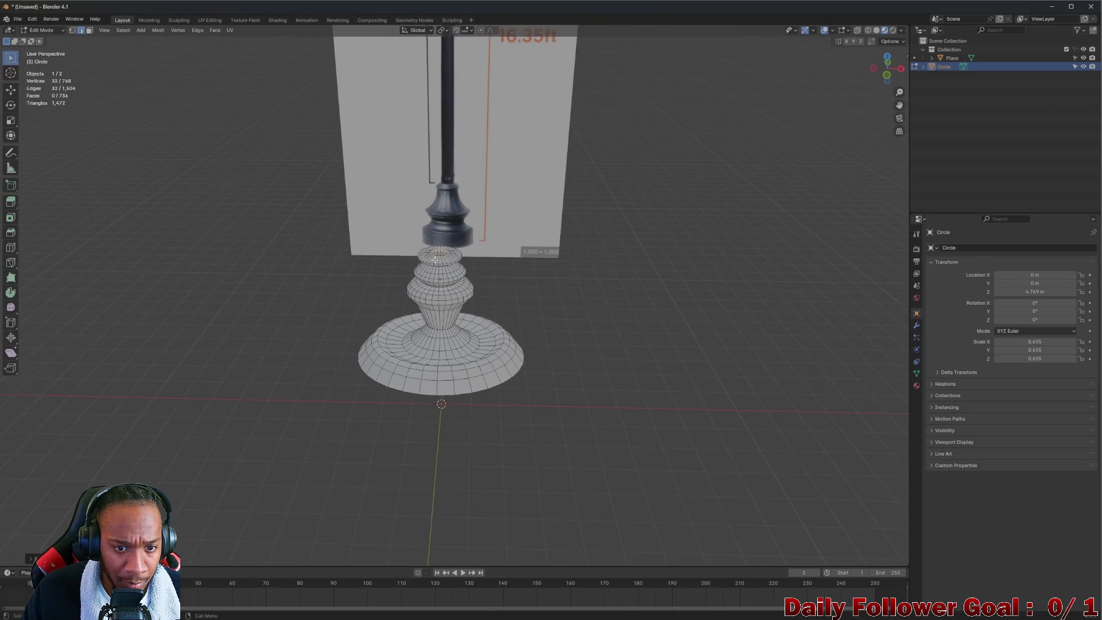
{"action": "scroll", "coordinate": [439, 211], "scroll_direction": "up", "scroll_amount": 4}
{"action": "middle_click_drag", "start_coordinate": [439, 211], "coordinate": [439, 198]}
{"action": "scroll", "coordinate": [445, 216], "scroll_direction": "up", "scroll_amount": 3}
{"action": "key", "text": "s"}
{"action": "left_click", "coordinate": [437, 240]}
{"action": "scroll", "coordinate": [437, 240], "scroll_direction": "down", "scroll_amount": 2}
{"action": "scroll", "coordinate": [439, 196], "scroll_direction": "down", "scroll_amount": 3}
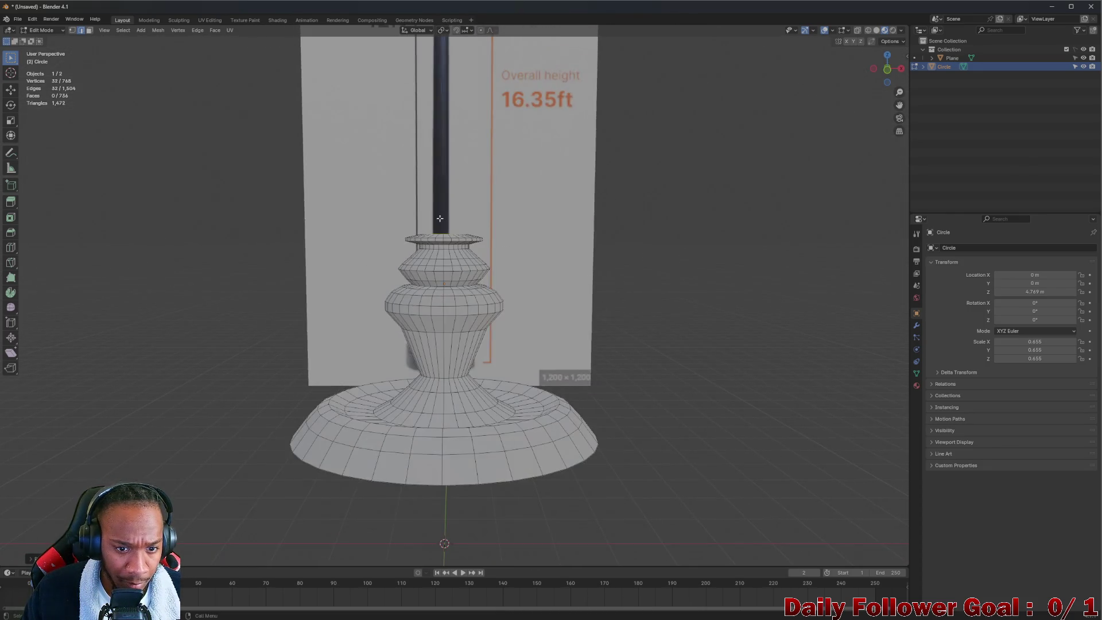
{"action": "scroll", "coordinate": [439, 195], "scroll_direction": "down", "scroll_amount": 5}
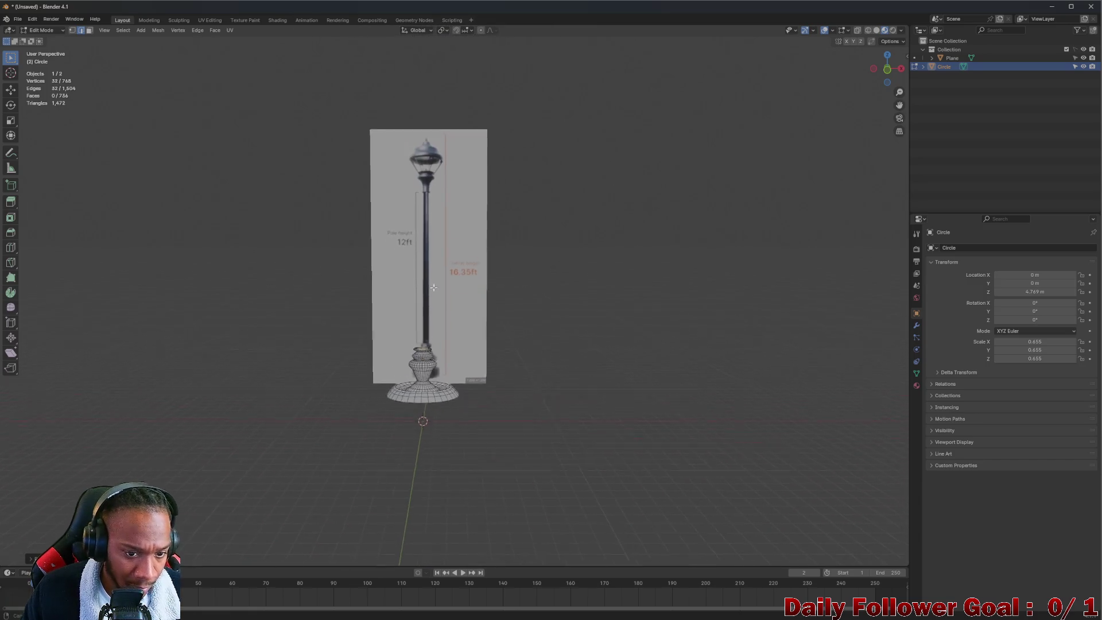
- Extrude the top ring along Z into the tall pole shaft past the reference's top
{"action": "key", "text": "e"}
{"action": "key", "text": "z"}
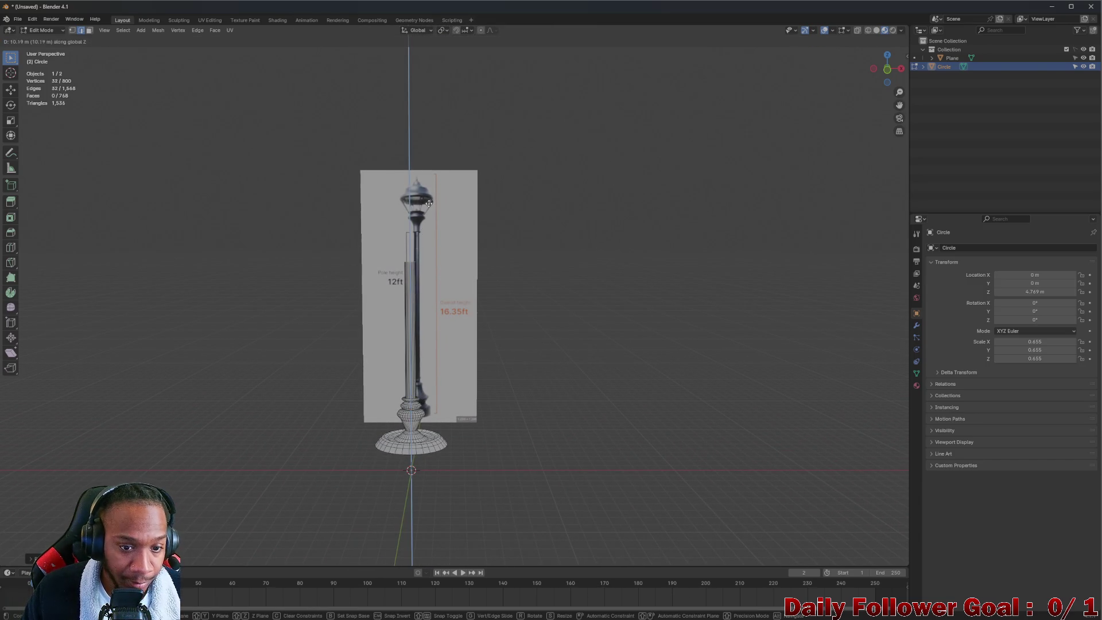
{"action": "left_click", "coordinate": [439, 52]}
{"action": "mouse_move", "coordinate": [422, 532]}
{"action": "middle_mouse_down"}
{"action": "mouse_move", "coordinate": [406, 385]}
{"action": "mouse_move", "coordinate": [355, 419]}
{"action": "mouse_move", "coordinate": [266, 423]}
{"action": "mouse_move", "coordinate": [325, 489]}
{"action": "mouse_move", "coordinate": [381, 438]}
{"action": "mouse_move", "coordinate": [562, 432]}
{"action": "mouse_move", "coordinate": [428, 421]}
{"action": "mouse_move", "coordinate": [451, 435]}
{"action": "middle_mouse_up"}
{"action": "scroll", "coordinate": [428, 421], "scroll_direction": "down", "scroll_amount": 4}
{"action": "scroll", "coordinate": [450, 435], "scroll_direction": "up", "scroll_amount": 2}
{"action": "scroll", "coordinate": [451, 436], "scroll_direction": "up", "scroll_amount": 3}
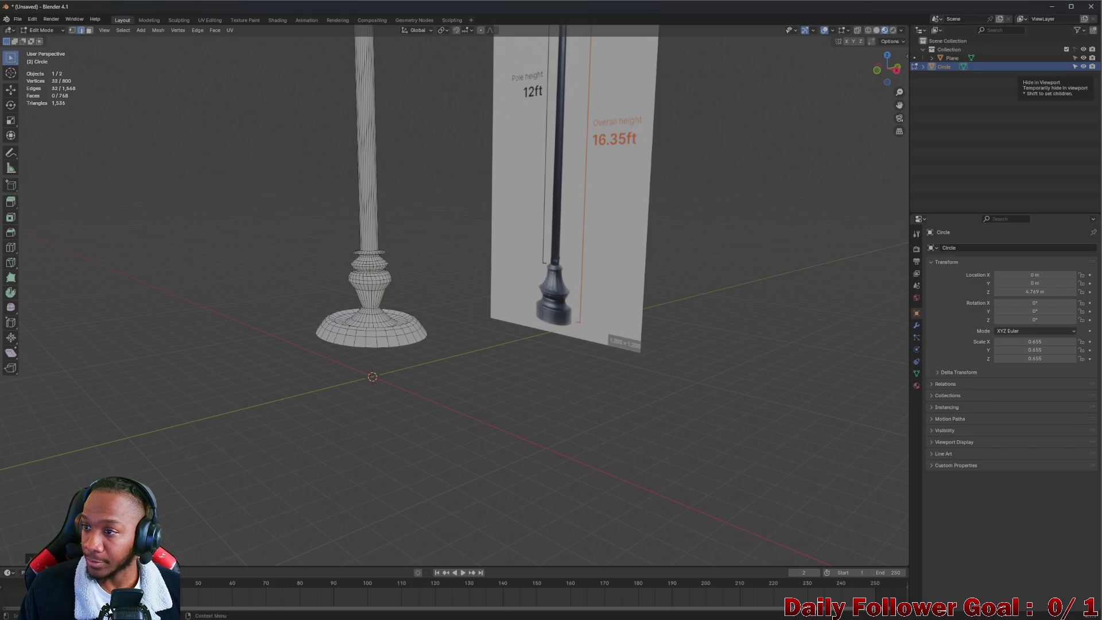
{"action": "left_click", "coordinate": [876, 31]}
{"action": "left_click", "coordinate": [885, 31]}
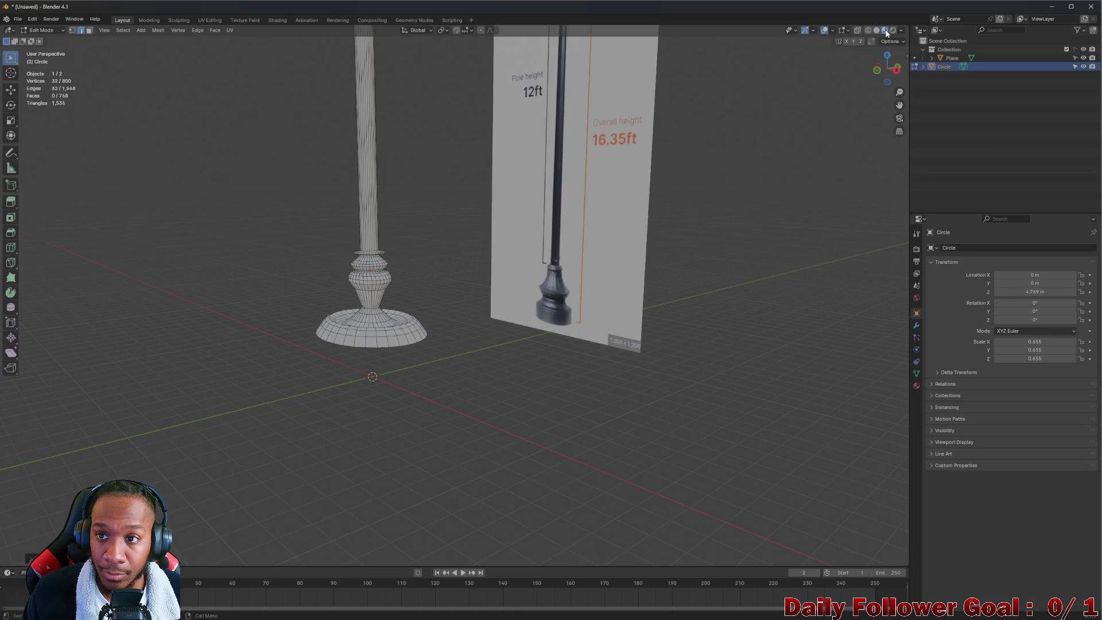
{"action": "scroll", "coordinate": [436, 189], "scroll_direction": "up", "scroll_amount": 3}
{"action": "key", "text": "Tab"}
{"action": "mouse_move", "coordinate": [386, 206]}
{"action": "middle_mouse_down"}
{"action": "mouse_move", "coordinate": [546, 209]}
{"action": "mouse_move", "coordinate": [388, 222]}
{"action": "mouse_move", "coordinate": [312, 249]}
{"action": "mouse_move", "coordinate": [187, 252]}
{"action": "mouse_move", "coordinate": [281, 266]}
{"action": "mouse_move", "coordinate": [443, 266]}
{"action": "mouse_move", "coordinate": [400, 288]}
{"action": "middle_mouse_up"}
{"action": "scroll", "coordinate": [401, 288], "scroll_direction": "up", "scroll_amount": 4}
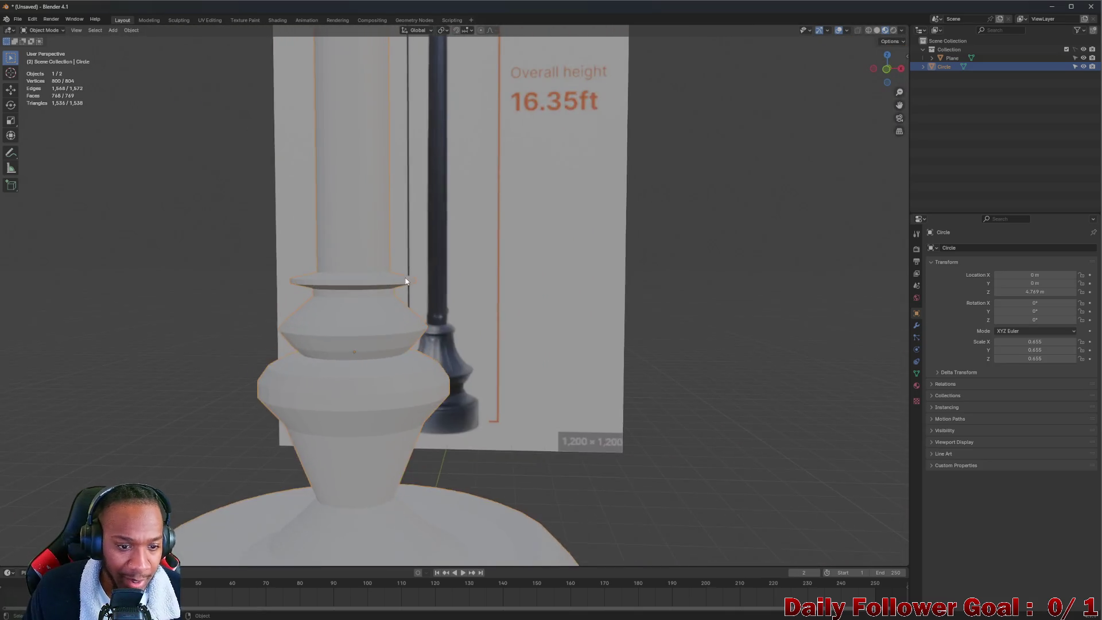
{"action": "left_click", "coordinate": [876, 32]}
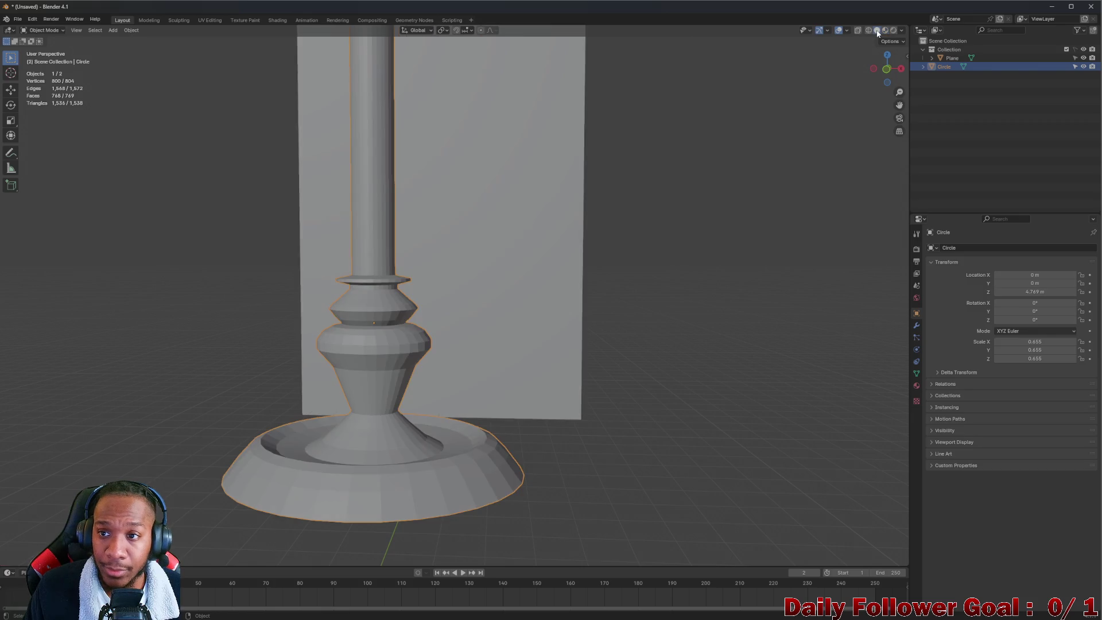
{"action": "left_click", "coordinate": [884, 30]}
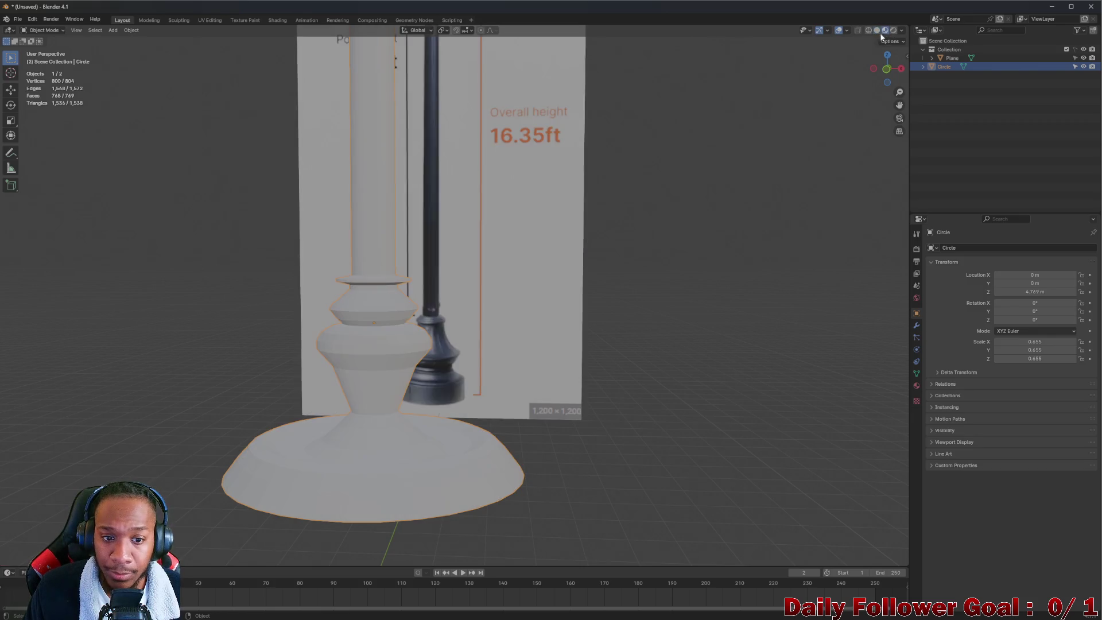
{"action": "key", "text": "Tab"}
{"action": "scroll", "coordinate": [444, 259], "scroll_direction": "down", "scroll_amount": 3}
{"action": "scroll", "coordinate": [443, 258], "scroll_direction": "up", "scroll_amount": 1}
{"action": "scroll", "coordinate": [443, 259], "scroll_direction": "down", "scroll_amount": 2}
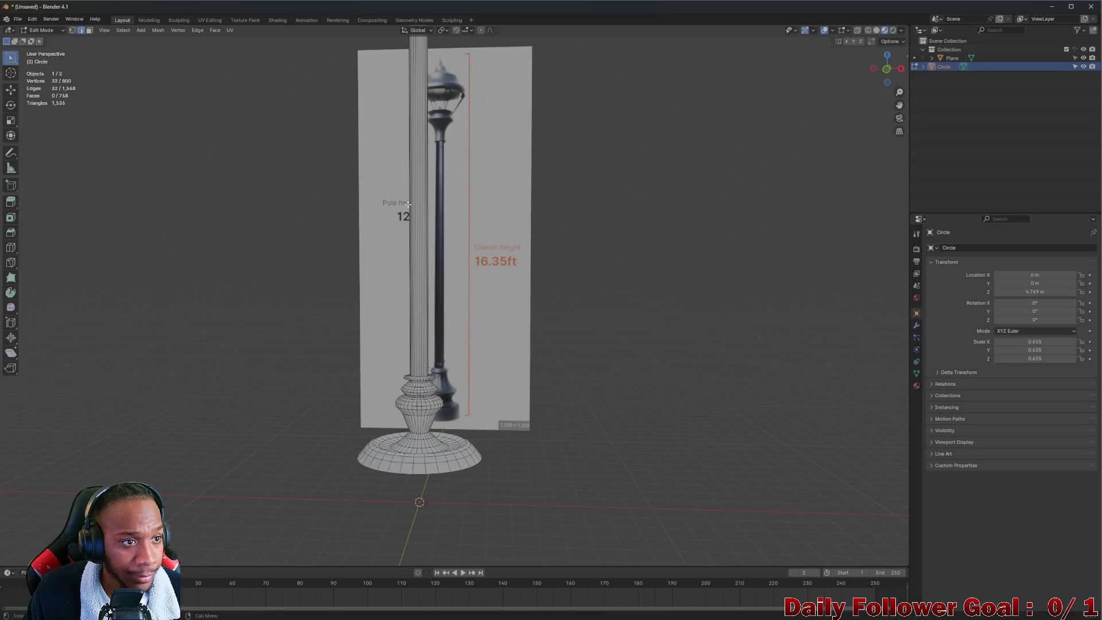
{"action": "mouse_move", "coordinate": [444, 259]}
{"action": "middle_mouse_down"}
{"action": "mouse_move", "coordinate": [479, 262]}
{"action": "mouse_move", "coordinate": [386, 278]}
{"action": "mouse_move", "coordinate": [446, 310]}
{"action": "mouse_move", "coordinate": [429, 359]}
{"action": "mouse_move", "coordinate": [363, 298]}
{"action": "middle_mouse_up"}
{"action": "scroll", "coordinate": [430, 290], "scroll_direction": "up", "scroll_amount": 2}
{"action": "scroll", "coordinate": [438, 333], "scroll_direction": "down", "scroll_amount": 2}
{"action": "scroll", "coordinate": [433, 344], "scroll_direction": "up", "scroll_amount": 3}
{"action": "scroll", "coordinate": [430, 358], "scroll_direction": "down", "scroll_amount": 3}
{"action": "middle_click_drag", "start_coordinate": [553, 236], "coordinate": [974, 119]}
{"action": "middle_click_drag", "start_coordinate": [517, 539], "coordinate": [535, 561]}
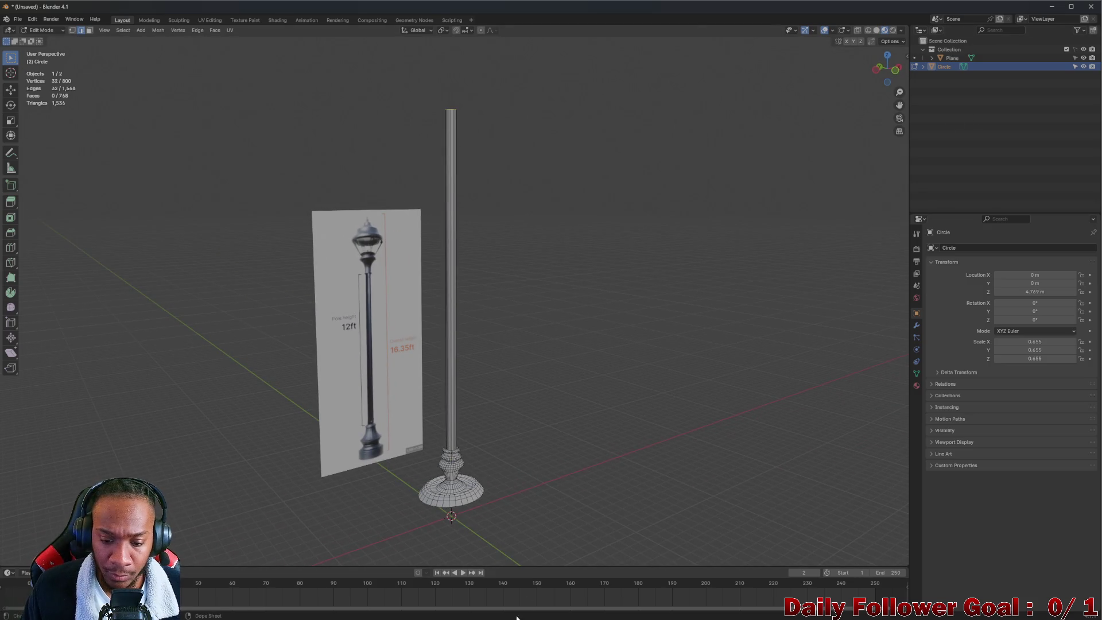
{"action": "mouse_move", "coordinate": [521, 619]}
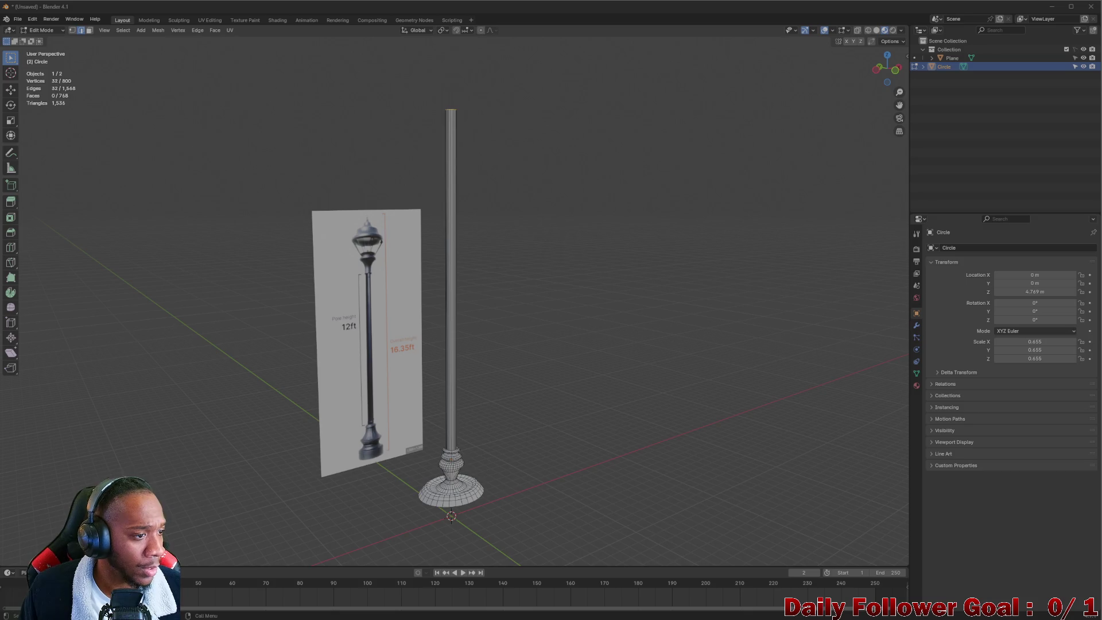
{"action": "middle_click_drag", "start_coordinate": [484, 258], "coordinate": [444, 262]}
- Select the Collection in the Outliner, then undo an accidentally added plane
{"action": "middle_click_drag", "start_coordinate": [420, 310], "coordinate": [838, 260]}
{"action": "left_click", "coordinate": [961, 129]}
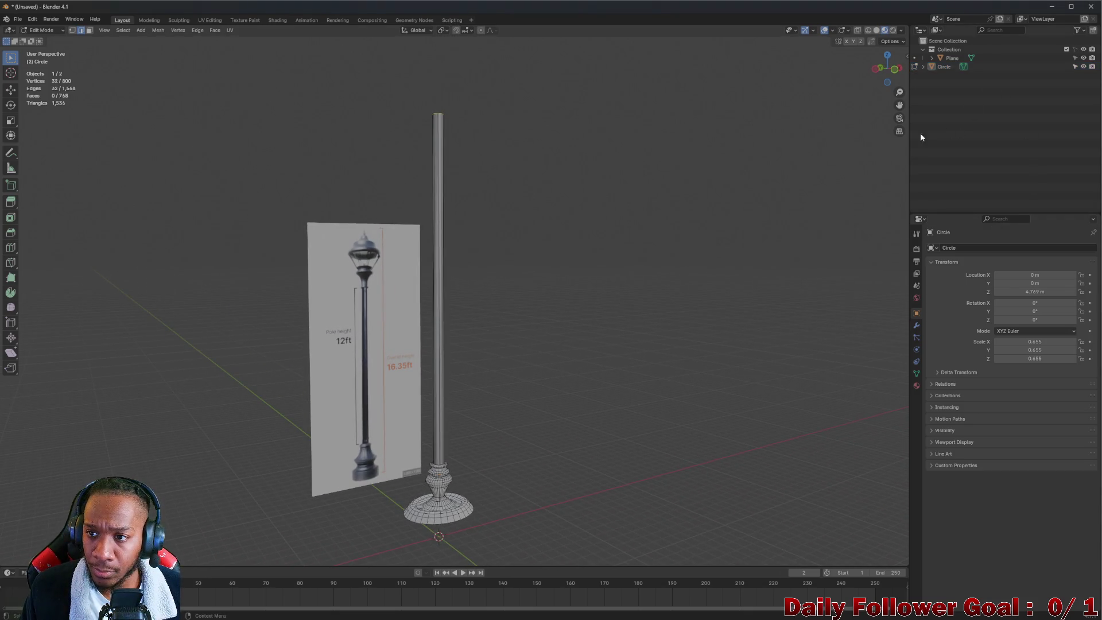
{"action": "left_click", "coordinate": [957, 52]}
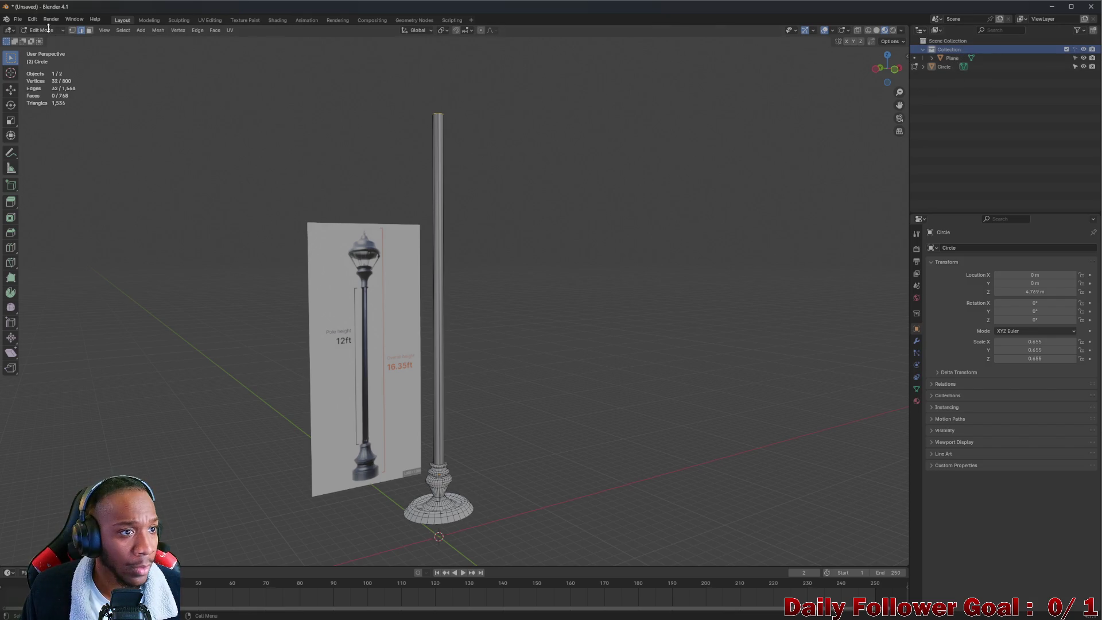
{"action": "left_click", "coordinate": [141, 31]}
{"action": "left_click", "coordinate": [151, 39]}
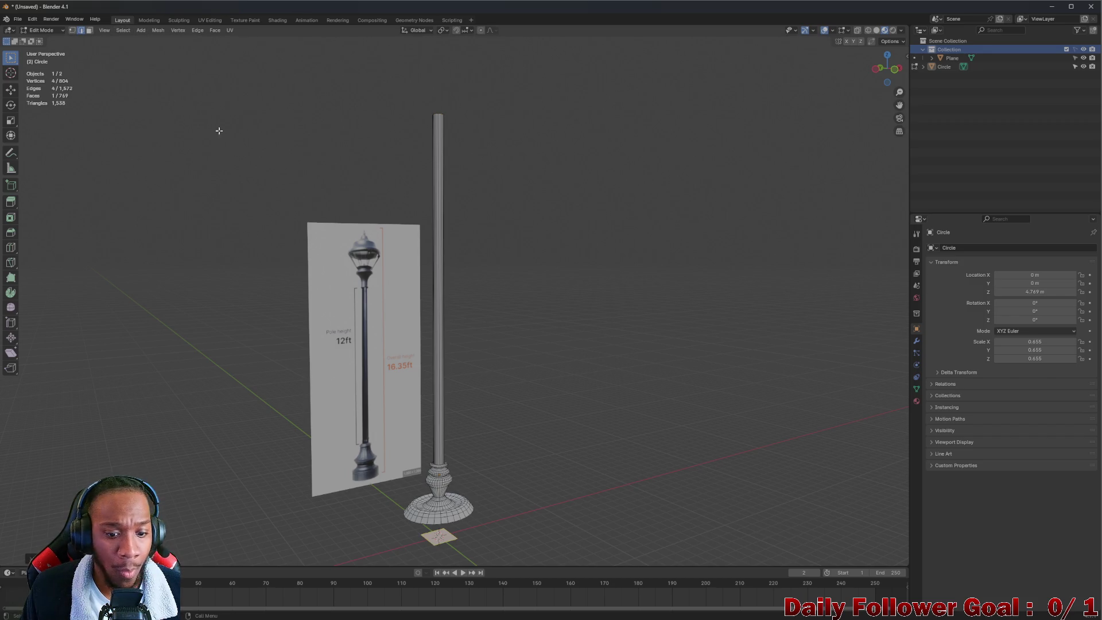
{"action": "scroll", "coordinate": [459, 286], "scroll_direction": "down", "scroll_amount": 3}
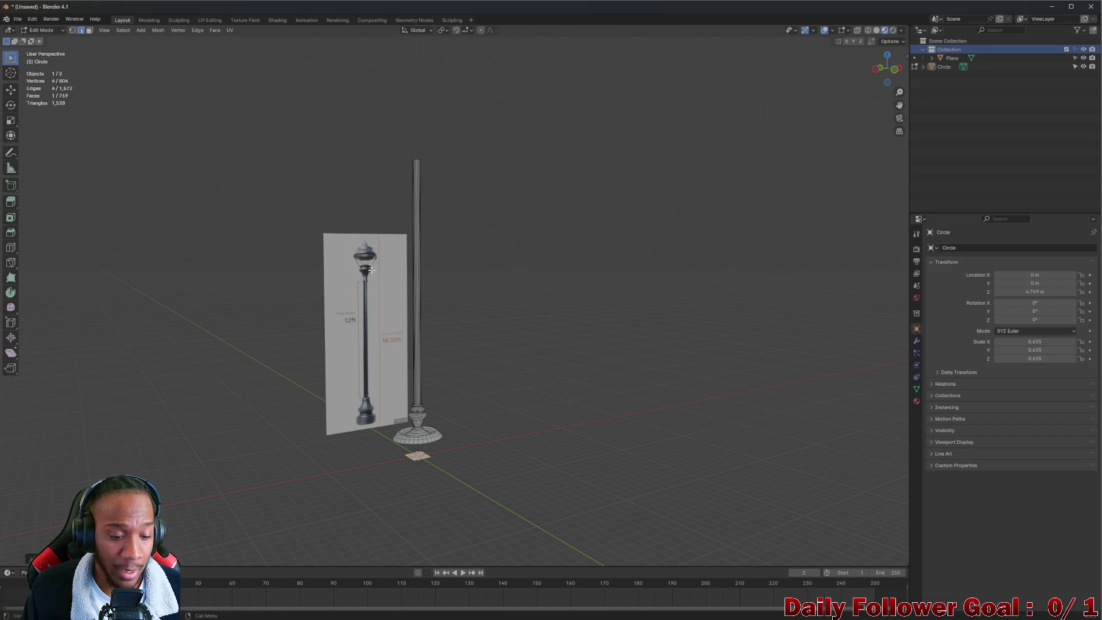
{"action": "key", "text": "ctrl+z"}
- Switch to Object Mode, reselect the Collection and browse the Add > Mesh shapes
{"action": "left_click", "coordinate": [55, 30]}
{"action": "left_click", "coordinate": [43, 39]}
{"action": "left_click", "coordinate": [117, 31]}
{"action": "left_click", "coordinate": [950, 50]}
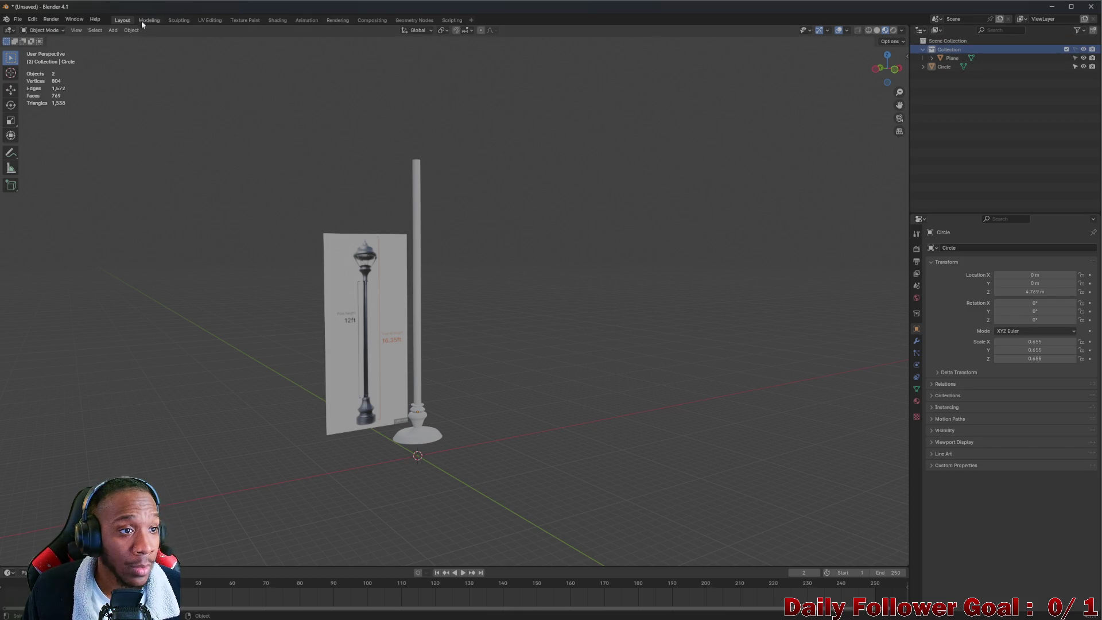
{"action": "left_click", "coordinate": [112, 30]}
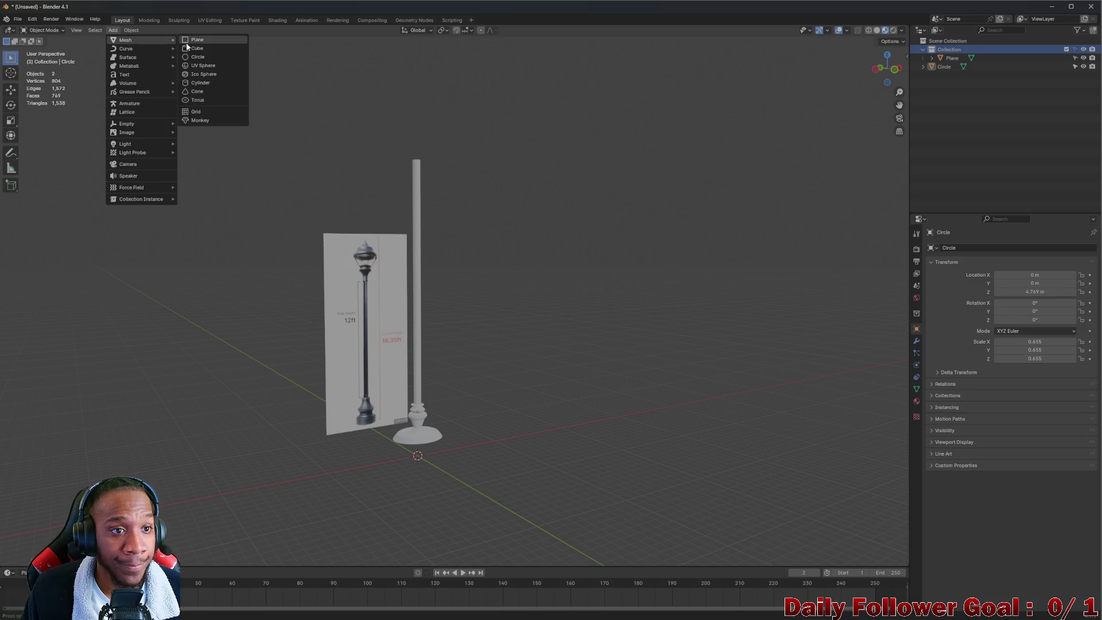
- Add a plane and move it straight up to 12.891 m near the pole top
{"action": "left_click", "coordinate": [188, 41]}
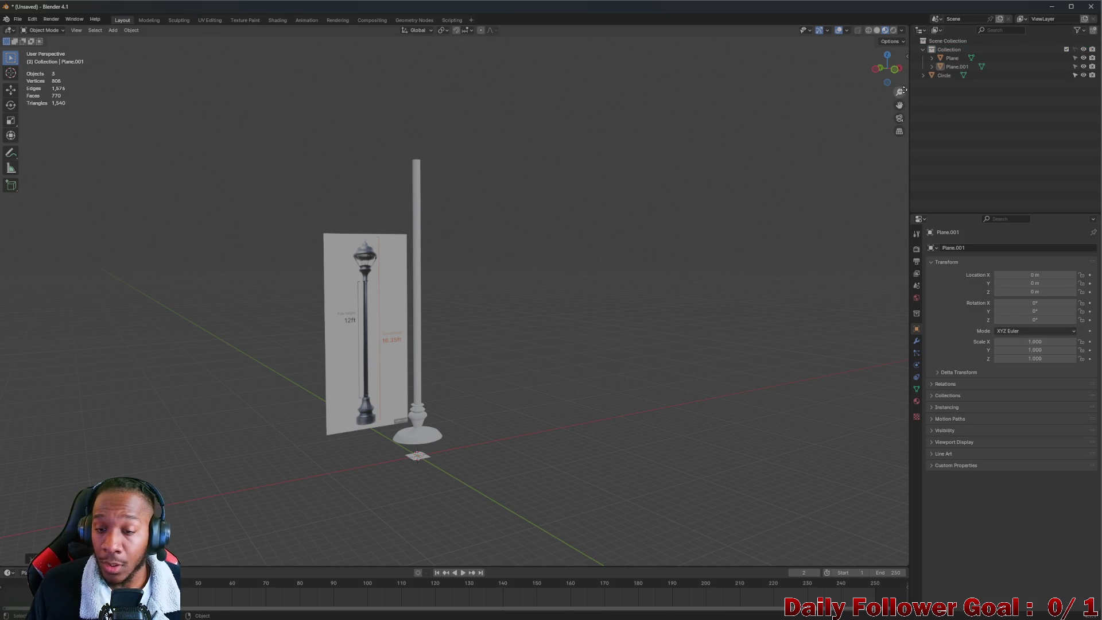
{"action": "mouse_move", "coordinate": [478, 253]}
{"action": "middle_mouse_down"}
{"action": "mouse_move", "coordinate": [465, 305]}
{"action": "mouse_move", "coordinate": [412, 363]}
{"action": "mouse_move", "coordinate": [409, 396]}
{"action": "middle_mouse_up"}
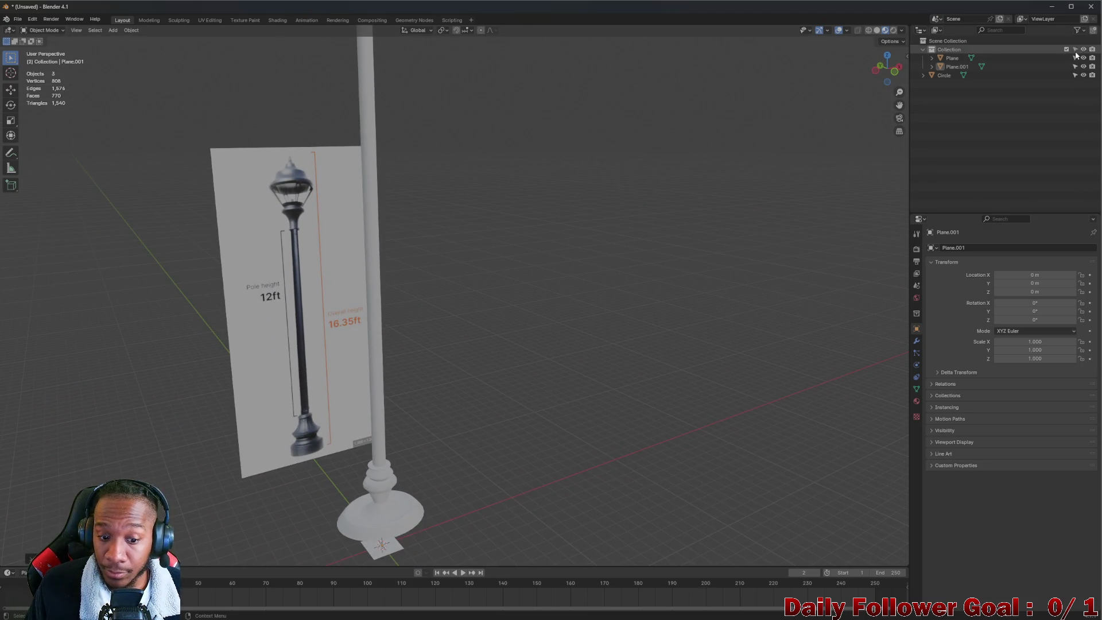
{"action": "mouse_move", "coordinate": [425, 441]}
{"action": "middle_mouse_down"}
{"action": "mouse_move", "coordinate": [442, 397]}
{"action": "mouse_move", "coordinate": [413, 437]}
{"action": "middle_mouse_up"}
{"action": "left_click", "coordinate": [427, 426]}
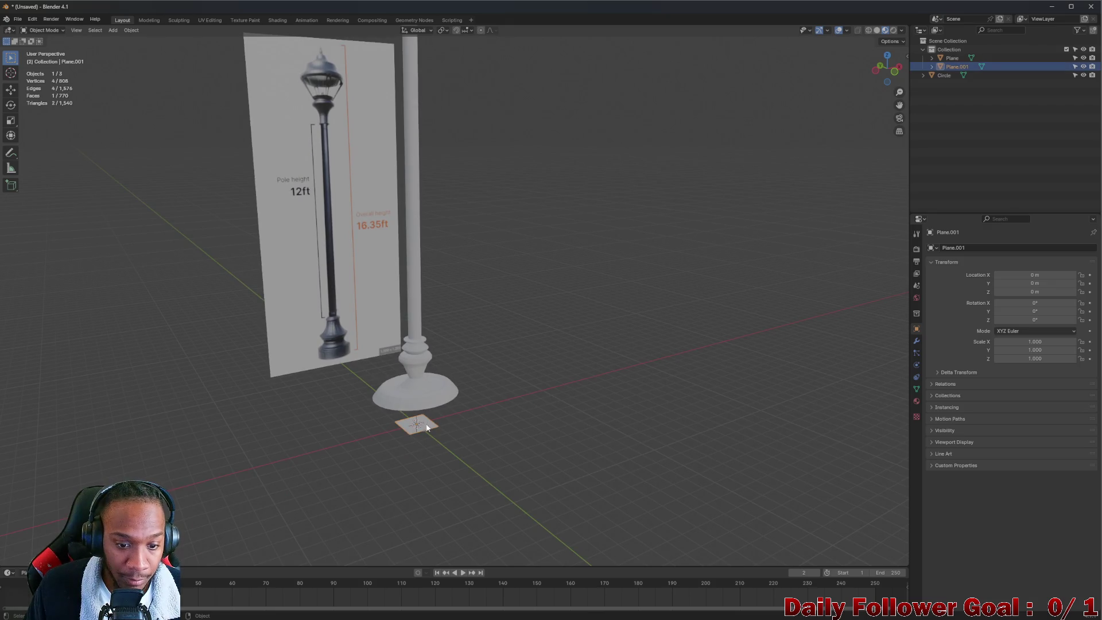
{"action": "key", "text": "g"}
{"action": "key", "text": "z"}
{"action": "left_click", "coordinate": [424, 229]}
{"action": "mouse_move", "coordinate": [425, 229]}
{"action": "middle_mouse_down"}
{"action": "mouse_move", "coordinate": [407, 280]}
{"action": "mouse_move", "coordinate": [423, 245]}
{"action": "mouse_move", "coordinate": [900, 356]}
{"action": "middle_mouse_up"}
{"action": "mouse_move", "coordinate": [686, 320]}
{"action": "middle_mouse_down"}
{"action": "mouse_move", "coordinate": [566, 266]}
{"action": "mouse_move", "coordinate": [585, 295]}
{"action": "mouse_move", "coordinate": [556, 302]}
{"action": "middle_mouse_up"}
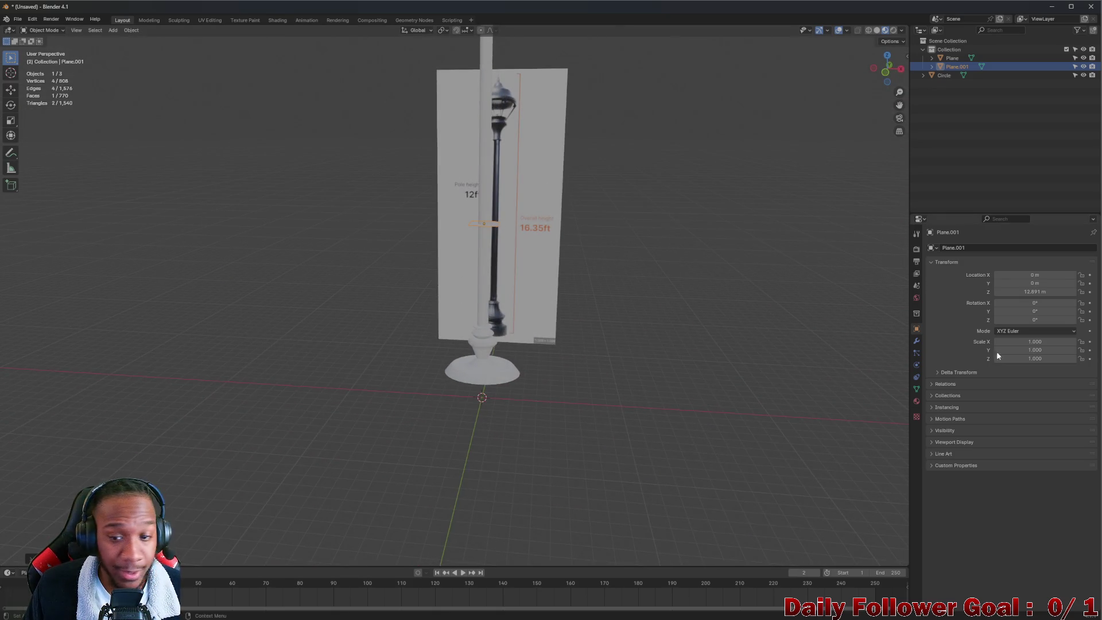
- Set the plane's scale to X 511 and Y 338
{"action": "left_click", "coordinate": [1044, 341]}
{"action": "type", "text": "-0.05"}
{"action": "key", "text": "Return"}
{"action": "left_click", "coordinate": [1046, 341]}
{"action": "type", "text": "5"}
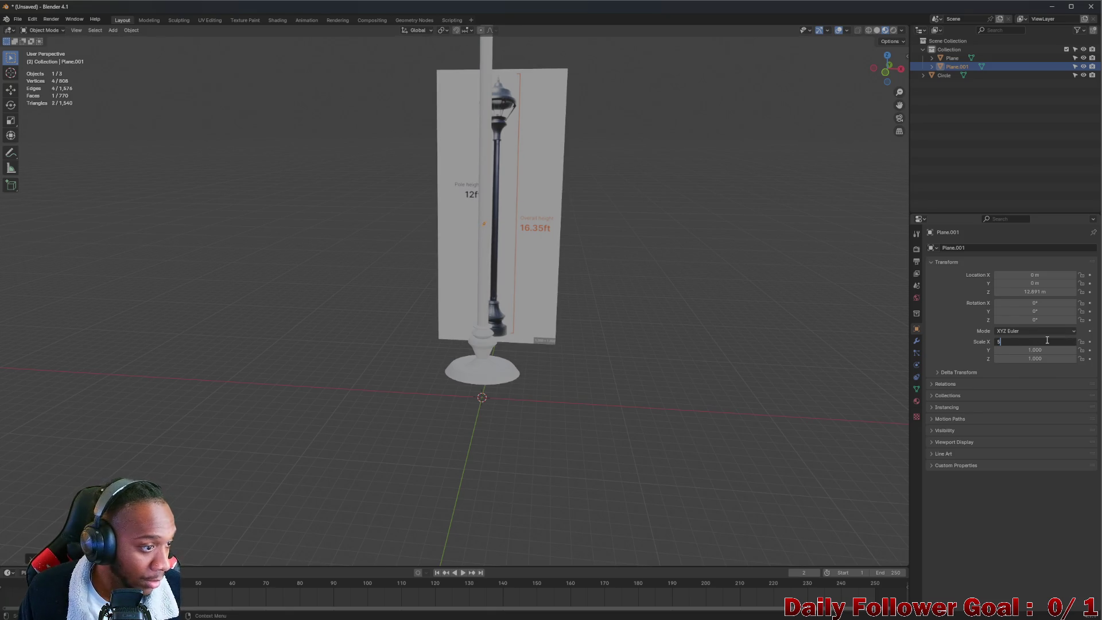
{"action": "type", "text": "11"}
{"action": "key", "text": "Return"}
{"action": "left_click", "coordinate": [1045, 350]}
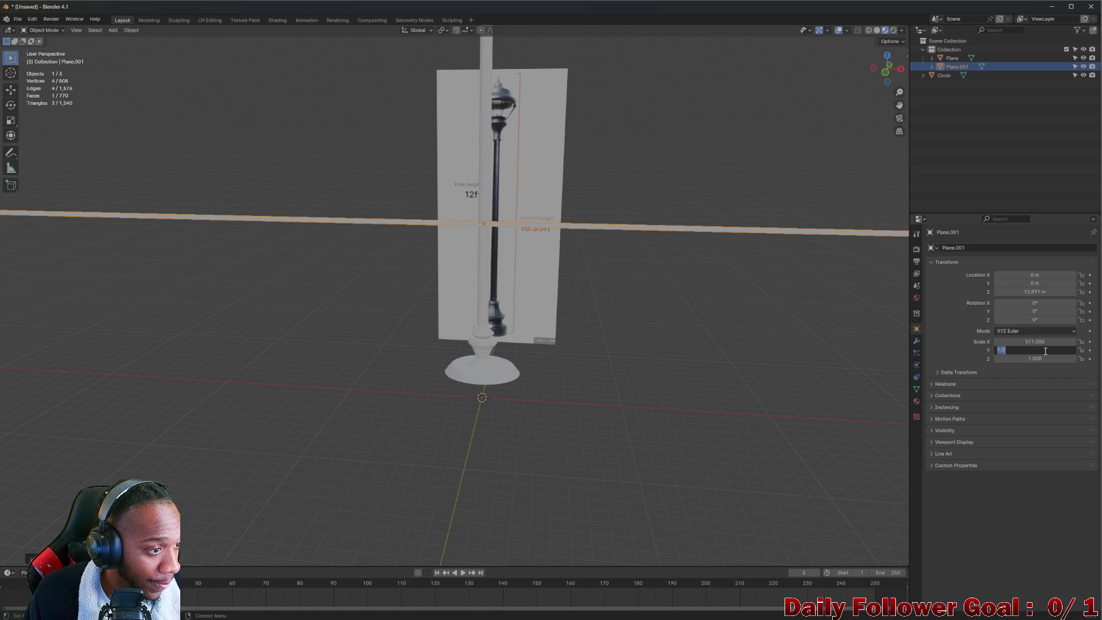
{"action": "type", "text": "38"}
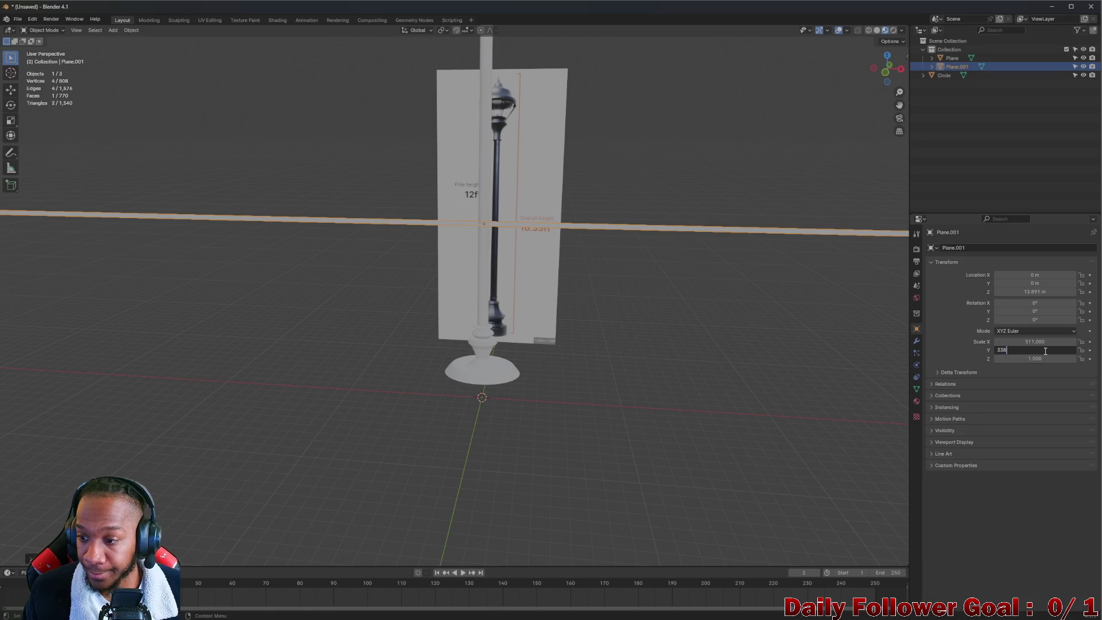
{"action": "key", "text": "Return"}
- Bring the plane's scale down to 5.120 by 3.380
{"action": "left_click", "coordinate": [1044, 343]}
{"action": "key", "text": "BackSpace"}
{"action": "key", "text": "BackSpace"}
{"action": "type", "text": "2.0"}
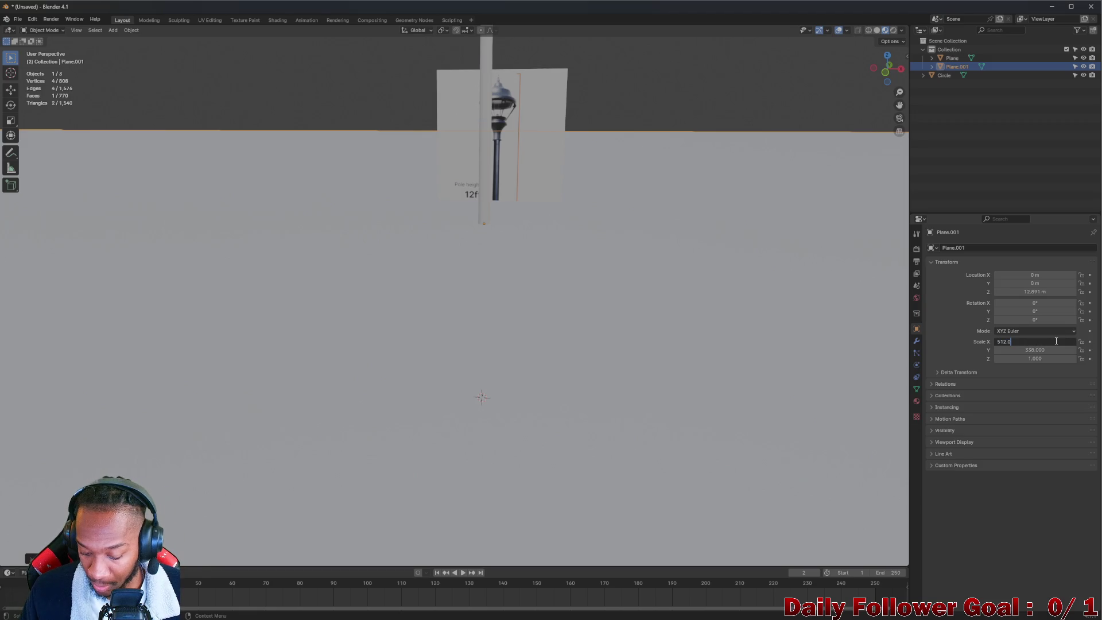
{"action": "key", "text": "Return"}
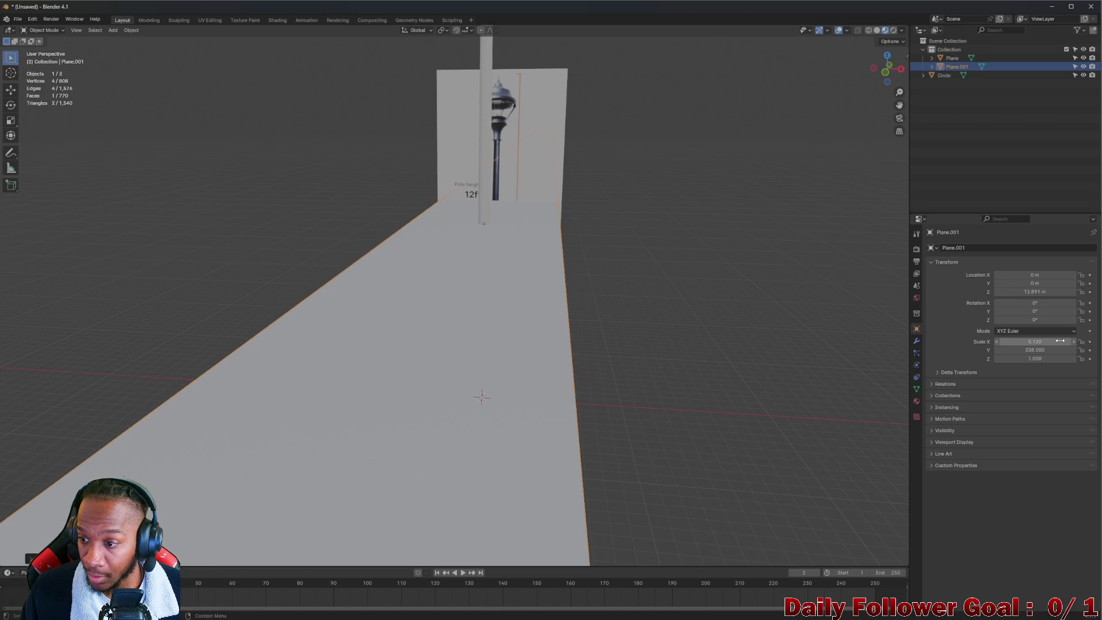
{"action": "left_click", "coordinate": [1055, 350]}
{"action": "key", "text": "BackSpace"}
{"action": "key", "text": "BackSpace"}
{"action": "type", "text": "/1"}
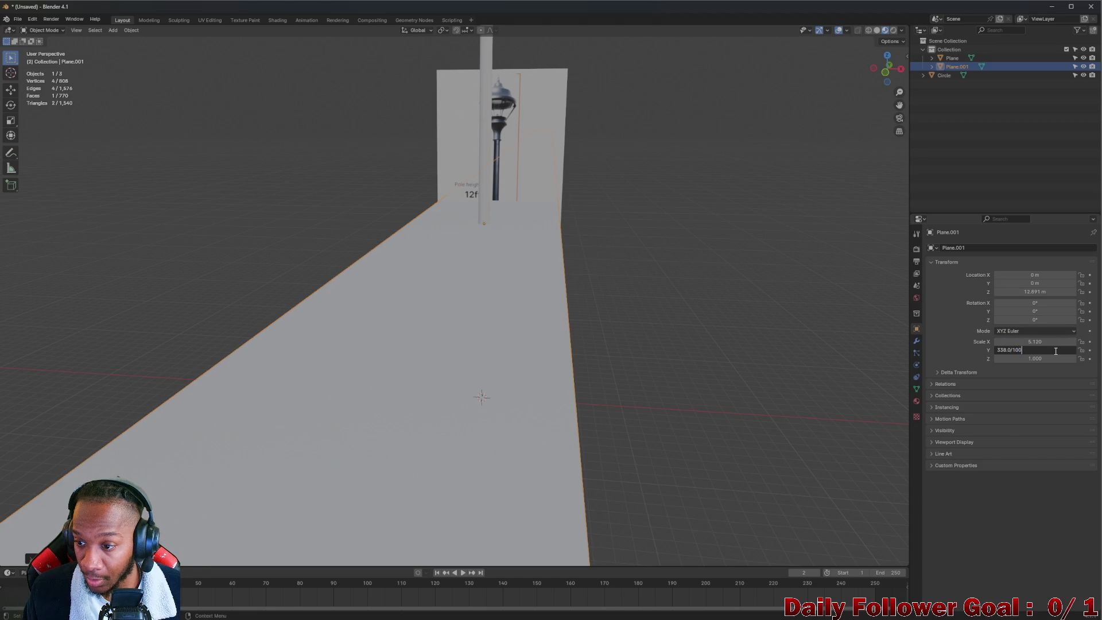
{"action": "key", "text": "Return"}
- Double the plane's scale to 10.240 by 6.760
{"action": "mouse_move", "coordinate": [574, 281]}
{"action": "middle_mouse_down"}
{"action": "mouse_move", "coordinate": [505, 294]}
{"action": "mouse_move", "coordinate": [477, 255]}
{"action": "mouse_move", "coordinate": [432, 239]}
{"action": "middle_mouse_up"}
{"action": "left_click", "coordinate": [1055, 342]}
{"action": "type", "text": "*2"}
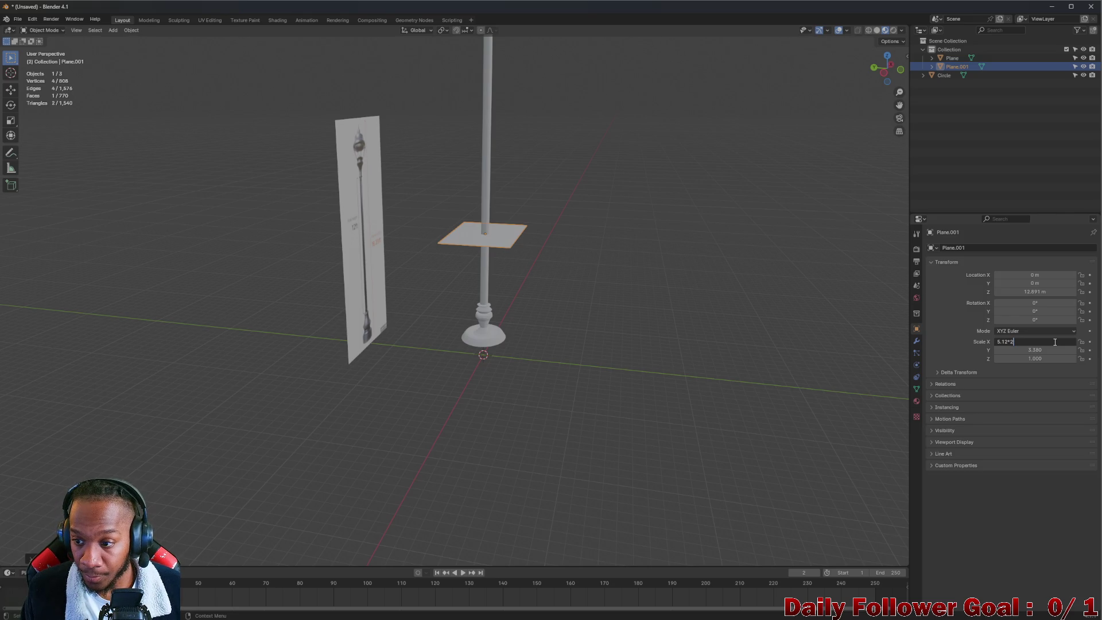
{"action": "key", "text": "Return"}
{"action": "left_click", "coordinate": [1052, 351]}
{"action": "type", "text": "3.38"}
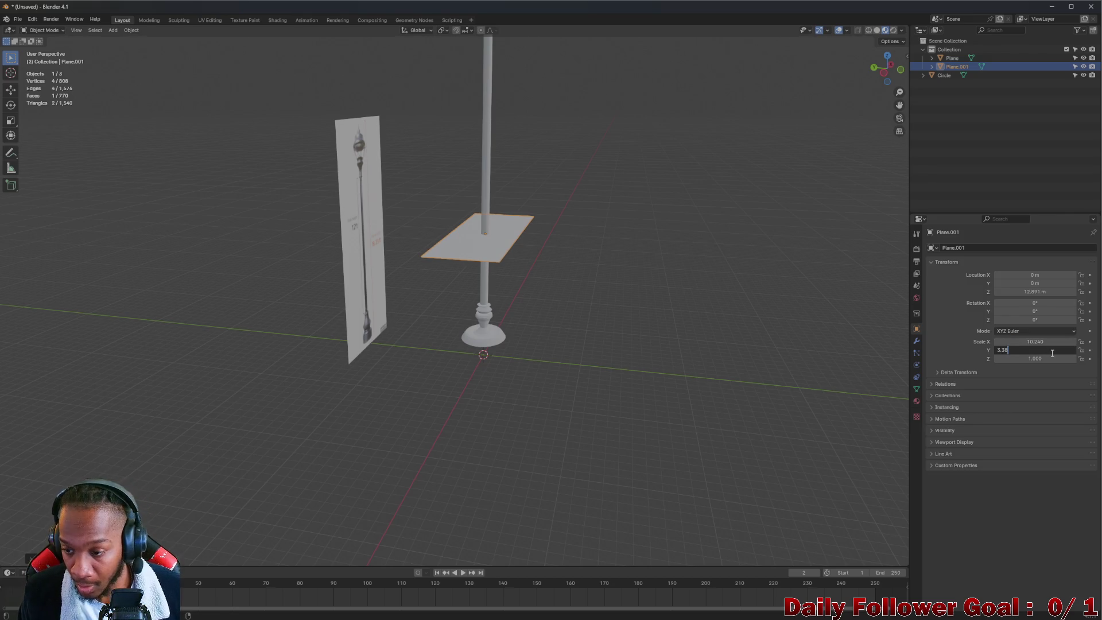
{"action": "type", "text": "*2"}
{"action": "key", "text": "Return"}
- Tilt the plane 53° around Y, undo it, and begin editing X rotation
{"action": "mouse_move", "coordinate": [515, 250]}
{"action": "middle_mouse_down"}
{"action": "mouse_move", "coordinate": [425, 260]}
{"action": "mouse_move", "coordinate": [551, 247]}
{"action": "middle_mouse_up"}
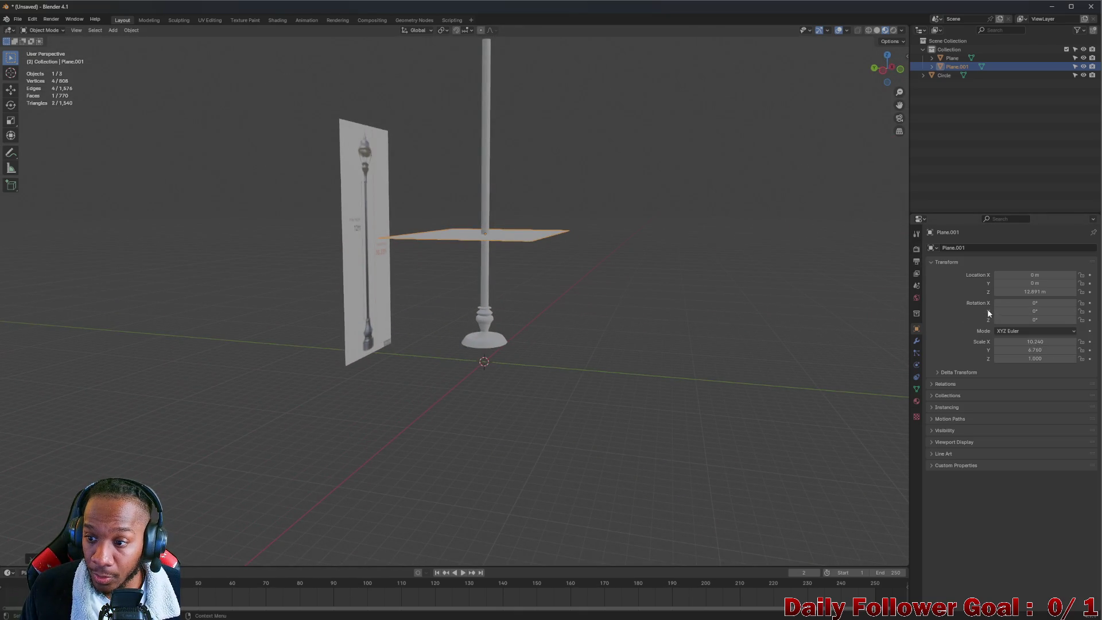
{"action": "left_click_drag", "start_coordinate": [996, 310], "coordinate": [1032, 304]}
{"action": "key", "text": "ctrl+z"}
{"action": "left_click", "coordinate": [1004, 302]}
- Stand the second reference plane upright by setting its X rotation to 90° (after a brief 27° tilt)
{"action": "type", "text": "27"}
{"action": "key", "text": "Return"}
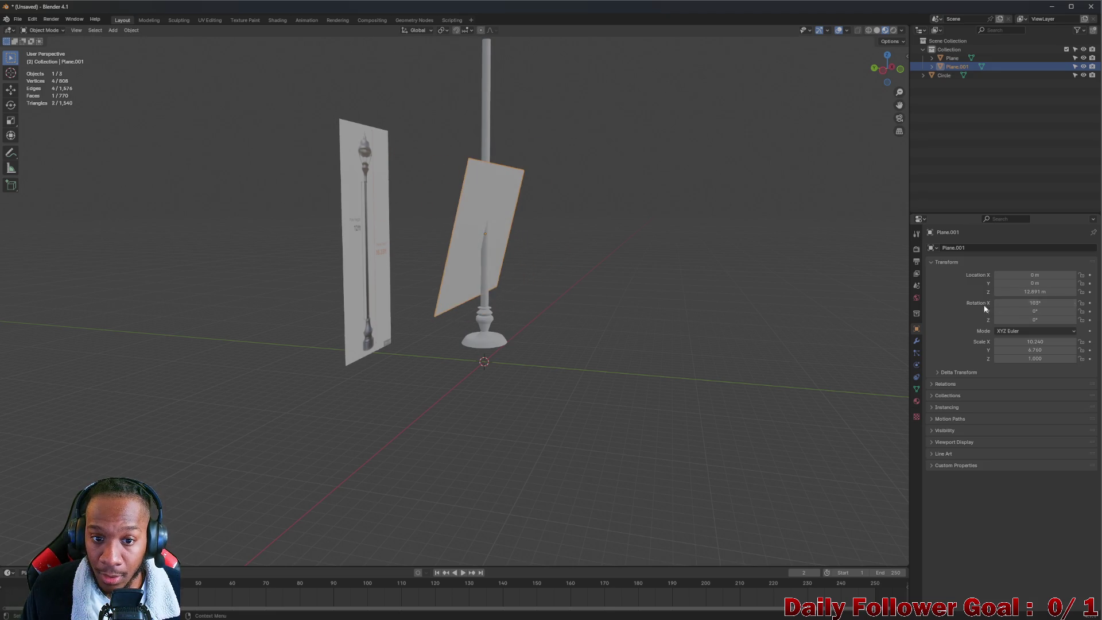
{"action": "left_click", "coordinate": [1032, 306]}
{"action": "type", "text": "90"}
{"action": "key", "text": "Return"}
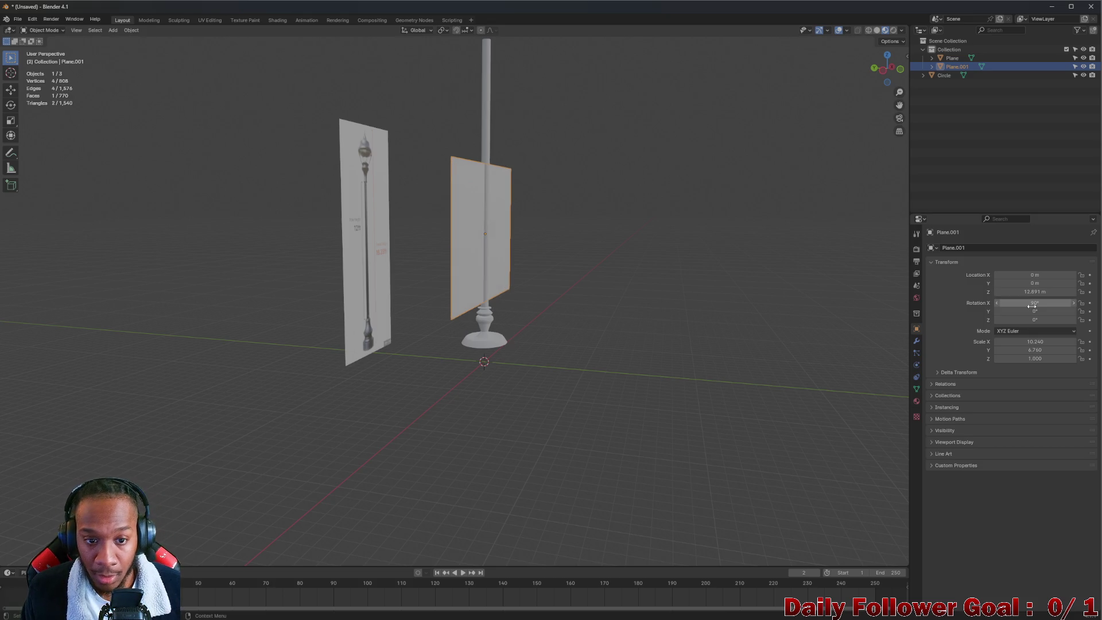
{"action": "mouse_move", "coordinate": [738, 270]}
{"action": "middle_mouse_down"}
{"action": "mouse_move", "coordinate": [484, 242]}
{"action": "mouse_move", "coordinate": [548, 257]}
{"action": "middle_mouse_up"}
- Slide the plane along Y to 10.517 m beside the pole and raise it to Z 25.663 m
{"action": "key", "text": "g"}
{"action": "key", "text": "y"}
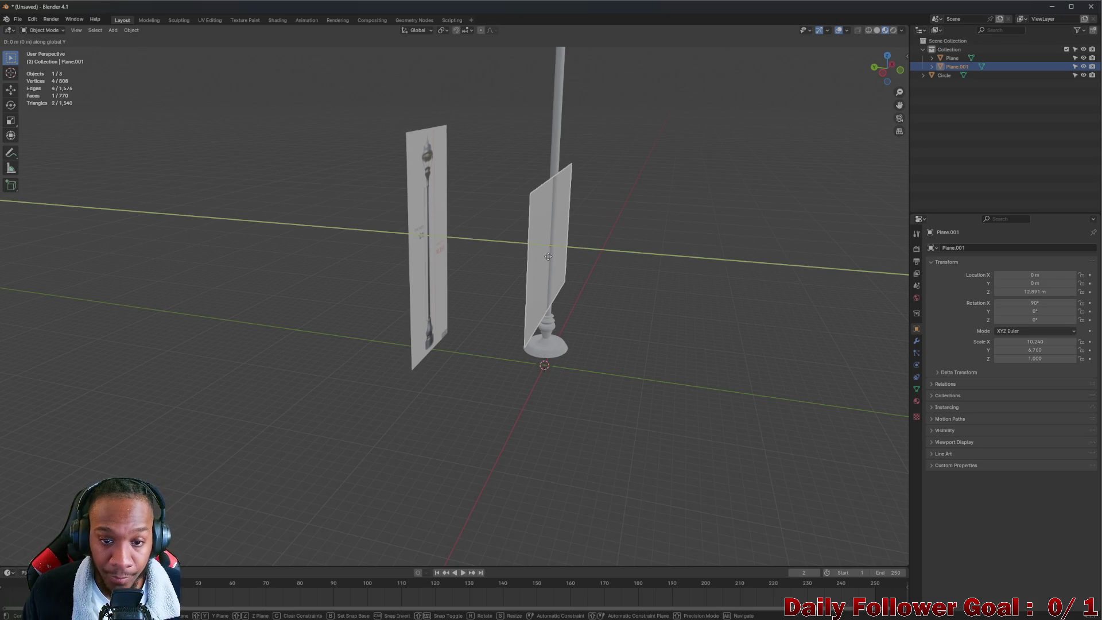
{"action": "left_click", "coordinate": [452, 221]}
{"action": "middle_click_drag", "start_coordinate": [453, 220], "coordinate": [528, 248]}
{"action": "key", "text": "g"}
{"action": "key", "text": "z"}
{"action": "left_click", "coordinate": [468, 133]}
{"action": "middle_click_drag", "start_coordinate": [468, 133], "coordinate": [505, 141]}
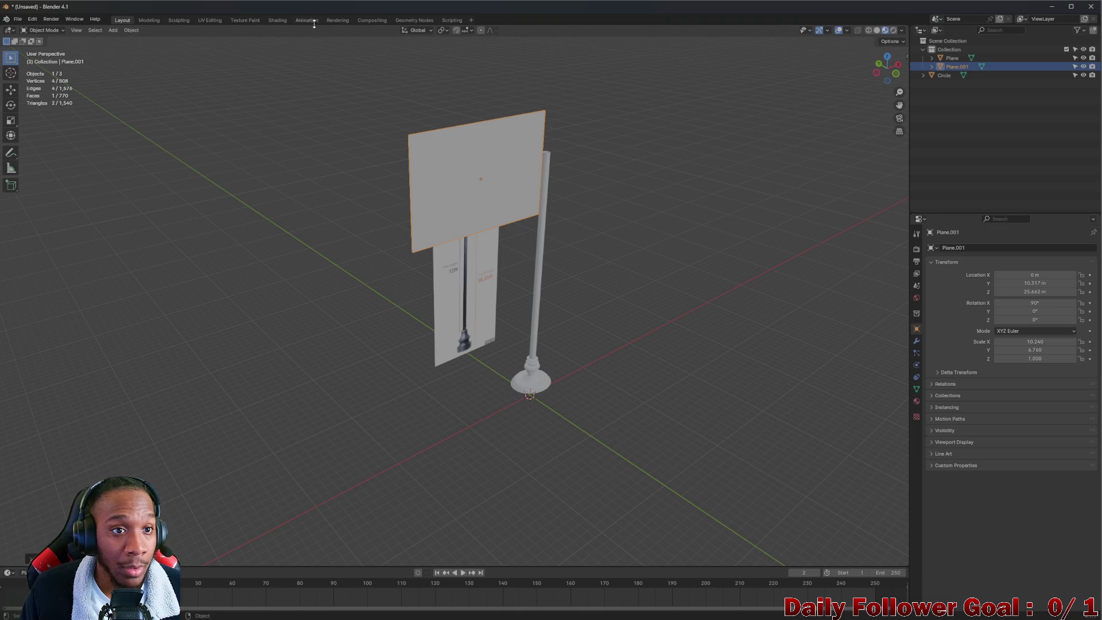
{"action": "left_click", "coordinate": [282, 19]}
- Give the plane a new material whose TopLight.jpg Image Texture feeds Base Color
{"action": "left_click", "coordinate": [562, 368]}
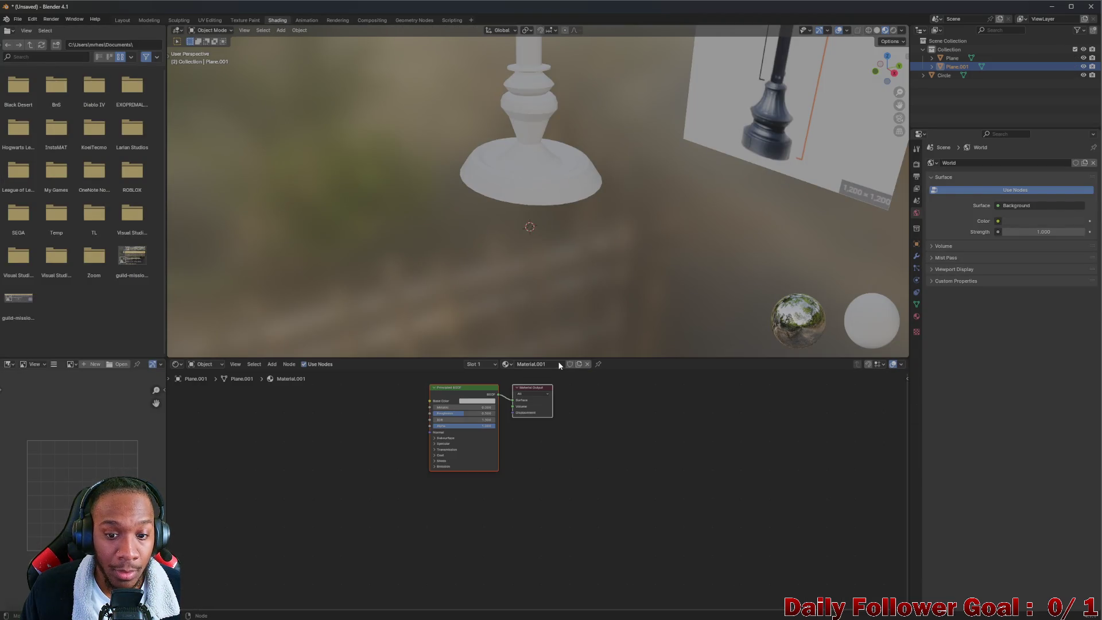
{"action": "mouse_move", "coordinate": [0, 436]}
{"action": "left_mouse_down"}
{"action": "mouse_move", "coordinate": [296, 434]}
{"action": "mouse_move", "coordinate": [406, 410]}
{"action": "left_mouse_up"}
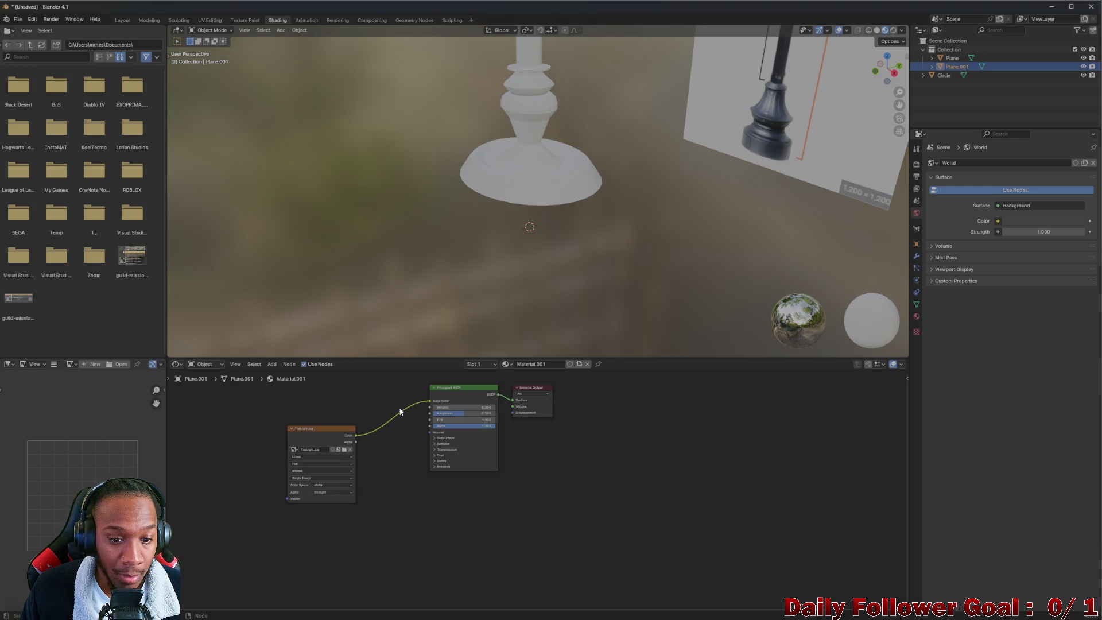
{"action": "mouse_move", "coordinate": [661, 142]}
{"action": "middle_mouse_down"}
{"action": "mouse_move", "coordinate": [576, 328]}
{"action": "mouse_move", "coordinate": [628, 165]}
{"action": "mouse_move", "coordinate": [663, 154]}
{"action": "mouse_move", "coordinate": [661, 86]}
{"action": "mouse_move", "coordinate": [672, 78]}
{"action": "mouse_move", "coordinate": [660, 81]}
{"action": "middle_mouse_up"}
{"action": "left_click", "coordinate": [121, 20]}
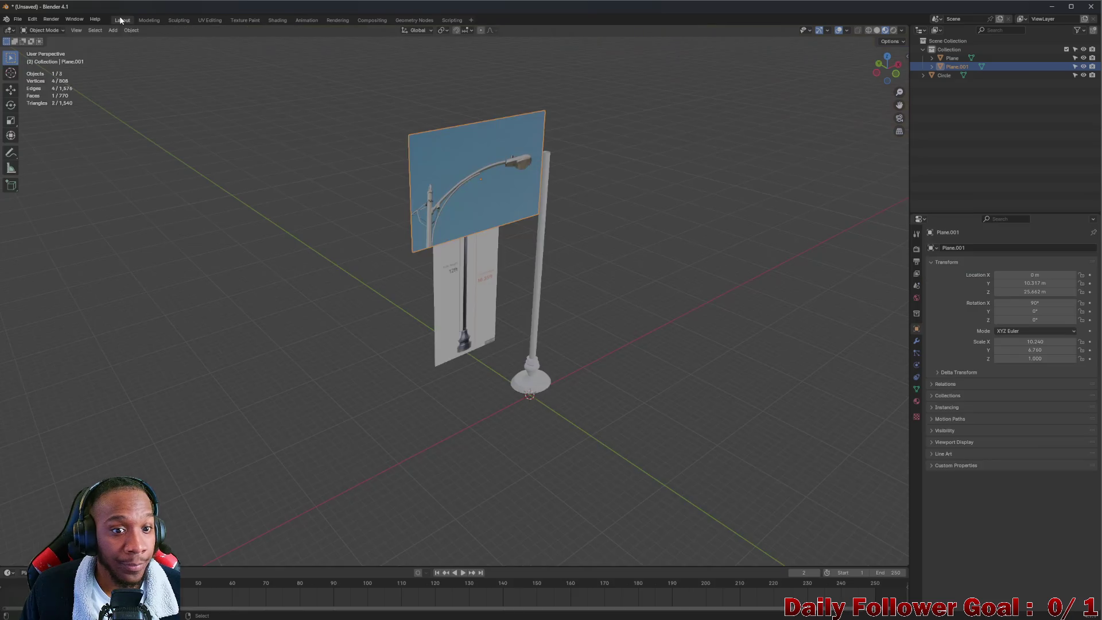
- In Front Orthographic view, slide the arm photo plane along Y into line with the pole
{"action": "middle_click_drag", "start_coordinate": [545, 235], "coordinate": [515, 212]}
{"action": "scroll", "coordinate": [504, 223], "scroll_direction": "up", "scroll_amount": 3}
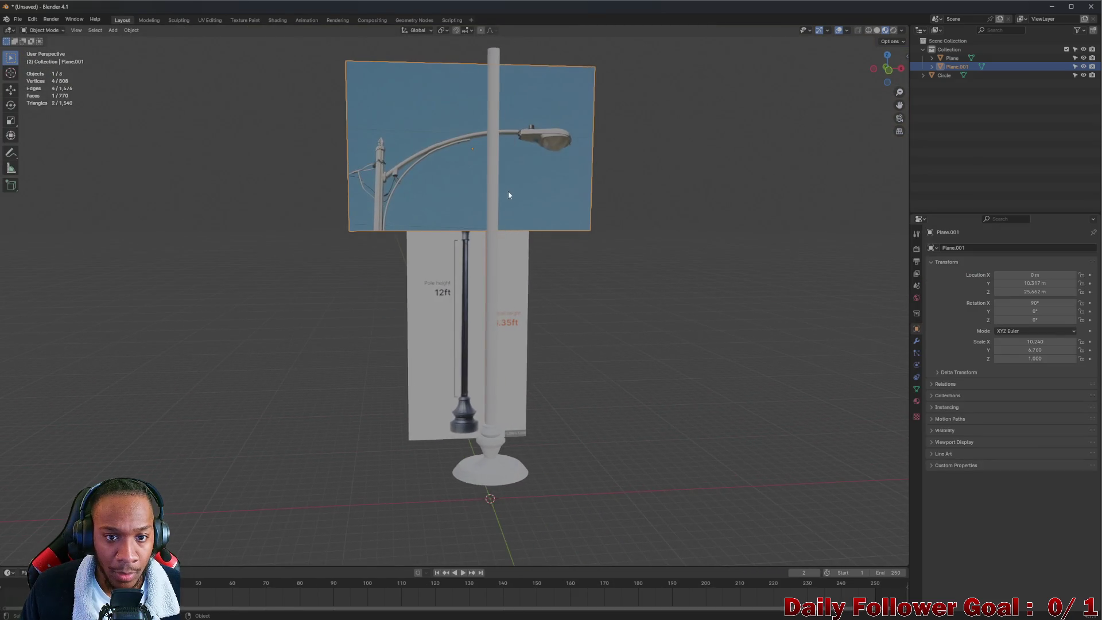
{"action": "left_click", "coordinate": [890, 70]}
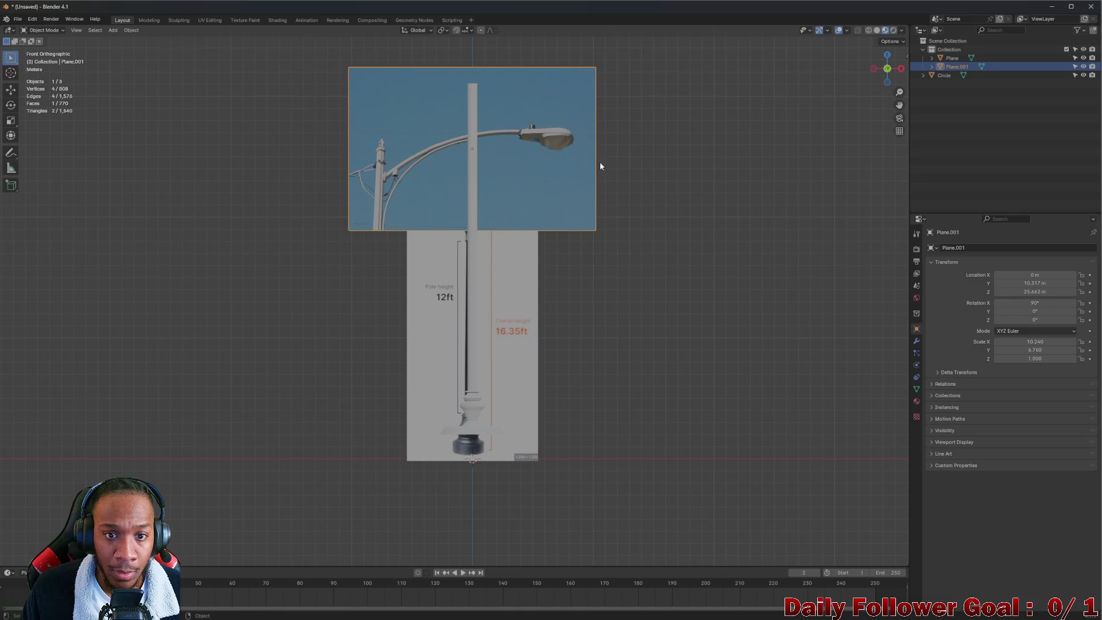
{"action": "key", "text": "g"}
{"action": "key", "text": "y"}
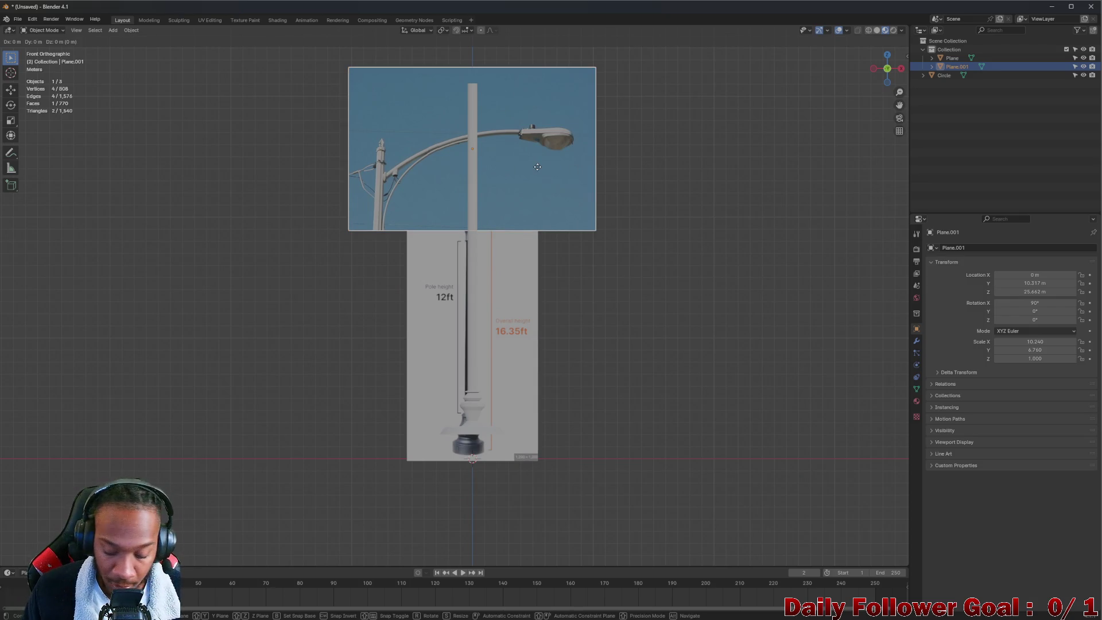
{"action": "left_click", "coordinate": [542, 148]}
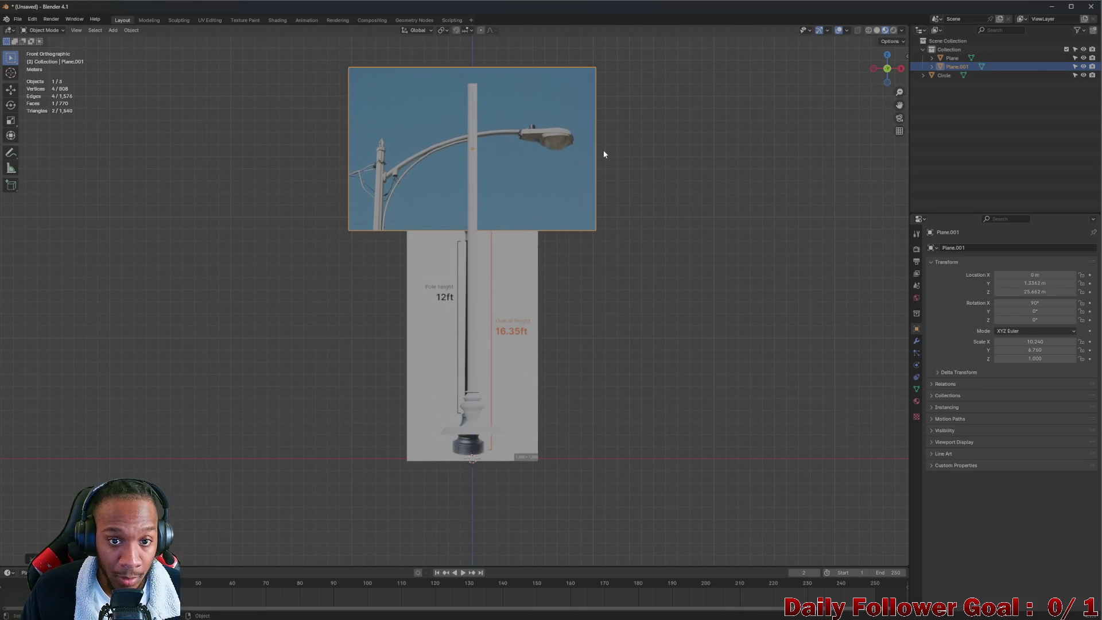
- Shift the plane right to X 7.8489 m and raise it to Z 32.37 m
{"action": "key", "text": "g"}
{"action": "key", "text": "x"}
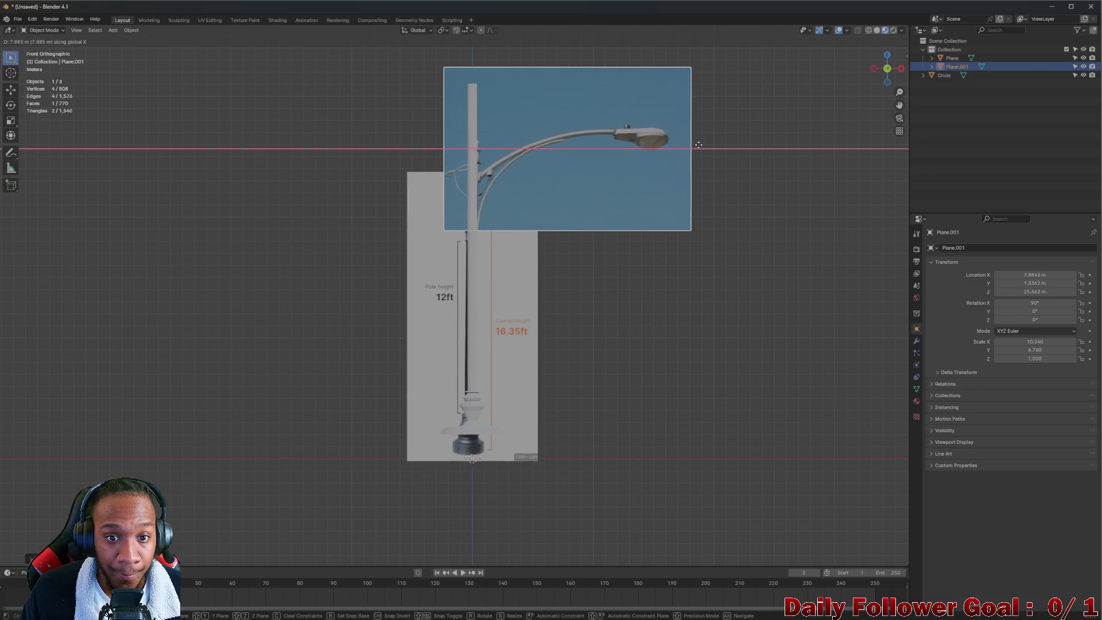
{"action": "left_click", "coordinate": [698, 144]}
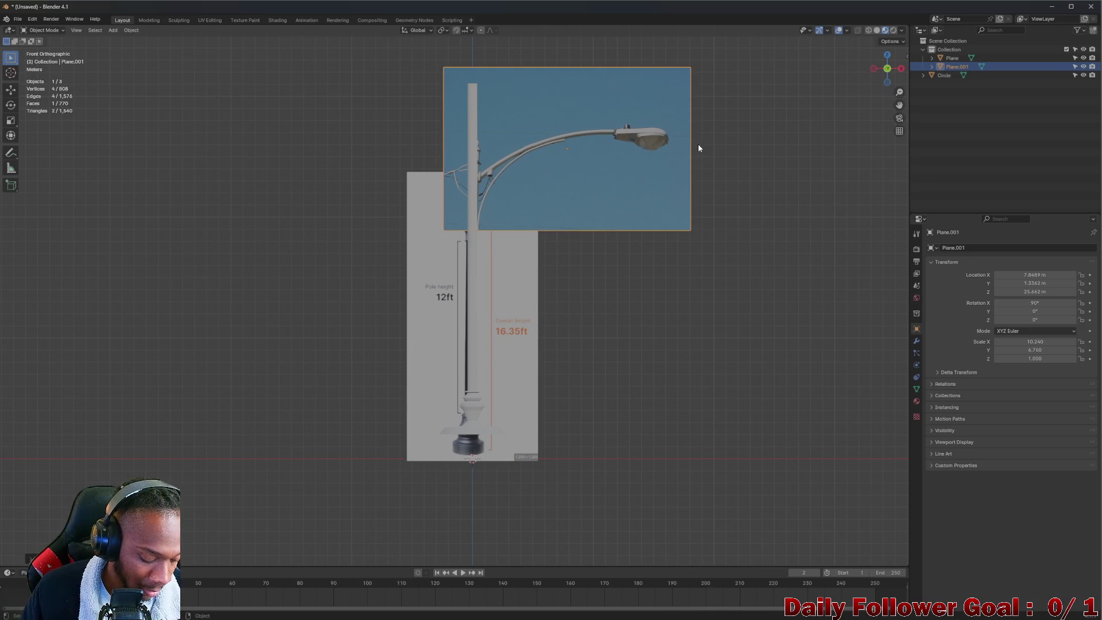
{"action": "key", "text": "g"}
{"action": "key", "text": "z"}
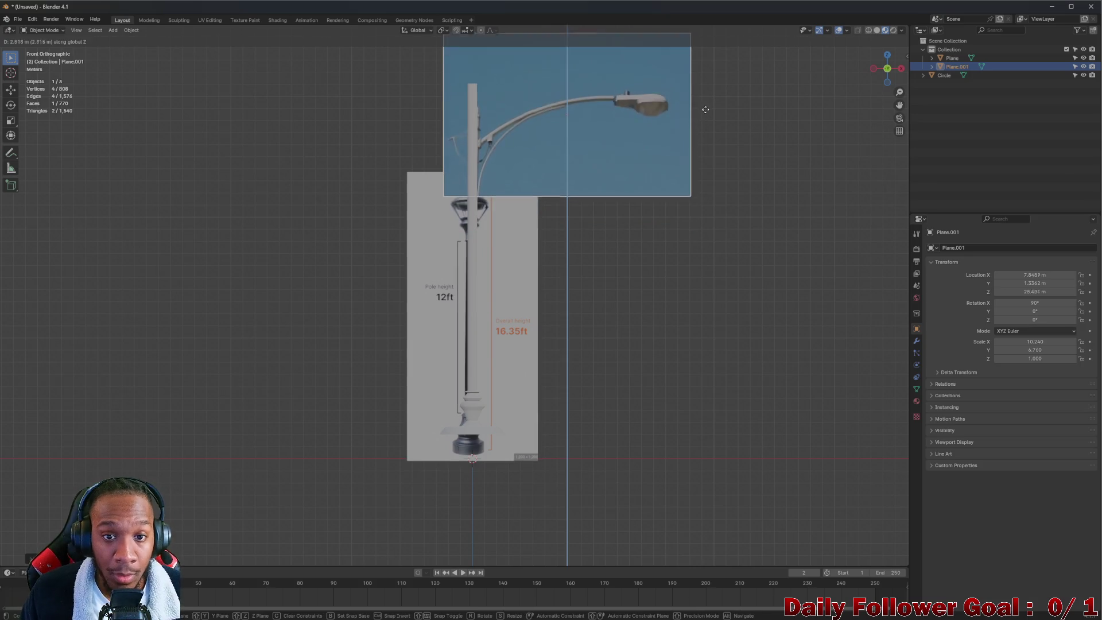
{"action": "left_click", "coordinate": [716, 65]}
{"action": "mouse_move", "coordinate": [715, 67]}
{"action": "middle_mouse_down"}
{"action": "mouse_move", "coordinate": [575, 204]}
{"action": "mouse_move", "coordinate": [533, 229]}
{"action": "mouse_move", "coordinate": [493, 231]}
{"action": "mouse_move", "coordinate": [637, 222]}
{"action": "mouse_move", "coordinate": [575, 218]}
{"action": "mouse_move", "coordinate": [546, 201]}
{"action": "middle_mouse_up"}
{"action": "scroll", "coordinate": [547, 199], "scroll_direction": "up", "scroll_amount": 2}
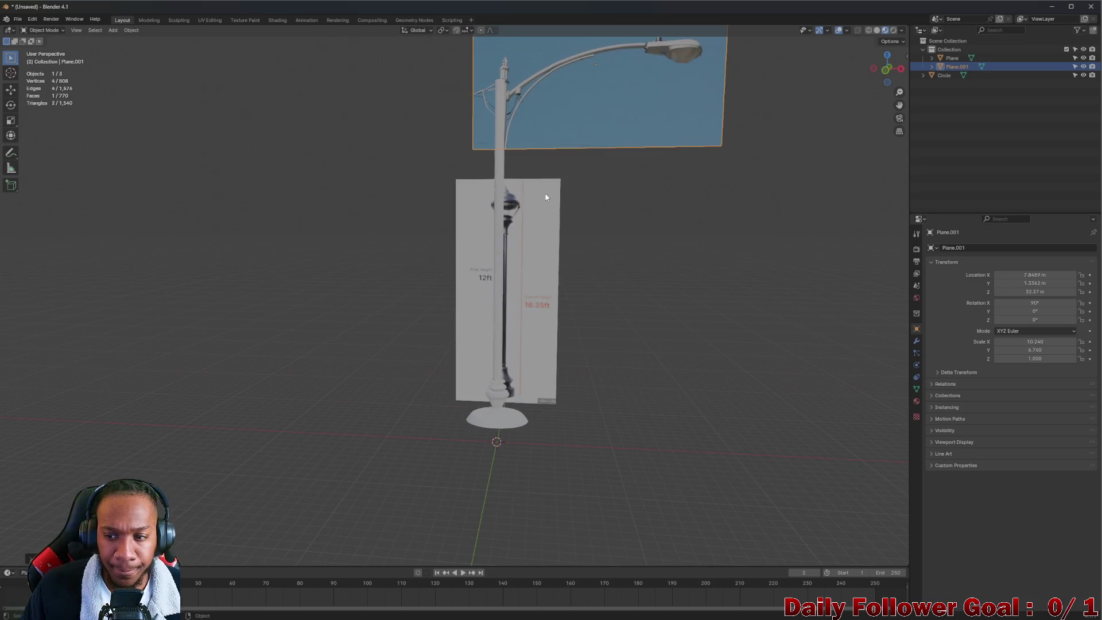
{"action": "scroll", "coordinate": [551, 185], "scroll_direction": "up", "scroll_amount": 1}
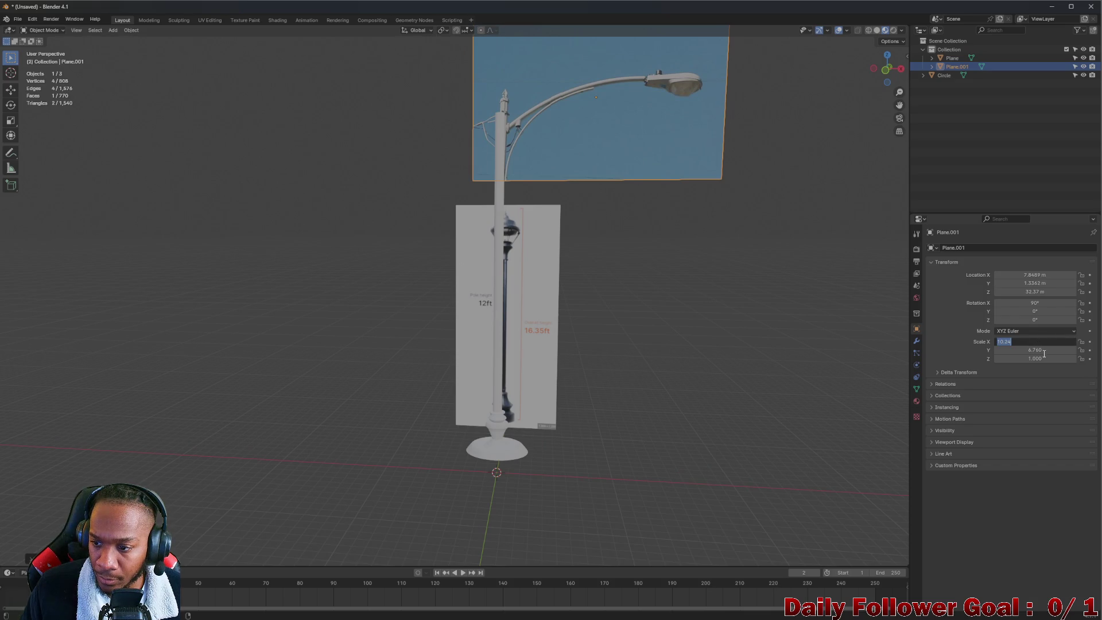
{"action": "left_click_drag", "start_coordinate": [1010, 349], "coordinate": [1001, 341]}
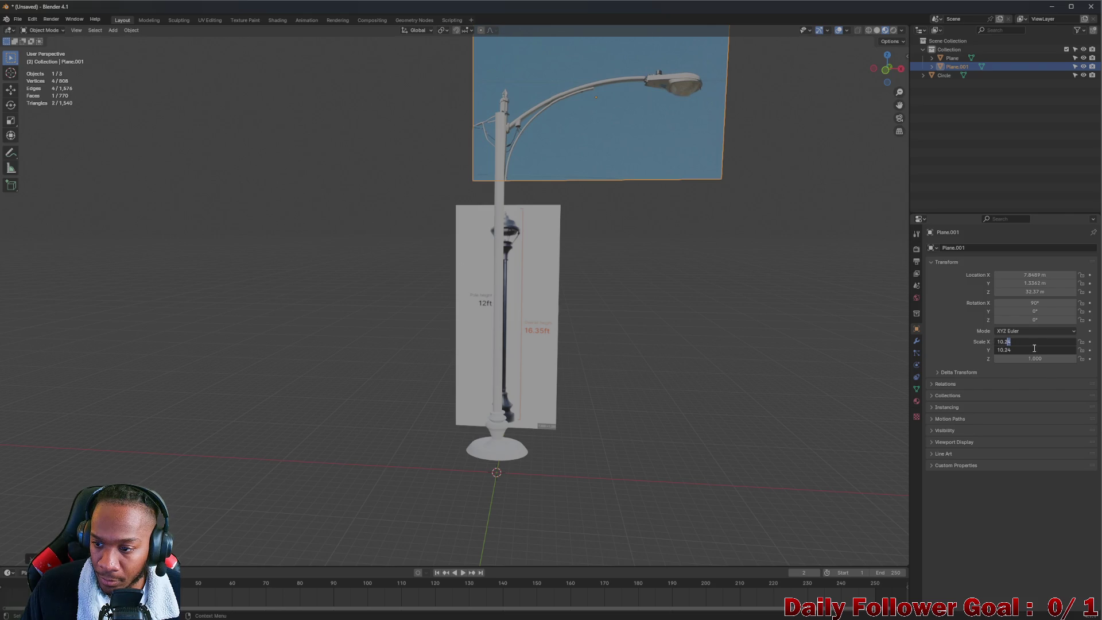
{"action": "key", "text": "Return"}
{"action": "key", "text": "ctrl+z"}
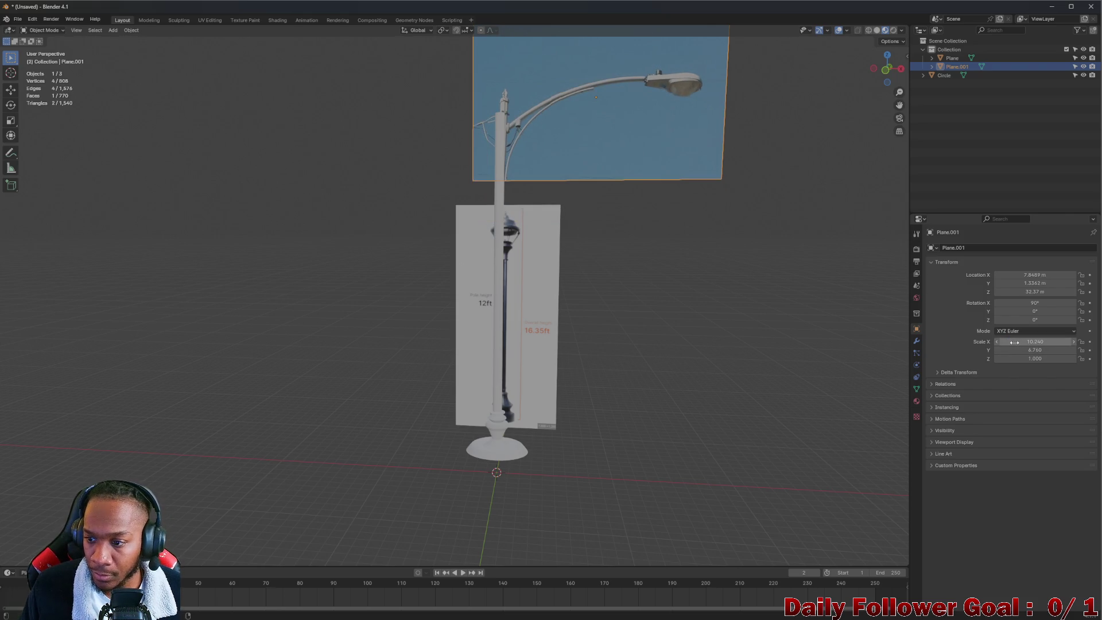
{"action": "left_click_drag", "start_coordinate": [1019, 343], "coordinate": [1016, 350]}
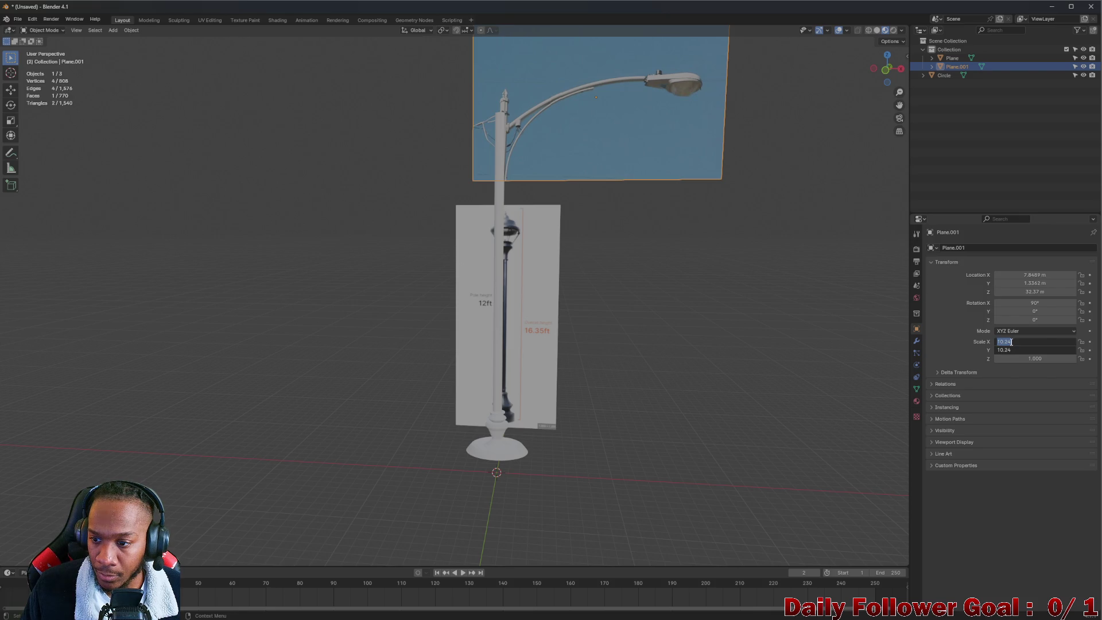
{"action": "key", "text": "Return"}
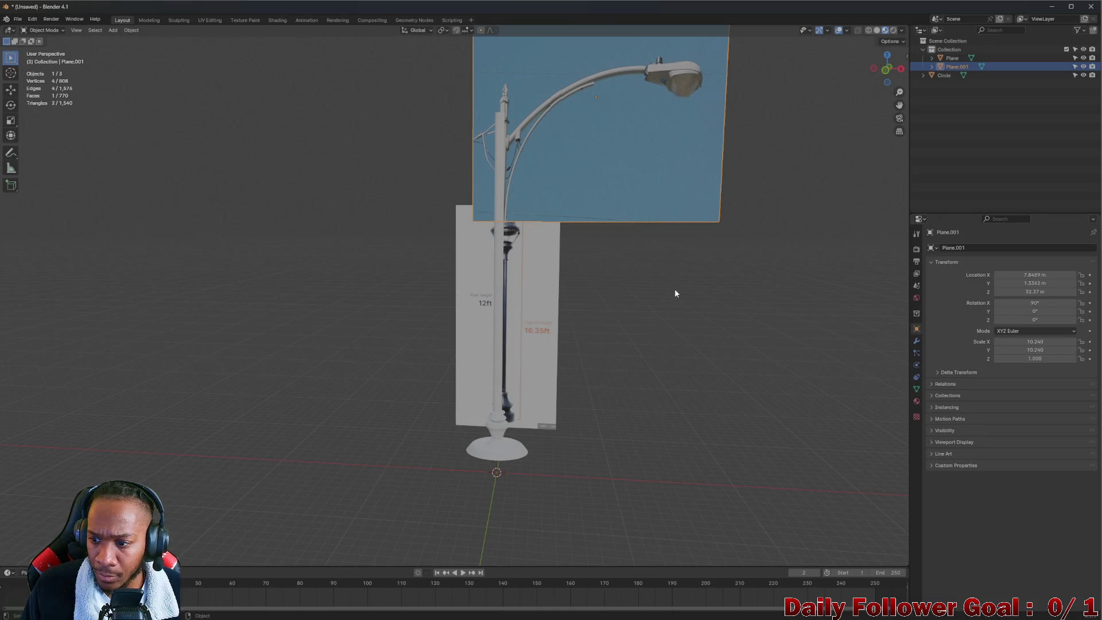
{"action": "key", "text": "s"}
{"action": "key", "text": "y"}
{"action": "left_click", "coordinate": [656, 277]}
{"action": "mouse_move", "coordinate": [657, 278]}
{"action": "middle_mouse_down"}
{"action": "mouse_move", "coordinate": [650, 263]}
{"action": "mouse_move", "coordinate": [690, 270]}
{"action": "middle_mouse_up"}
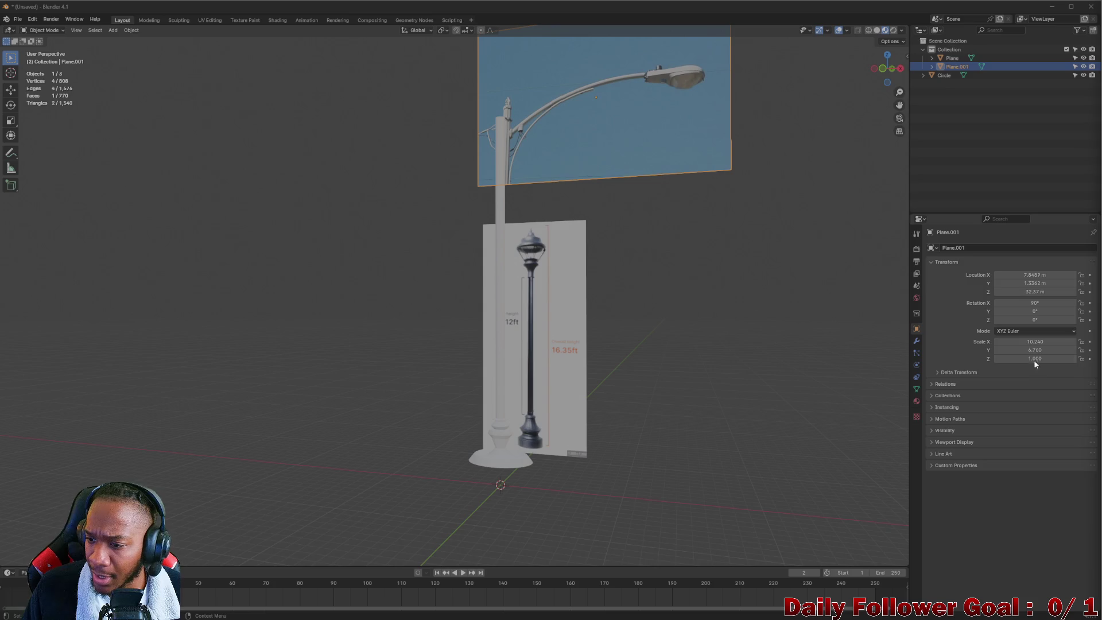
{"action": "left_click_drag", "start_coordinate": [1082, 347], "coordinate": [1080, 359]}
{"action": "double_click", "coordinate": [999, 343]}
{"action": "type", "text": "9.76"}
{"action": "key", "text": "Return"}
{"action": "left_click_drag", "start_coordinate": [999, 347], "coordinate": [1084, 347]}
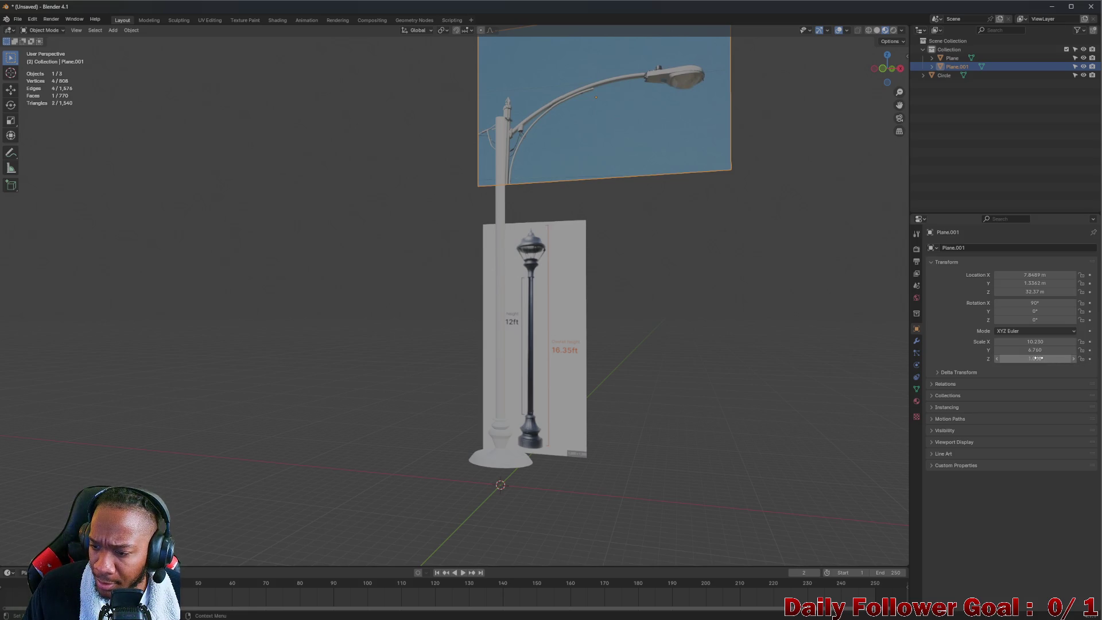
{"action": "mouse_move", "coordinate": [594, 200]}
{"action": "middle_mouse_down"}
{"action": "mouse_move", "coordinate": [605, 209]}
{"action": "mouse_move", "coordinate": [568, 199]}
{"action": "middle_mouse_up"}
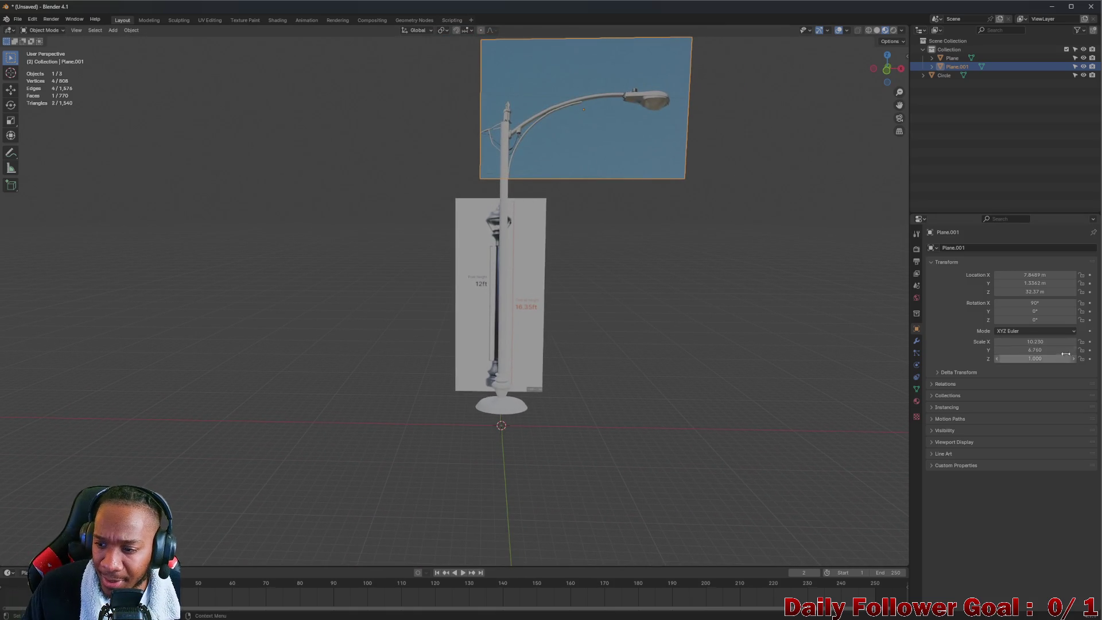
{"action": "left_click", "coordinate": [1065, 341]}
{"action": "key", "text": "End"}
{"action": "type", "text": "/1"}
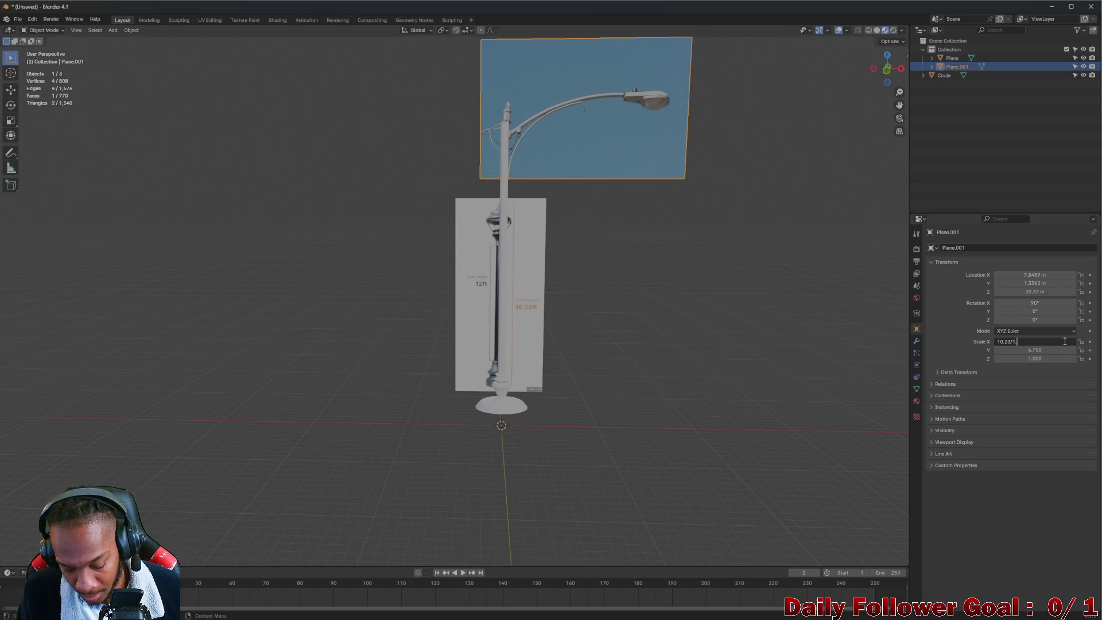
{"action": "type", "text": ".5"}
{"action": "key", "text": "Return"}
{"action": "middle_click_drag", "start_coordinate": [702, 274], "coordinate": [656, 274]}
{"action": "key", "text": "g"}
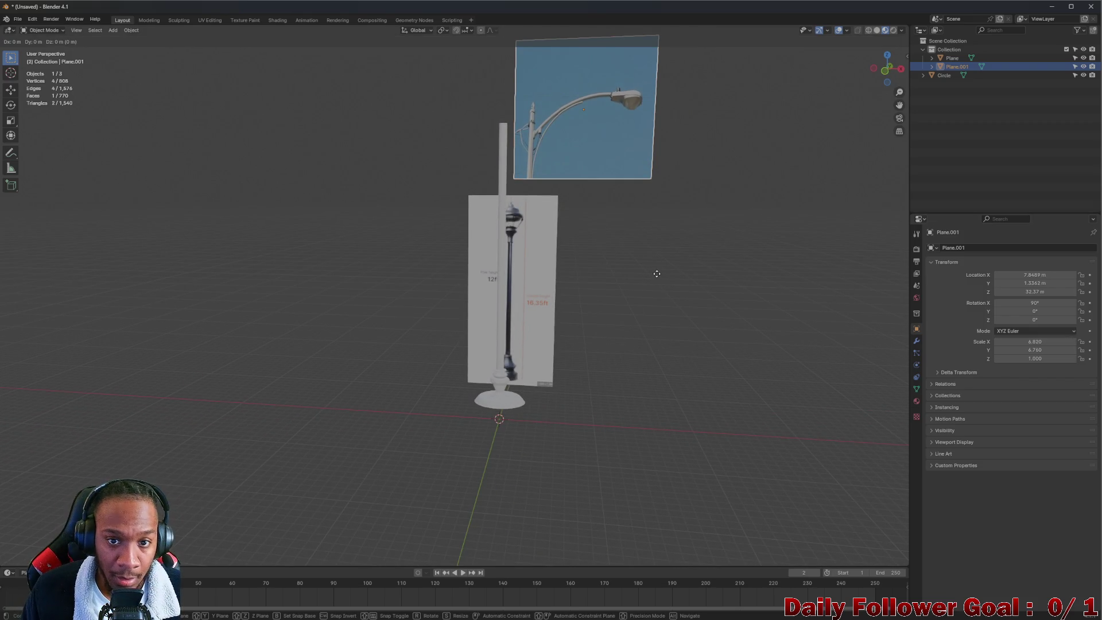
{"action": "key", "text": "x"}
{"action": "left_click", "coordinate": [625, 271]}
{"action": "mouse_move", "coordinate": [555, 260]}
{"action": "middle_mouse_down"}
{"action": "mouse_move", "coordinate": [554, 247]}
{"action": "mouse_move", "coordinate": [563, 266]}
{"action": "middle_mouse_up"}
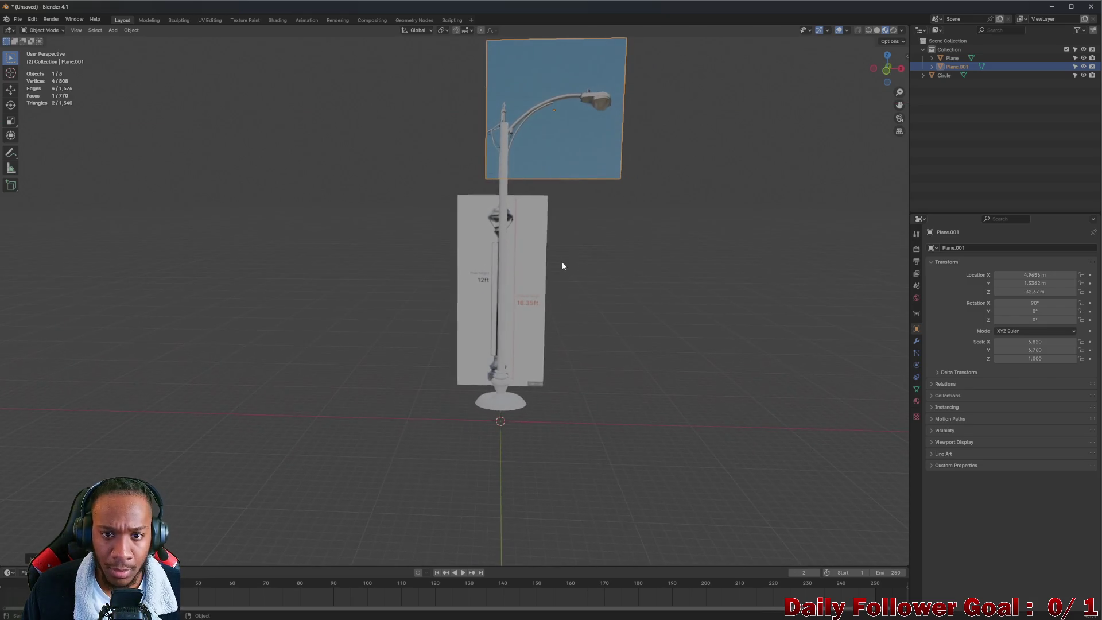
{"action": "left_click", "coordinate": [1047, 353]}
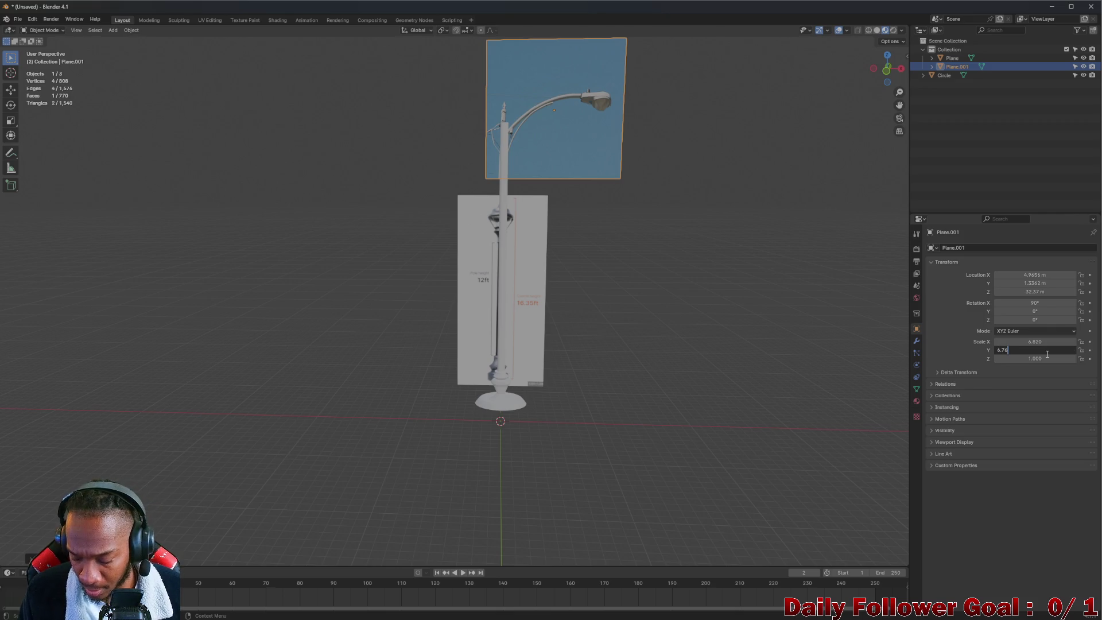
{"action": "type", "text": "/14"}
{"action": "key", "text": "Return"}
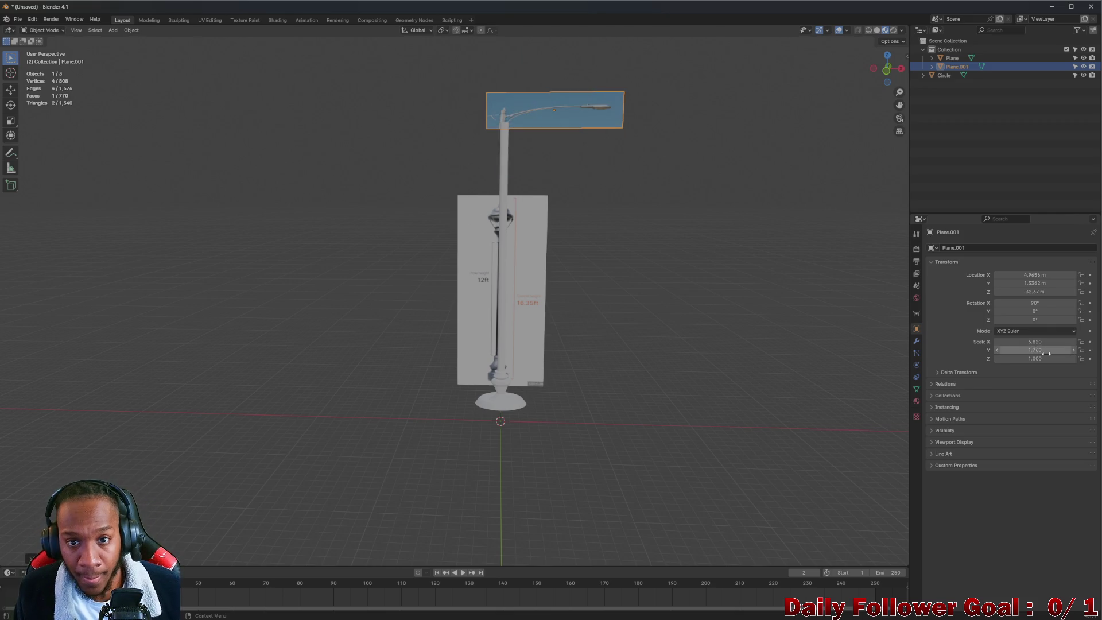
{"action": "key", "text": "ctrl+z"}
{"action": "left_click", "coordinate": [1058, 350]}
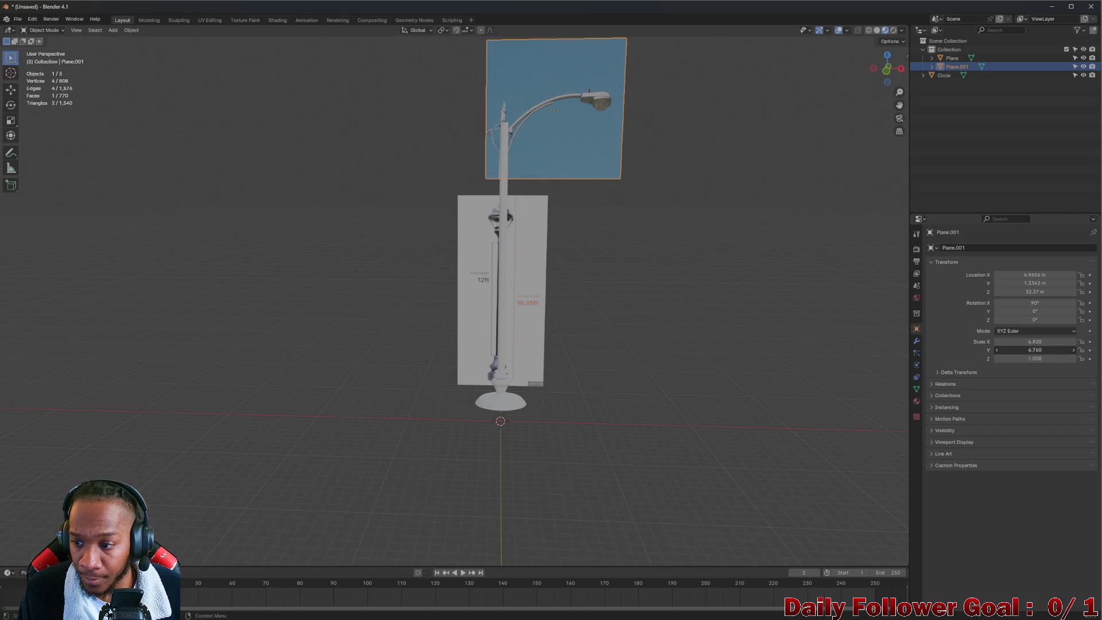
{"action": "type", "text": "/1.5"}
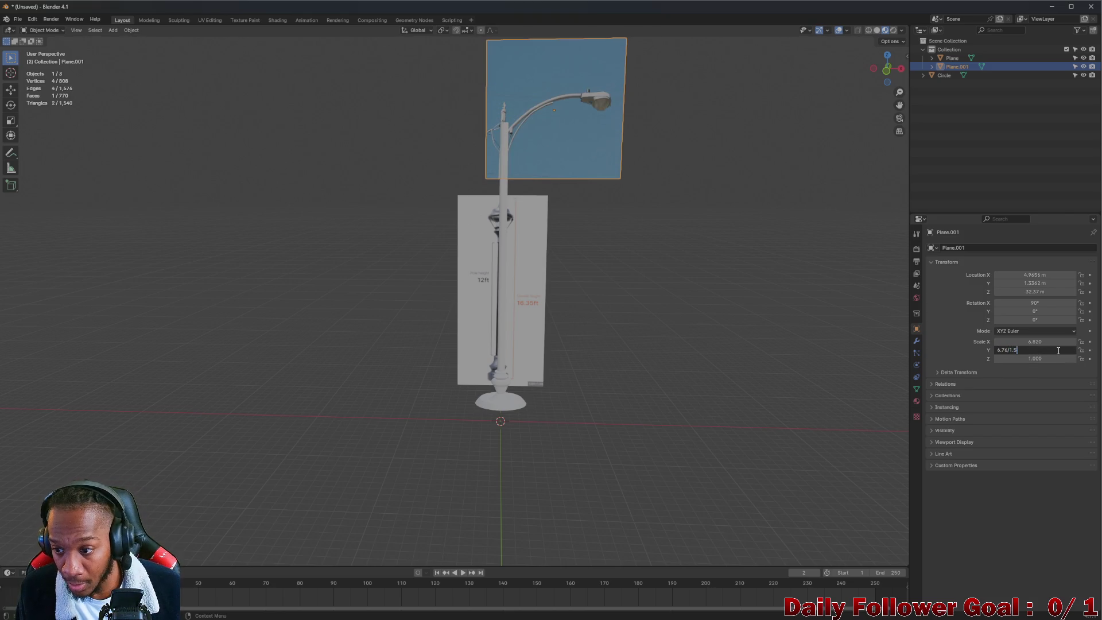
{"action": "key", "text": "Return"}
{"action": "scroll", "coordinate": [564, 157], "scroll_direction": "up", "scroll_amount": 1}
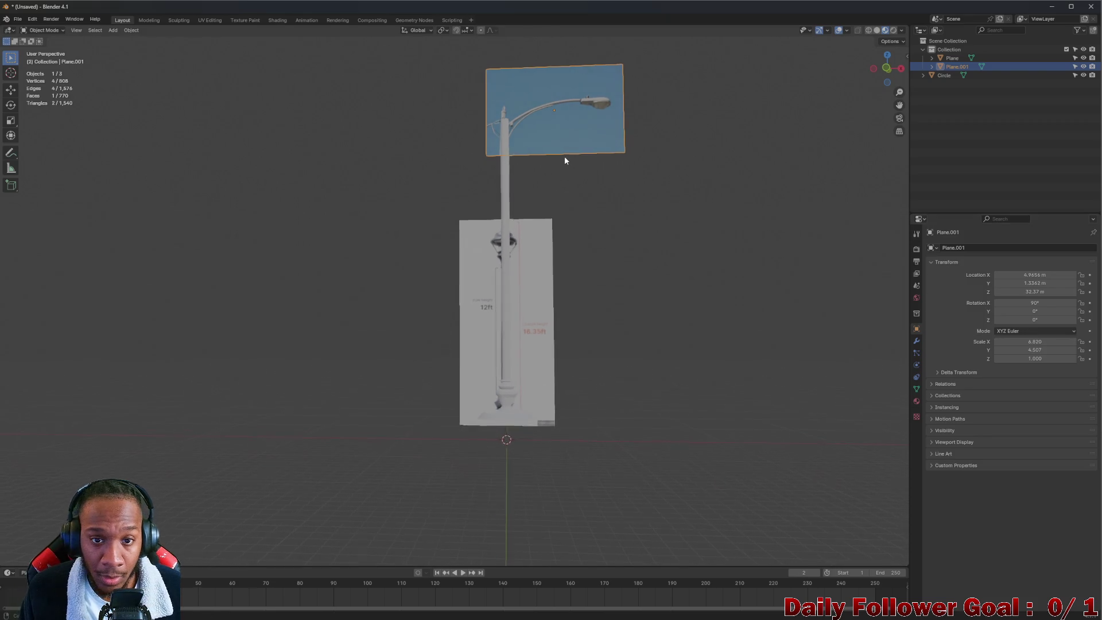
{"action": "left_click", "coordinate": [887, 68]}
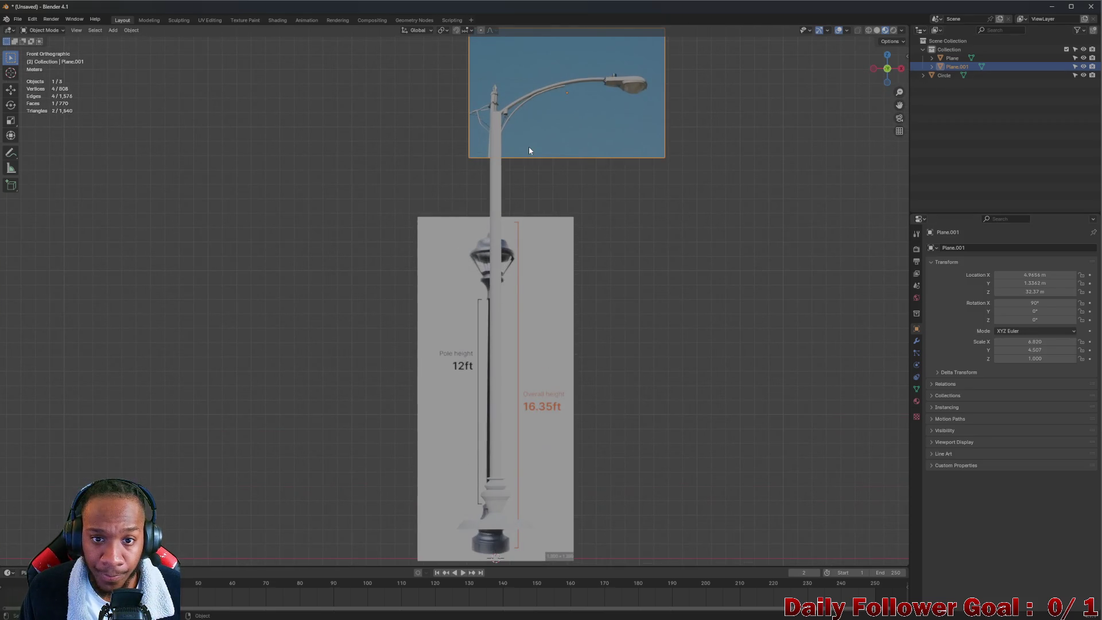
{"action": "scroll", "coordinate": [529, 148], "scroll_direction": "down", "scroll_amount": 2}
{"action": "scroll", "coordinate": [531, 133], "scroll_direction": "up", "scroll_amount": 7}
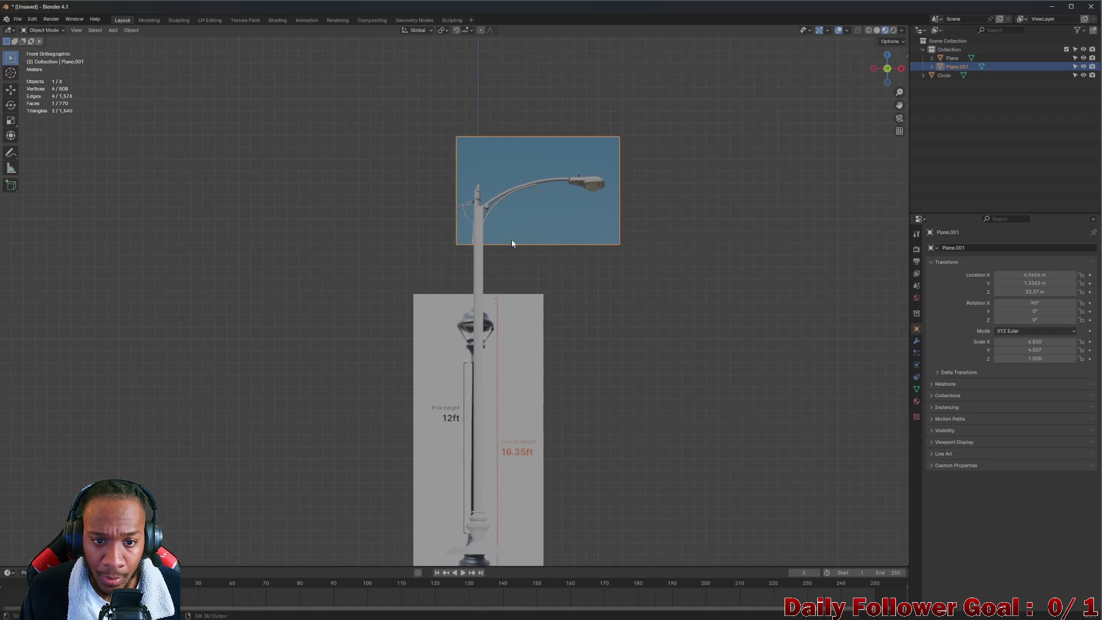
{"action": "scroll", "coordinate": [545, 218], "scroll_direction": "down", "scroll_amount": 2}
{"action": "mouse_move", "coordinate": [541, 226]}
{"action": "middle_mouse_down"}
{"action": "mouse_move", "coordinate": [647, 229]}
{"action": "mouse_move", "coordinate": [575, 231]}
{"action": "middle_mouse_up"}
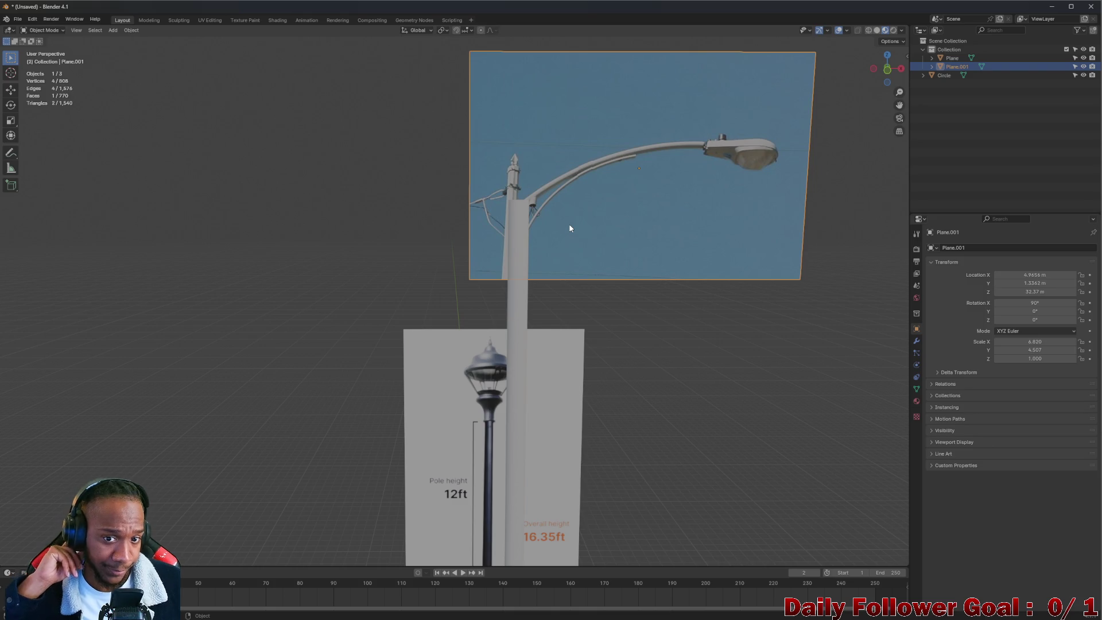
{"action": "scroll", "coordinate": [564, 212], "scroll_direction": "down", "scroll_amount": 4}
{"action": "mouse_move", "coordinate": [542, 275]}
{"action": "middle_mouse_down"}
{"action": "mouse_move", "coordinate": [531, 284]}
{"action": "mouse_move", "coordinate": [574, 284]}
{"action": "mouse_move", "coordinate": [529, 285]}
{"action": "mouse_move", "coordinate": [538, 291]}
{"action": "middle_mouse_up"}
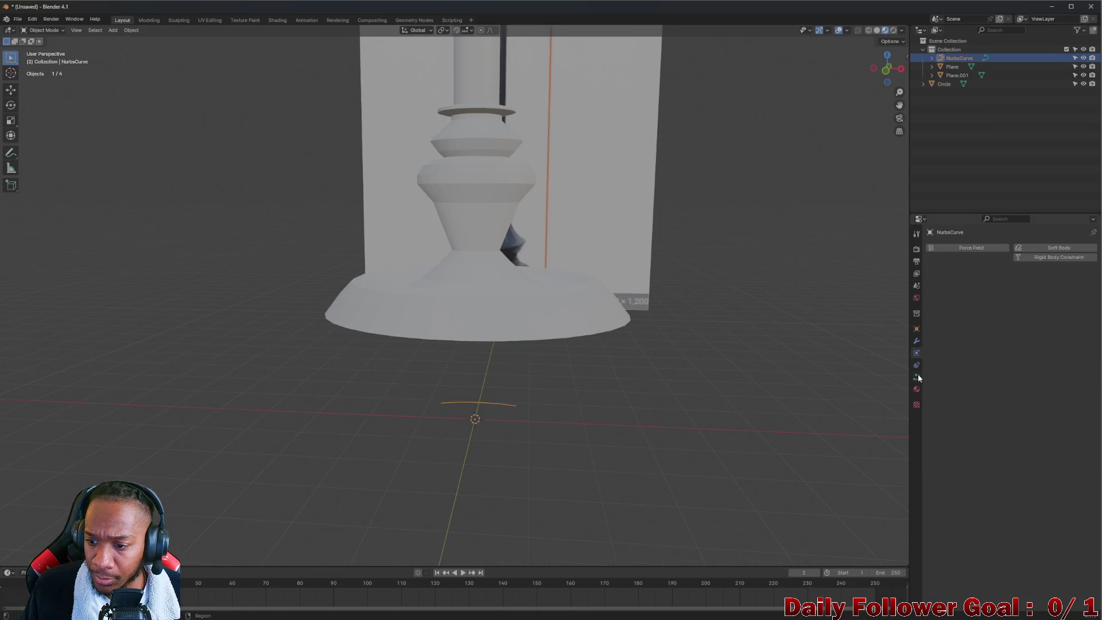
- Add a NURBS curve and test its 2D/3D shape and bevel type, leaving it 3D with Round bevel
{"action": "left_click", "coordinate": [916, 376]}
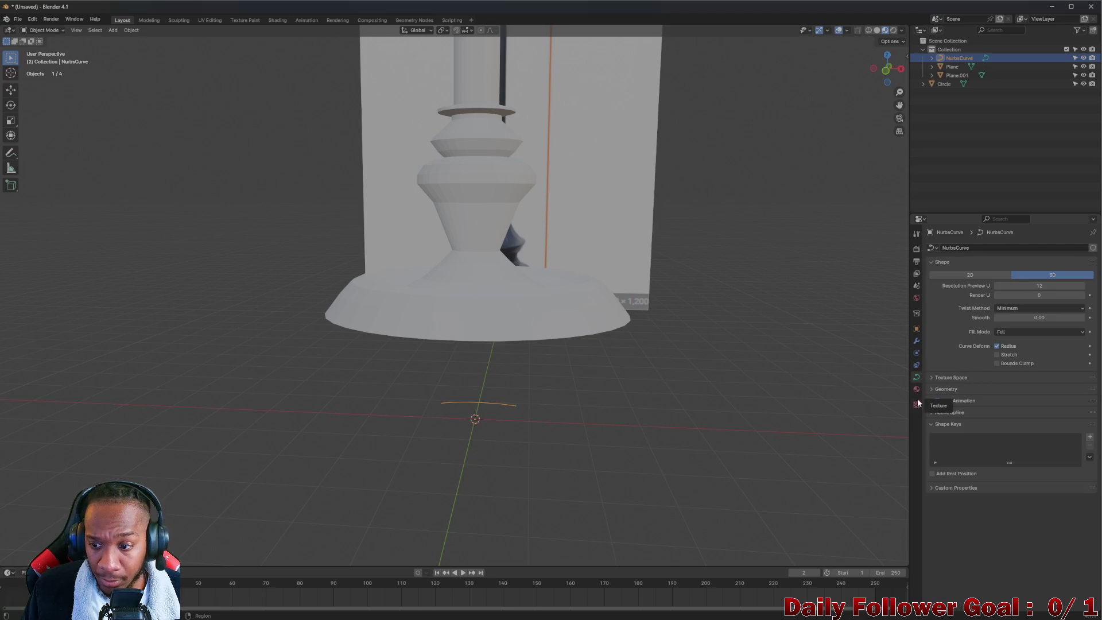
{"action": "left_click", "coordinate": [976, 276]}
{"action": "left_click", "coordinate": [1031, 275]}
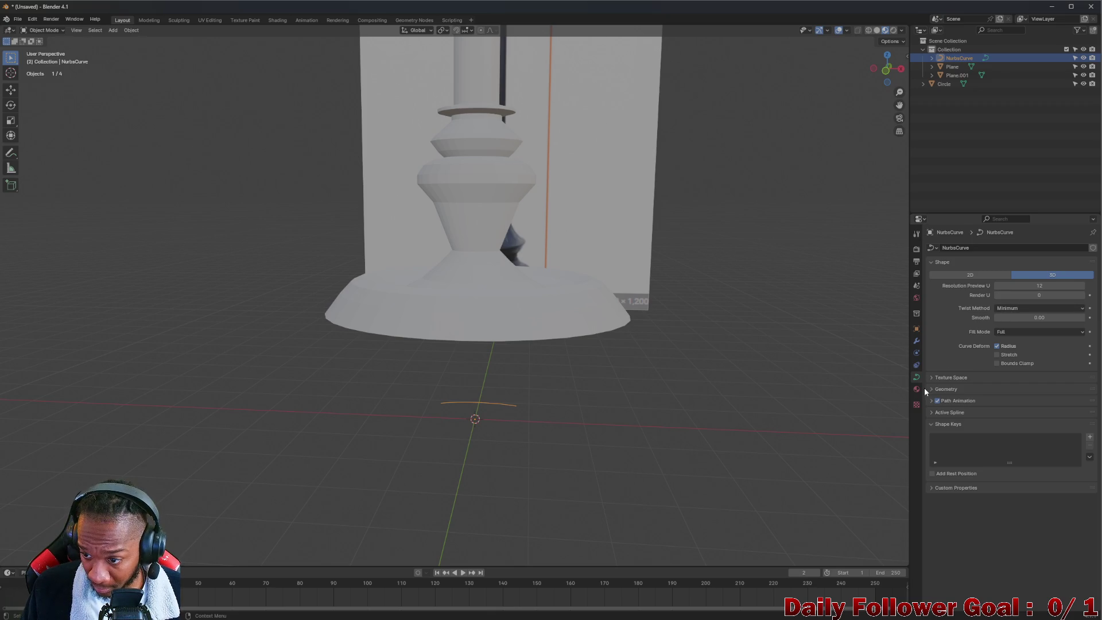
{"action": "left_click", "coordinate": [942, 389]}
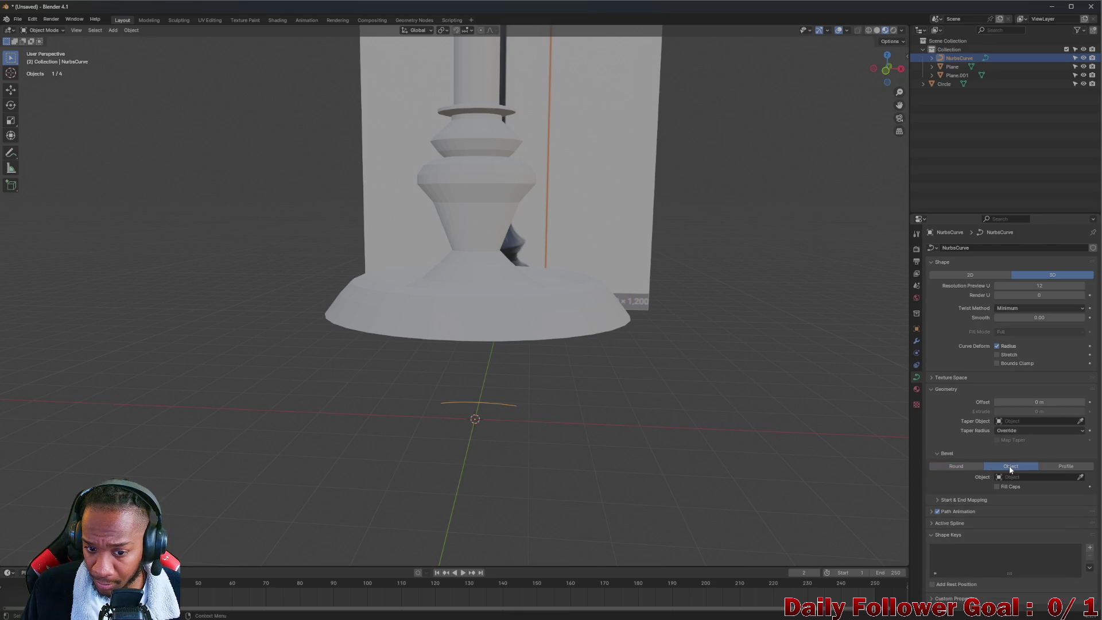
{"action": "left_click", "coordinate": [1010, 466]}
{"action": "left_click", "coordinate": [969, 465]}
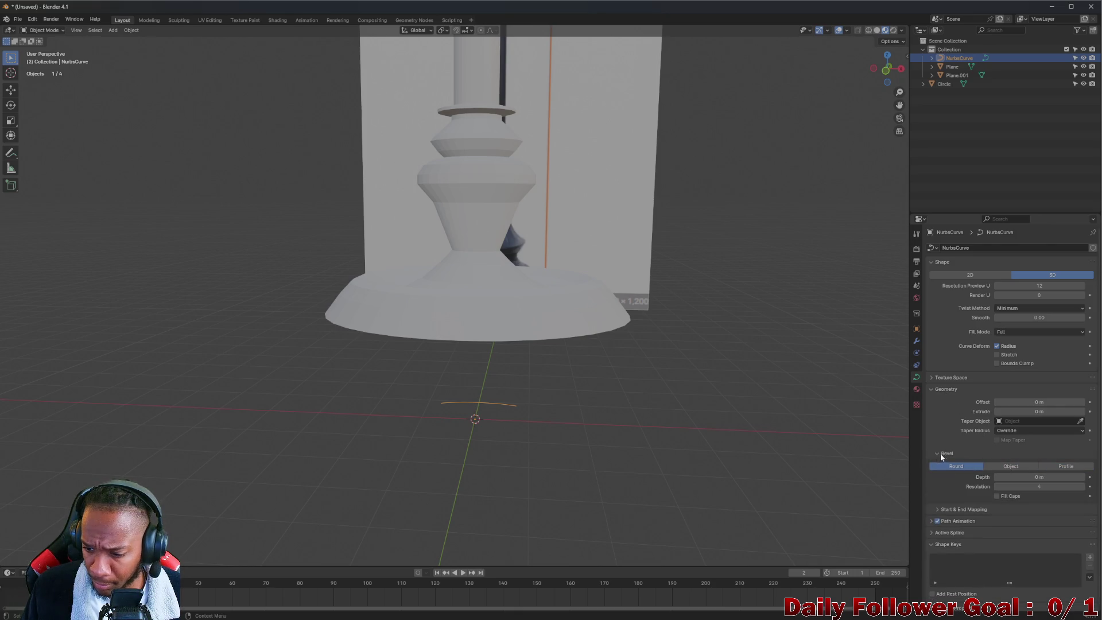
{"action": "left_click", "coordinate": [932, 390]}
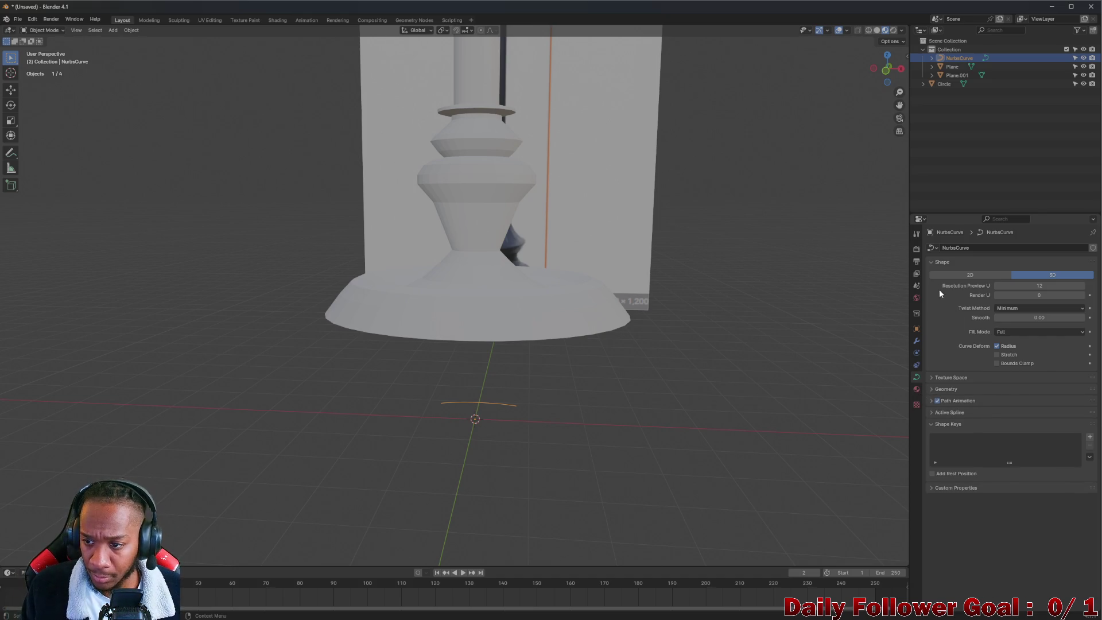
- Toggle the curve between 2D and 3D again and inspect its Texture Space and Geometry panels
{"action": "left_click", "coordinate": [972, 275]}
{"action": "left_click", "coordinate": [1040, 285]}
{"action": "left_click", "coordinate": [1029, 275]}
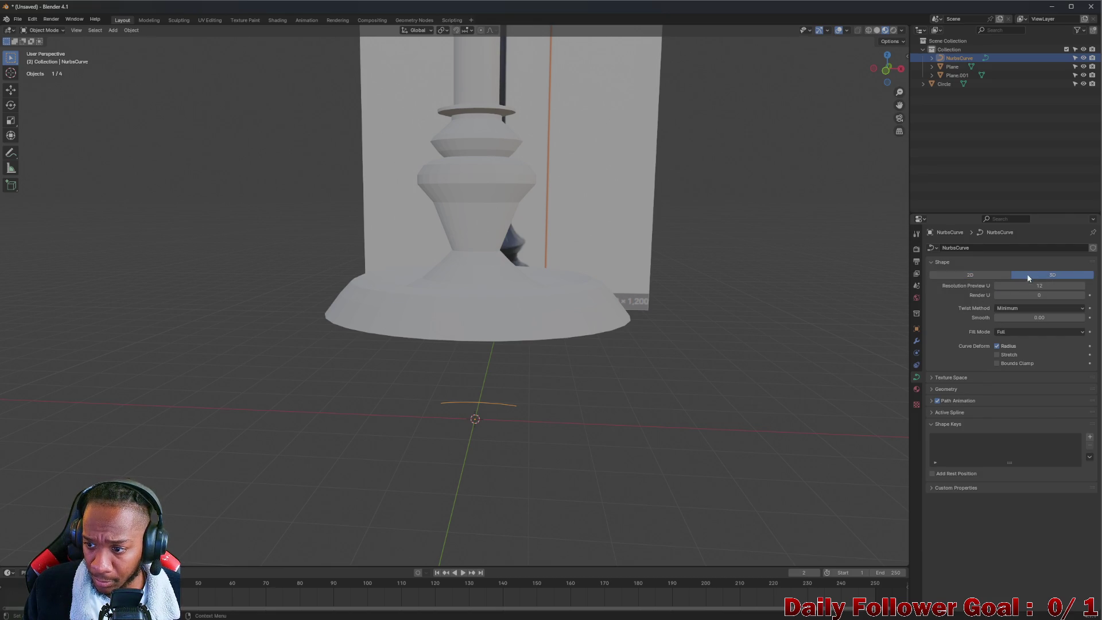
{"action": "left_click", "coordinate": [941, 376]}
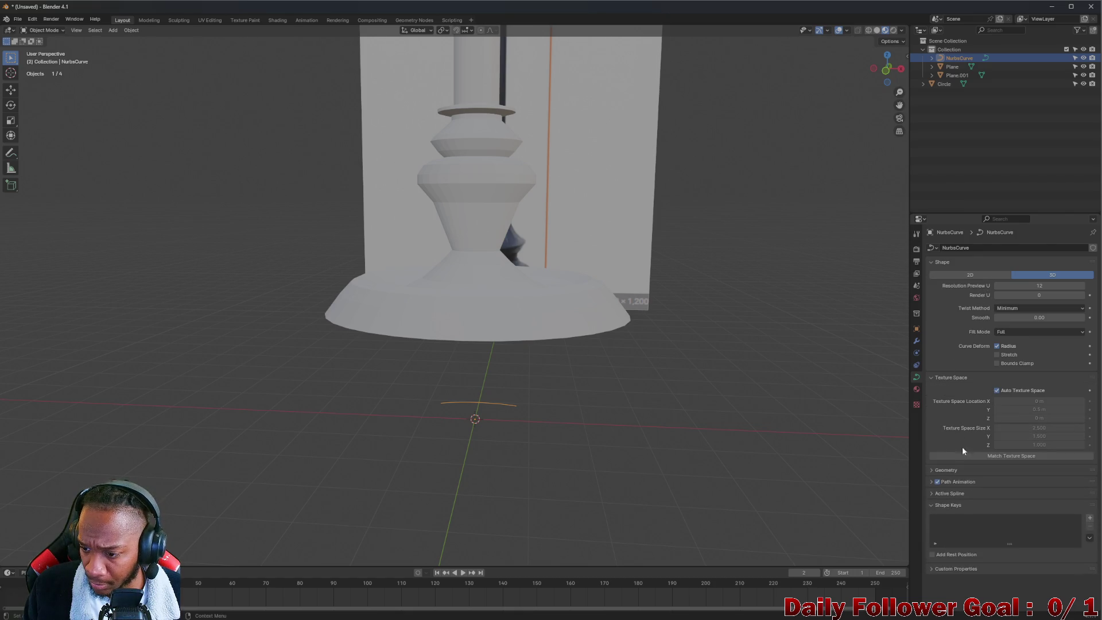
{"action": "left_click", "coordinate": [951, 377]}
{"action": "left_click", "coordinate": [952, 389]}
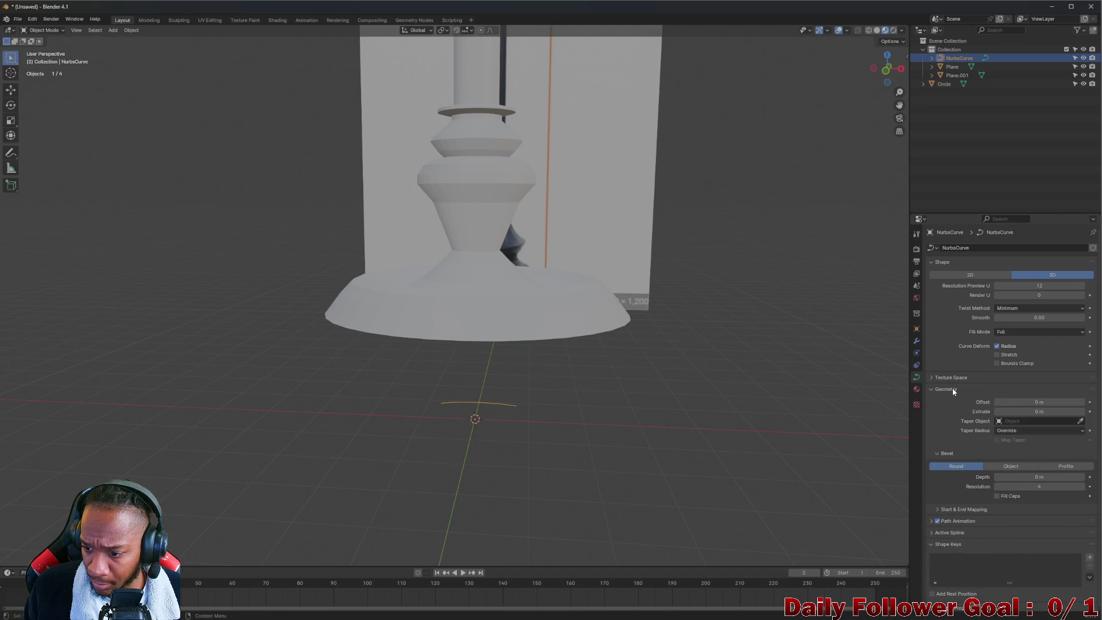
{"action": "left_click", "coordinate": [952, 389]}
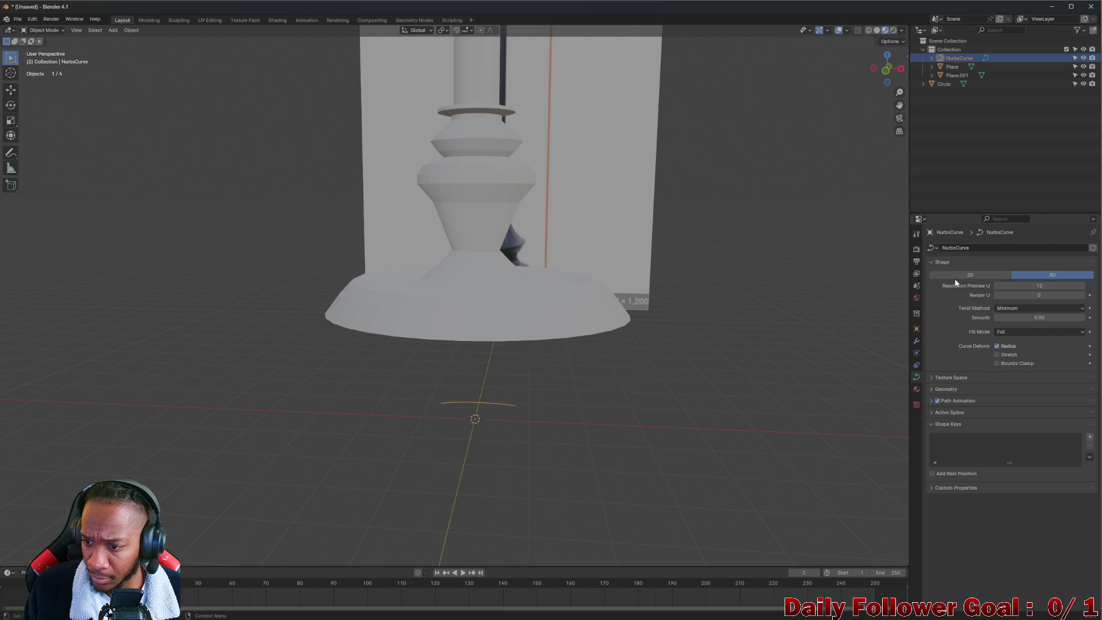
- Browse the Constraints, Scene, View Layer, Output, Render and Tool tabs, ending on the curve data tab
{"action": "left_click", "coordinate": [917, 365]}
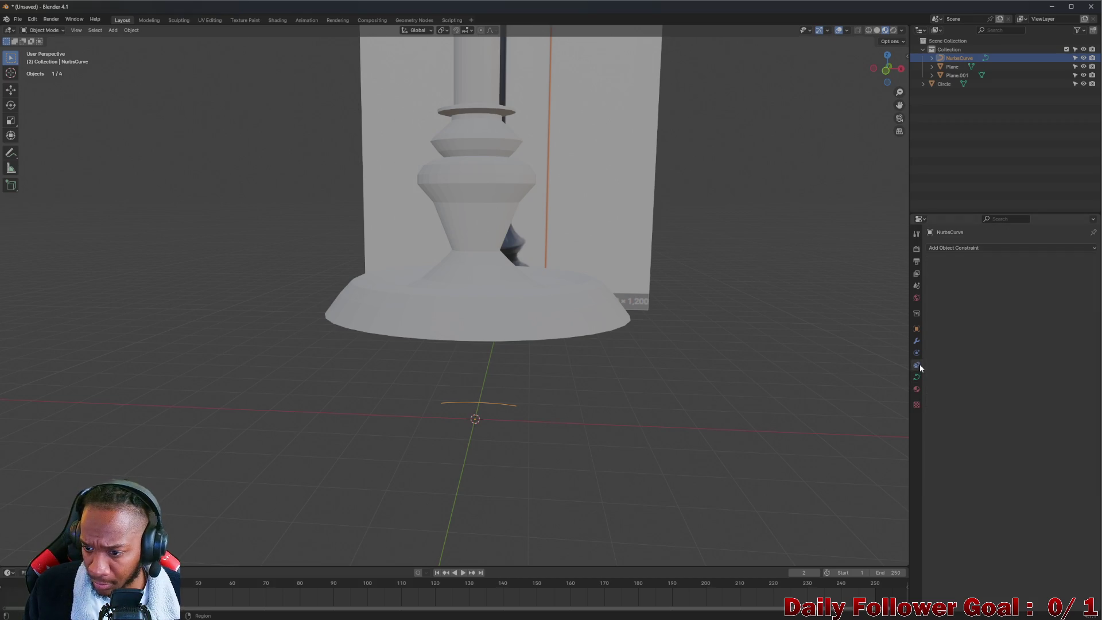
{"action": "left_click", "coordinate": [916, 377]}
{"action": "left_click", "coordinate": [917, 279]}
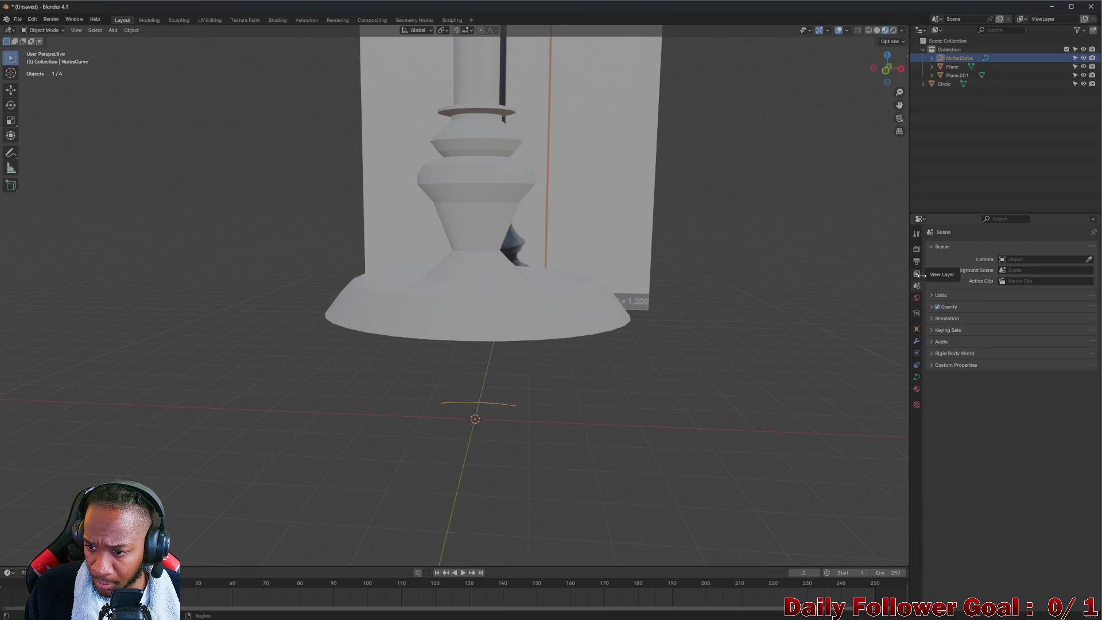
{"action": "left_click", "coordinate": [917, 271]}
{"action": "left_click", "coordinate": [916, 261]}
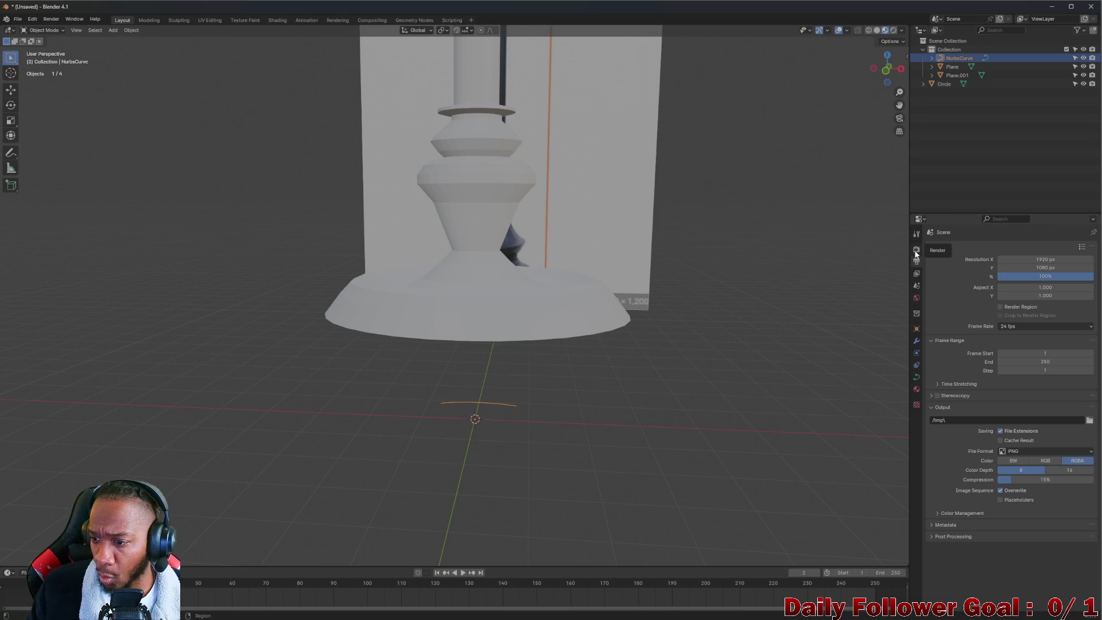
{"action": "left_click", "coordinate": [916, 251]}
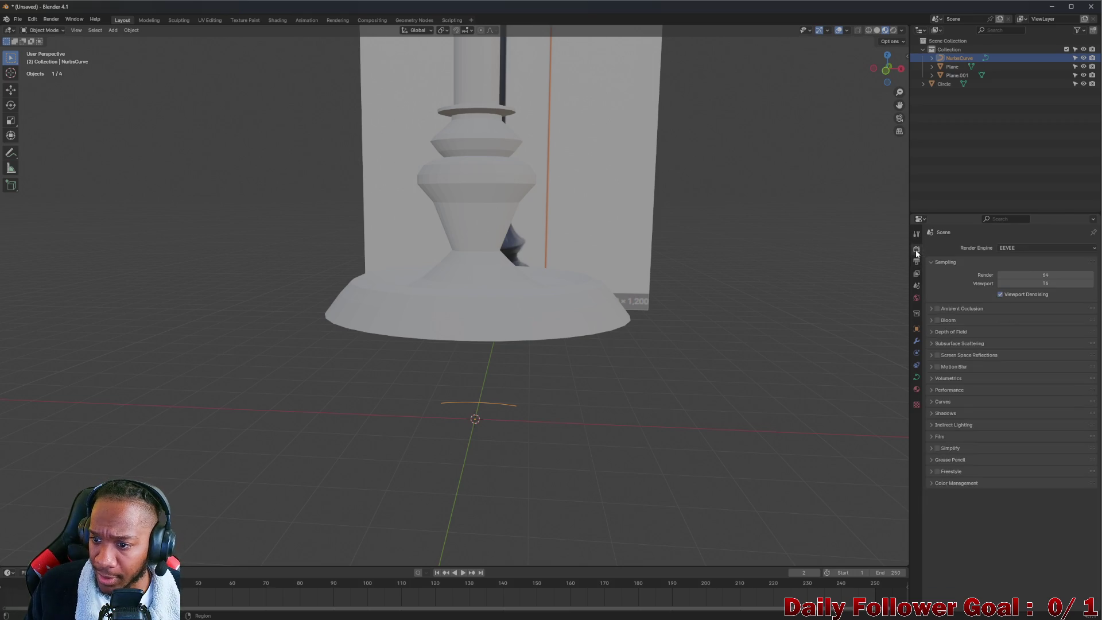
{"action": "left_click", "coordinate": [917, 235]}
{"action": "left_click", "coordinate": [916, 377]}
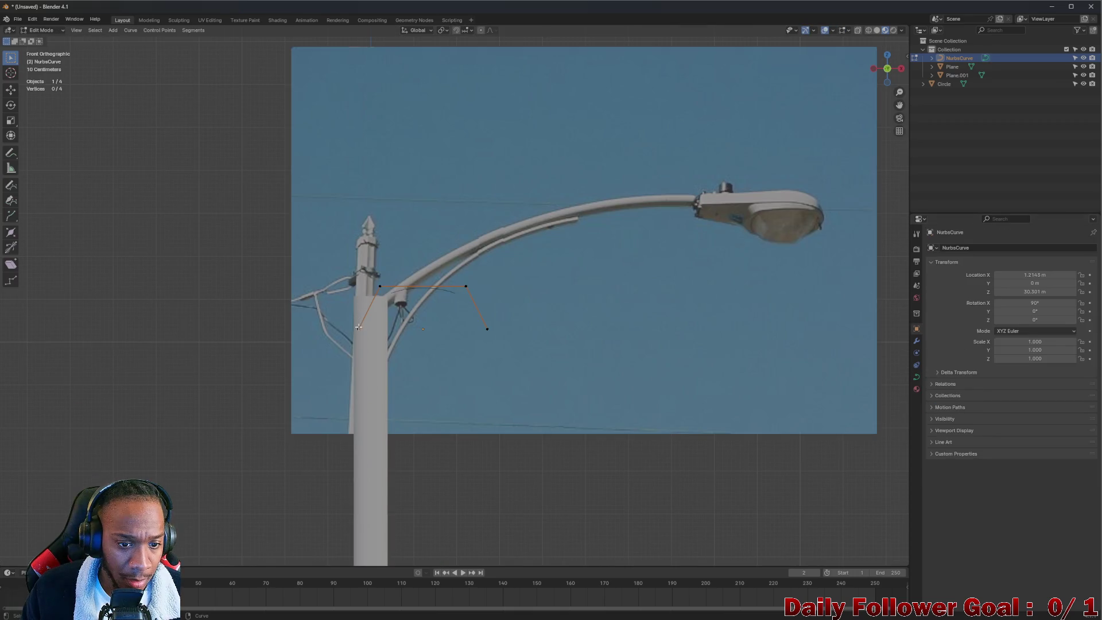
- Move the curve's control points onto the streetlight arm, placing the end handle up along it
{"action": "key", "text": "g"}
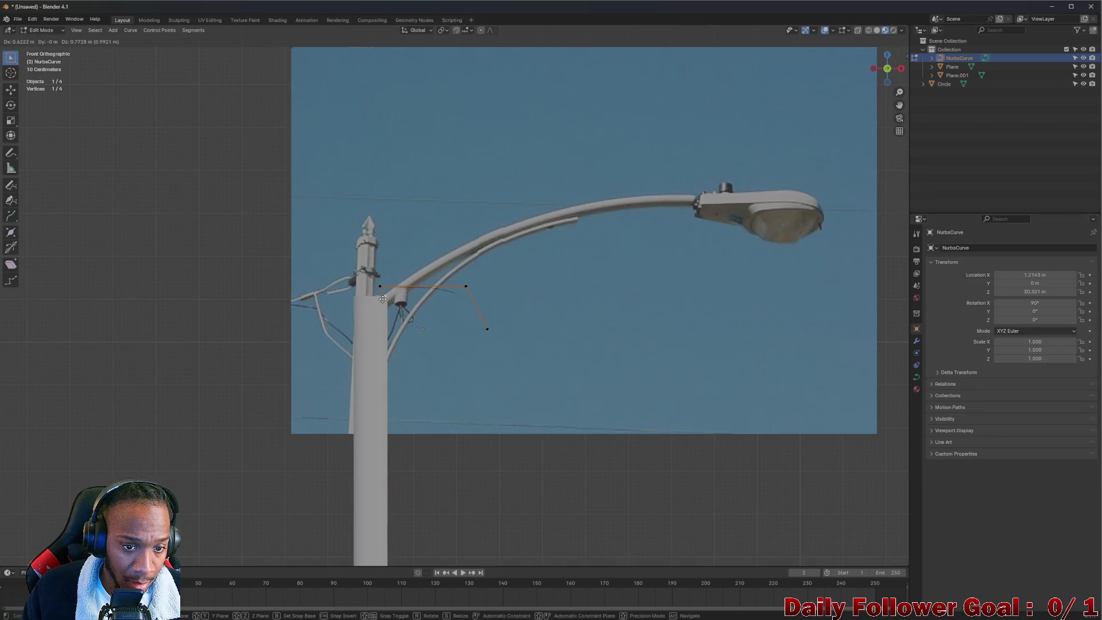
{"action": "left_click", "coordinate": [383, 299]}
{"action": "key", "text": "g"}
{"action": "left_click", "coordinate": [432, 285]}
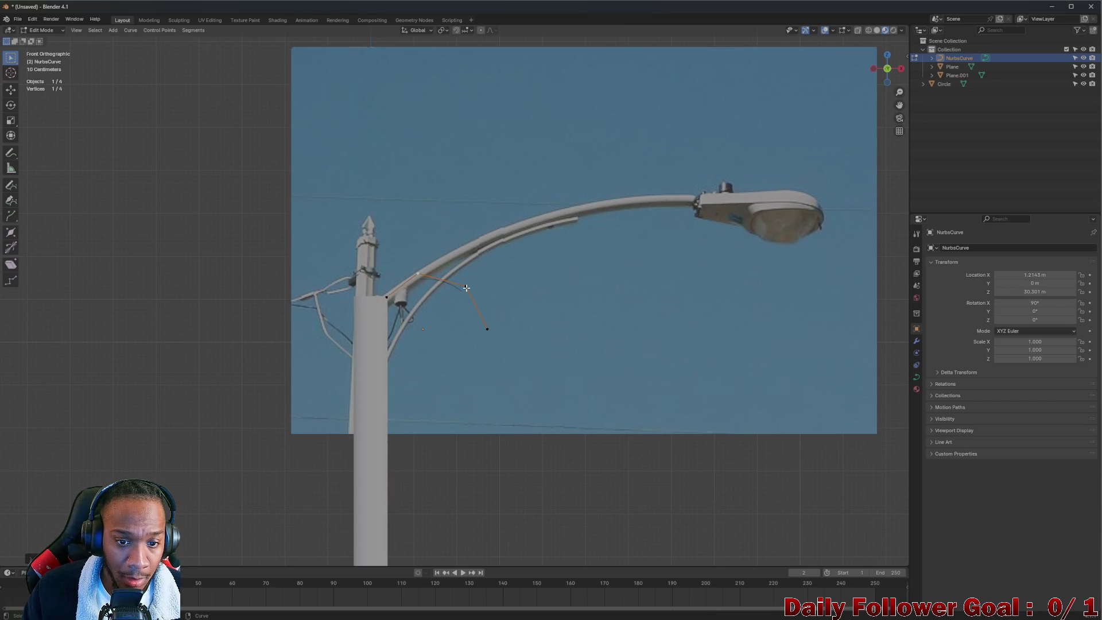
{"action": "key", "text": "g"}
{"action": "left_click", "coordinate": [474, 242]}
{"action": "left_click", "coordinate": [487, 329]}
{"action": "key", "text": "g"}
{"action": "left_click", "coordinate": [592, 199]}
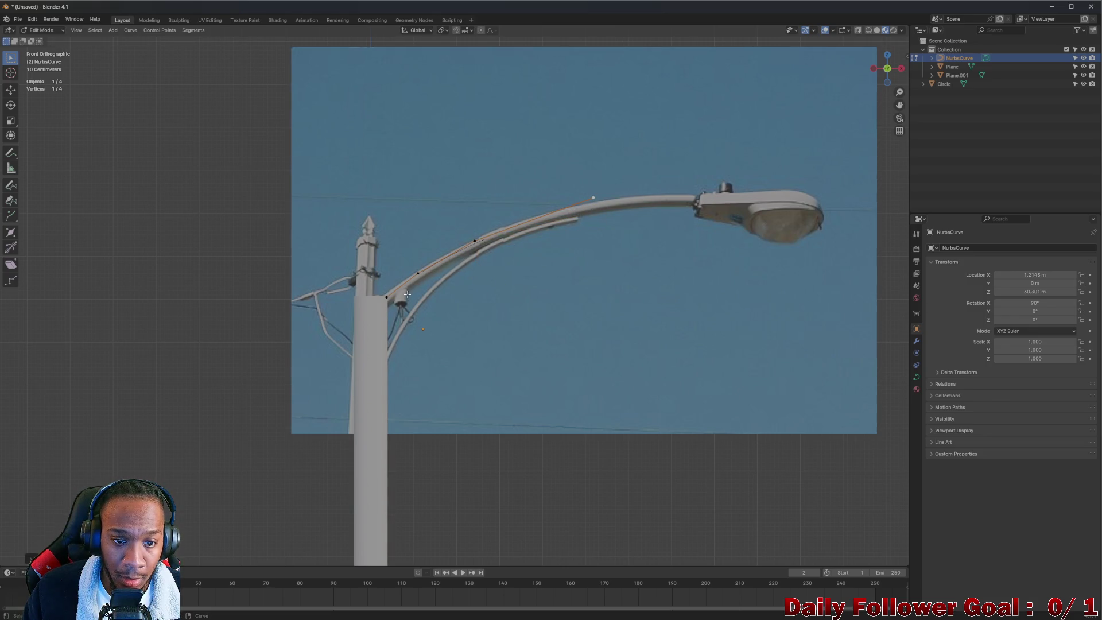
- Readjust the points so the curve starts at the pole top and bends toward the lamp head
{"action": "key", "text": "g"}
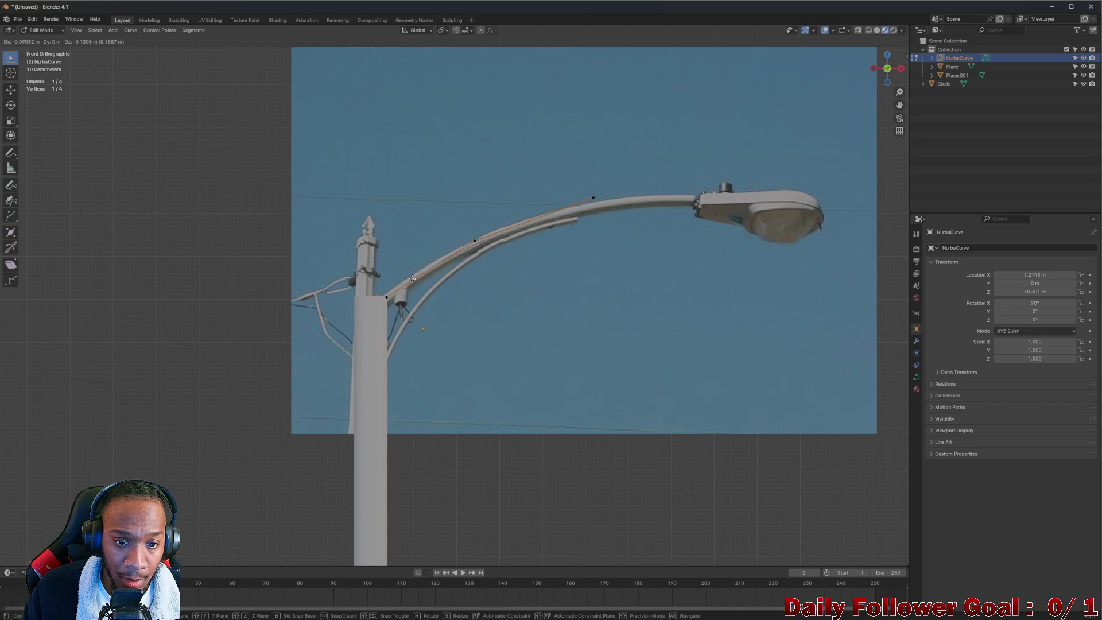
{"action": "left_click", "coordinate": [383, 296]}
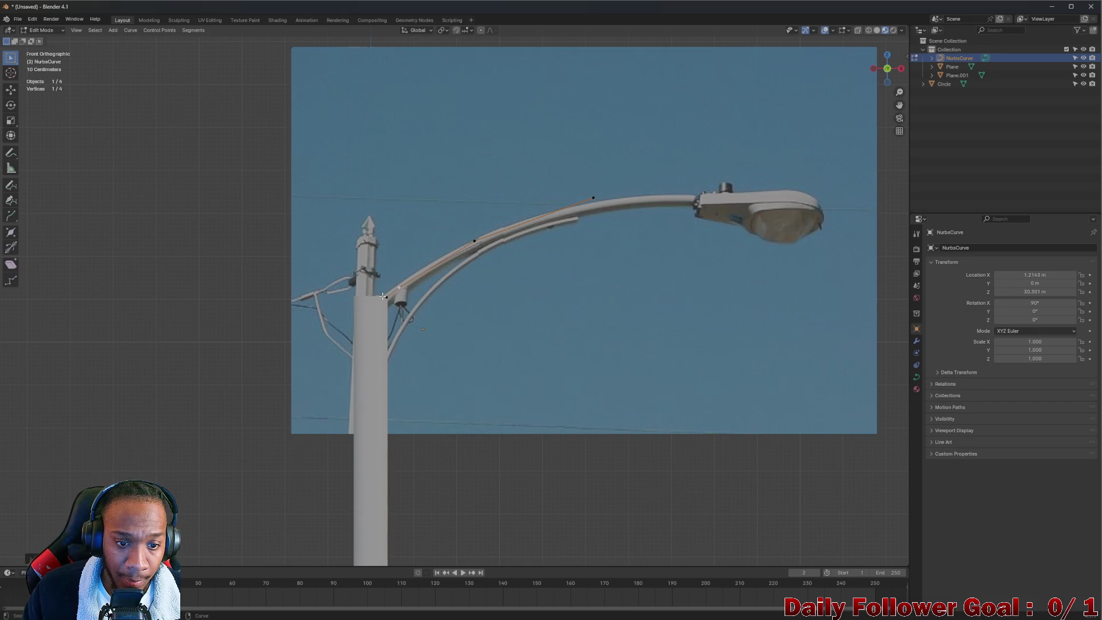
{"action": "key", "text": "g"}
{"action": "left_click", "coordinate": [349, 316]}
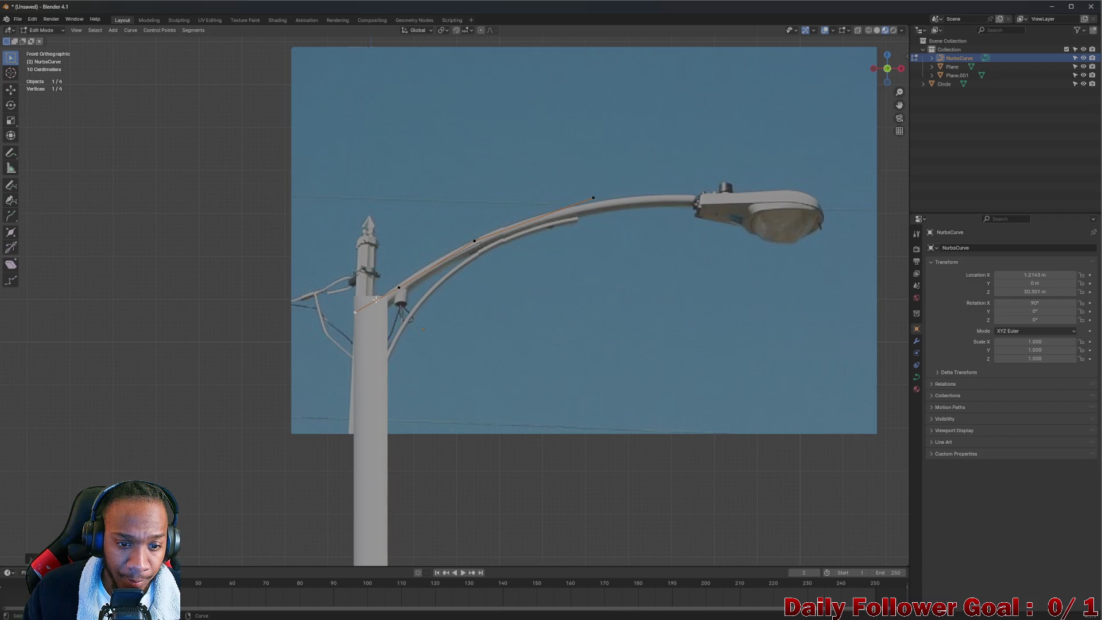
{"action": "key", "text": "g"}
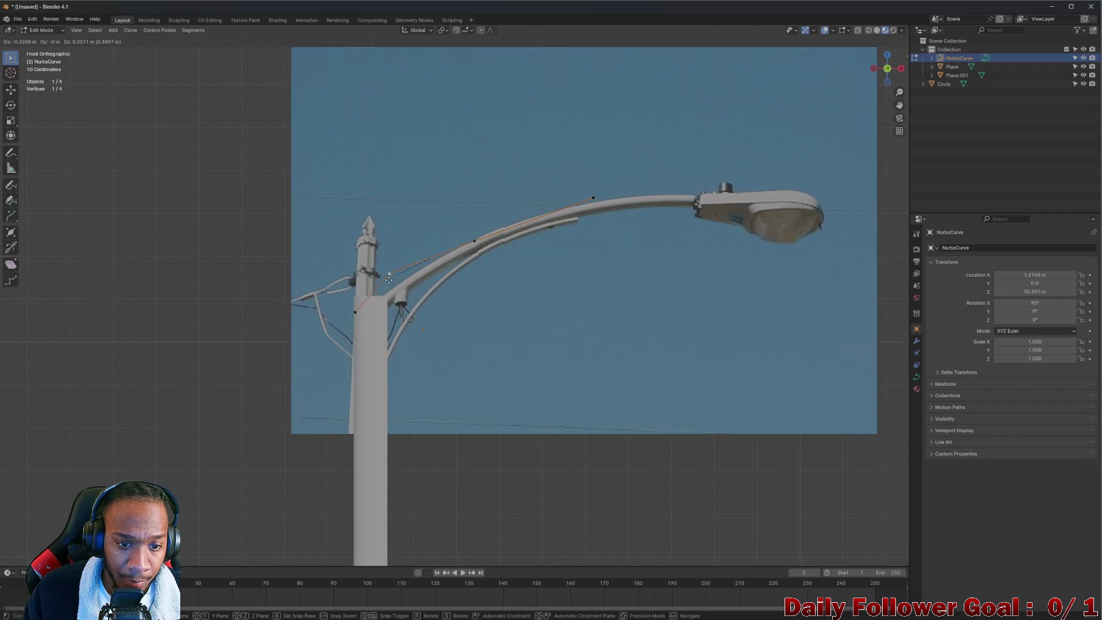
{"action": "left_click", "coordinate": [367, 313]}
{"action": "key", "text": "g"}
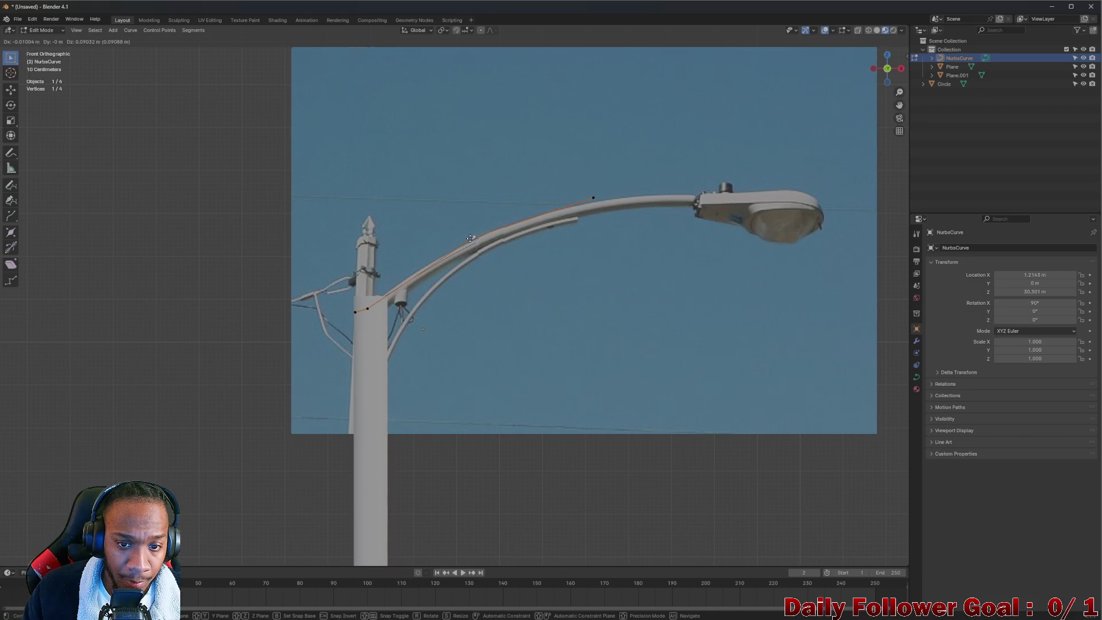
{"action": "left_click", "coordinate": [479, 237]}
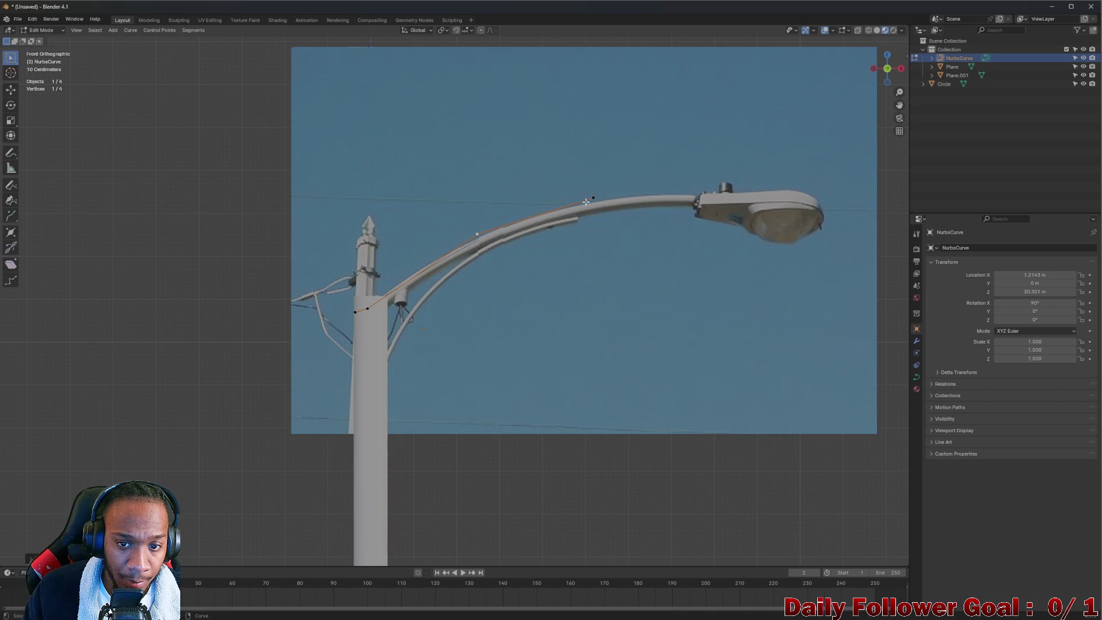
{"action": "key", "text": "g"}
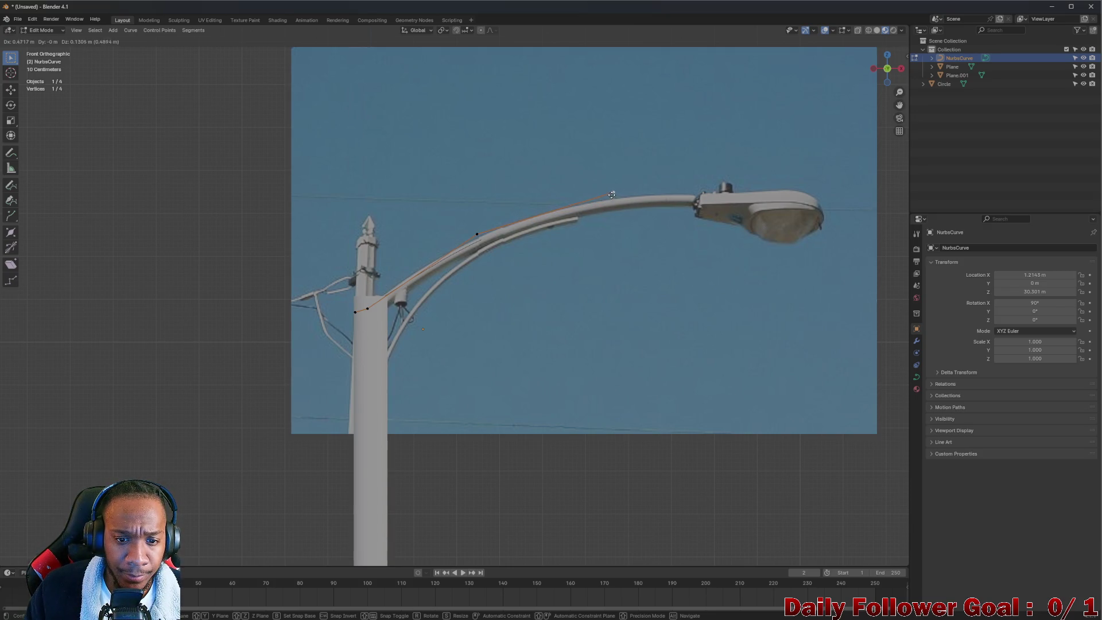
{"action": "left_click", "coordinate": [611, 195]}
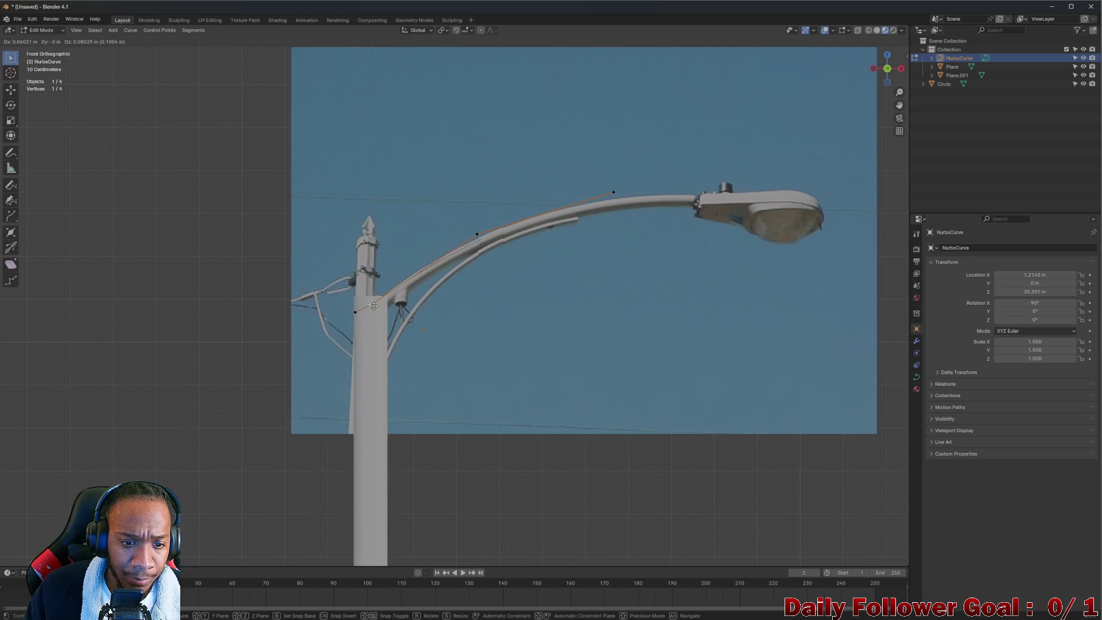
{"action": "key", "text": "g"}
{"action": "left_click", "coordinate": [351, 331]}
- Select the arm-base and midway points and nudge the end point further toward the lamp
{"action": "left_click", "coordinate": [366, 311]}
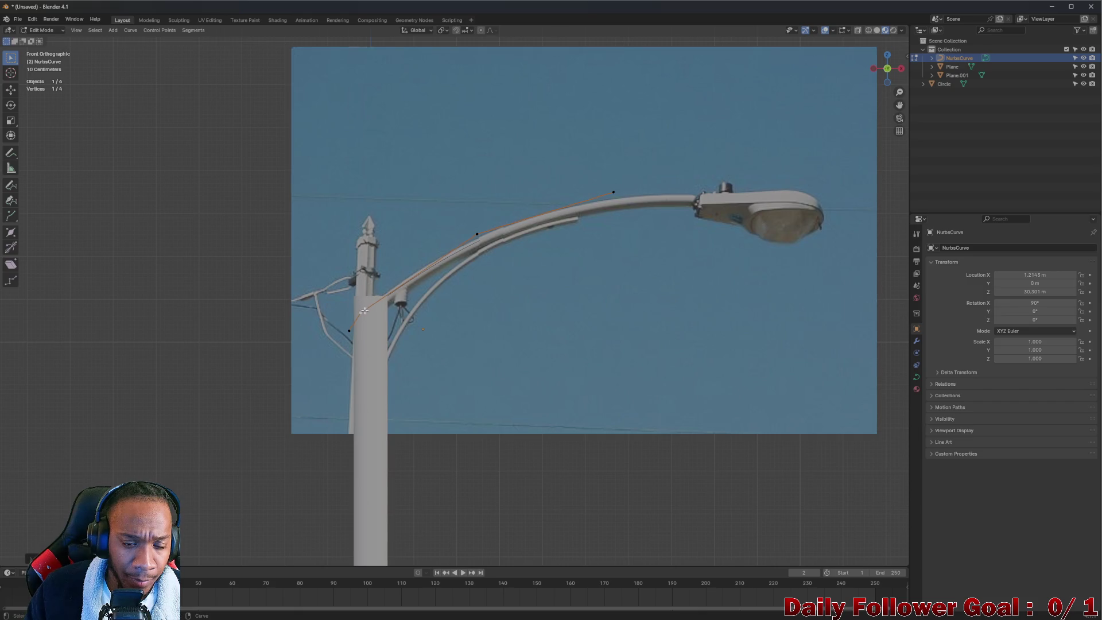
{"action": "left_click", "coordinate": [479, 232]}
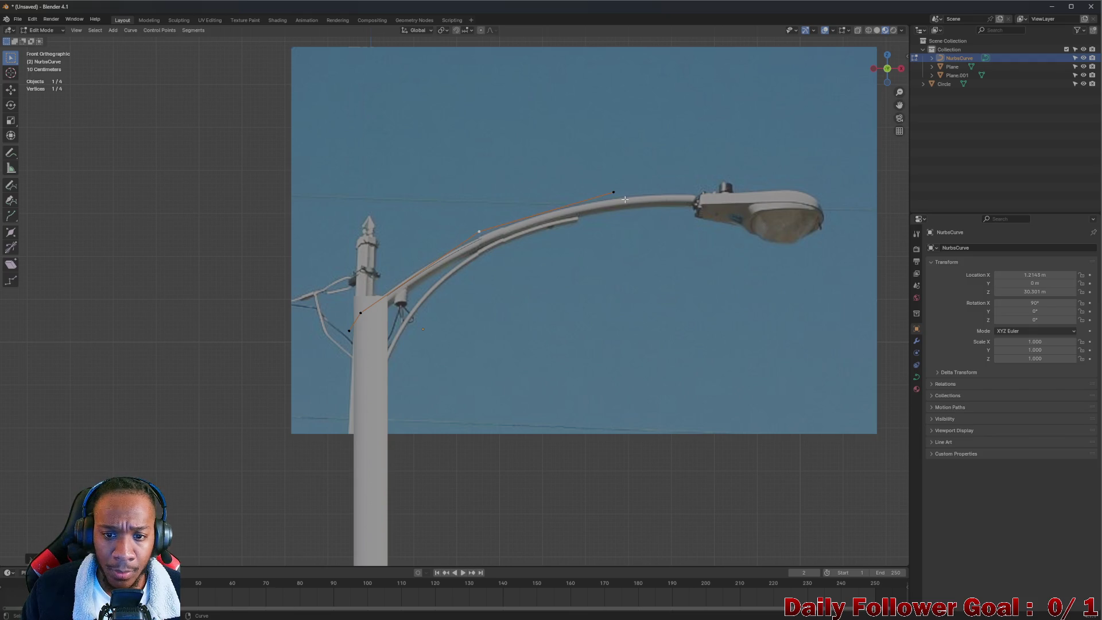
{"action": "left_click_drag", "start_coordinate": [613, 191], "coordinate": [622, 198]}
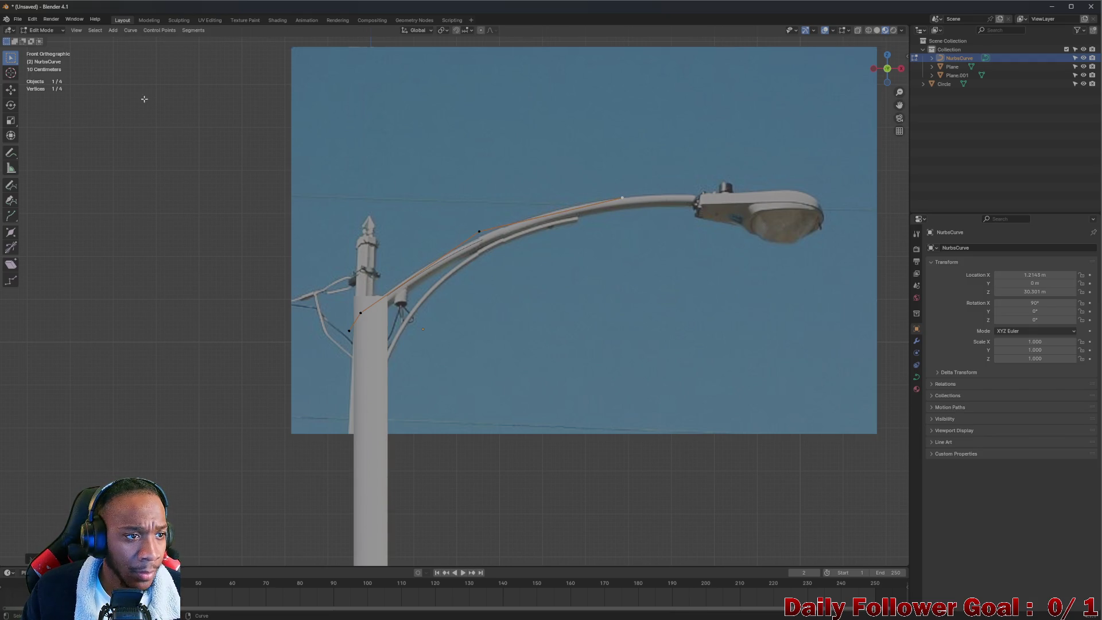
{"action": "left_click", "coordinate": [36, 31]}
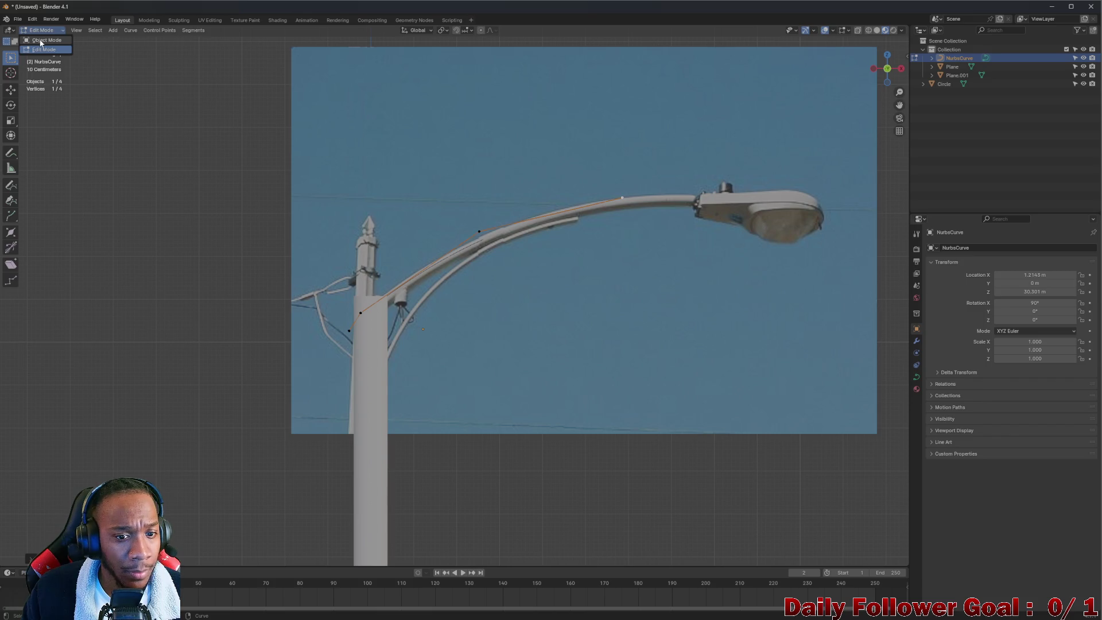
- Return to Object Mode and, in the curve's Geometry panel, leave the bevel as Round after trying Object
{"action": "left_click", "coordinate": [41, 40]}
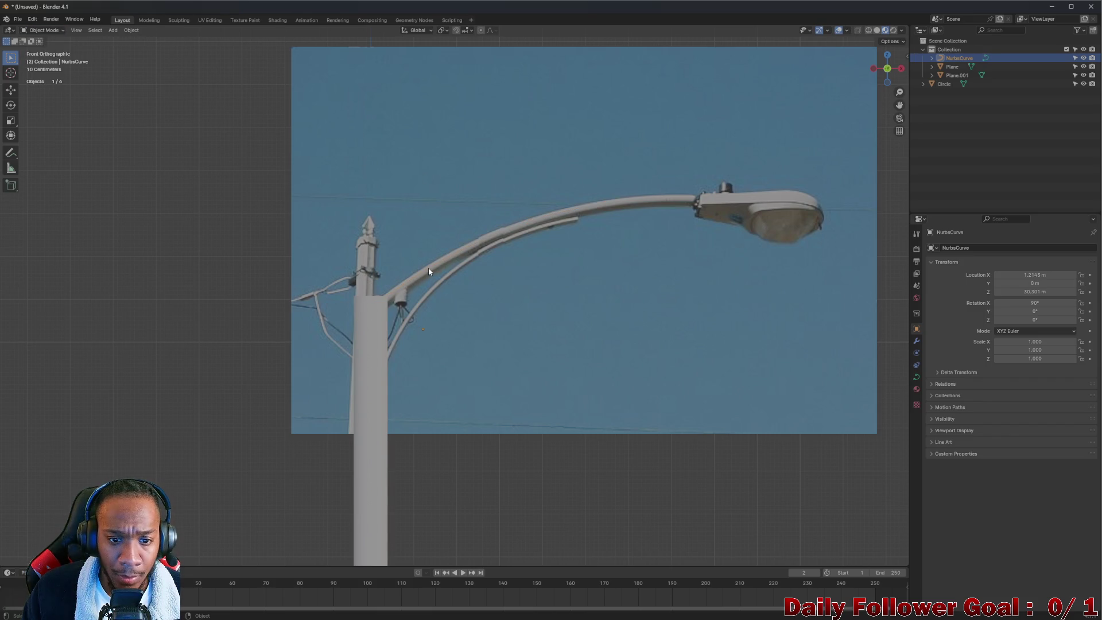
{"action": "left_click", "coordinate": [915, 378]}
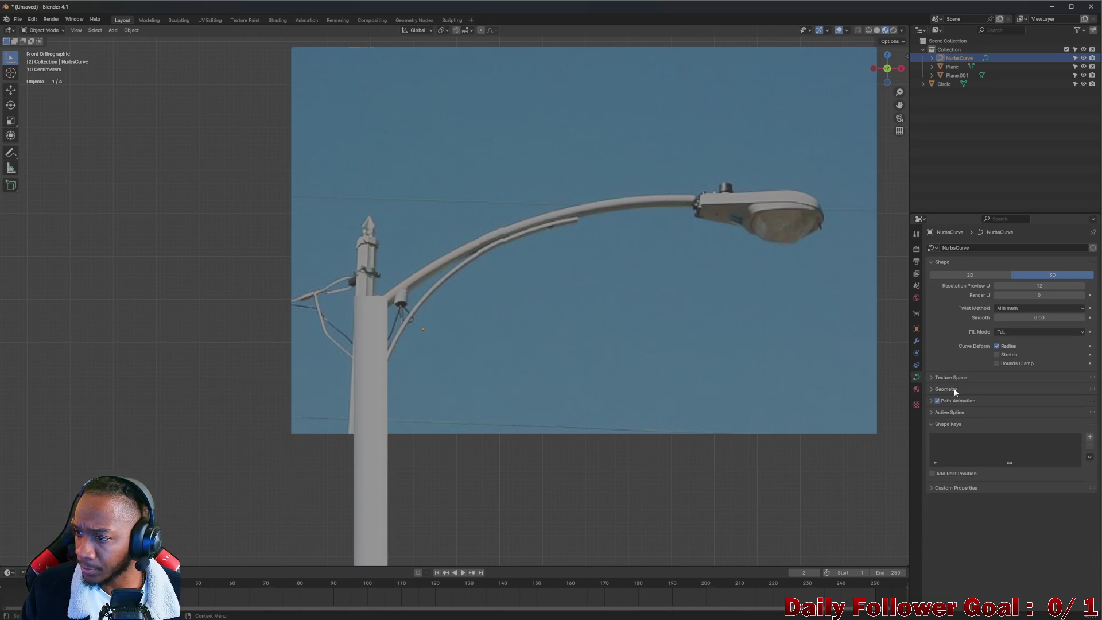
{"action": "left_click", "coordinate": [954, 388]}
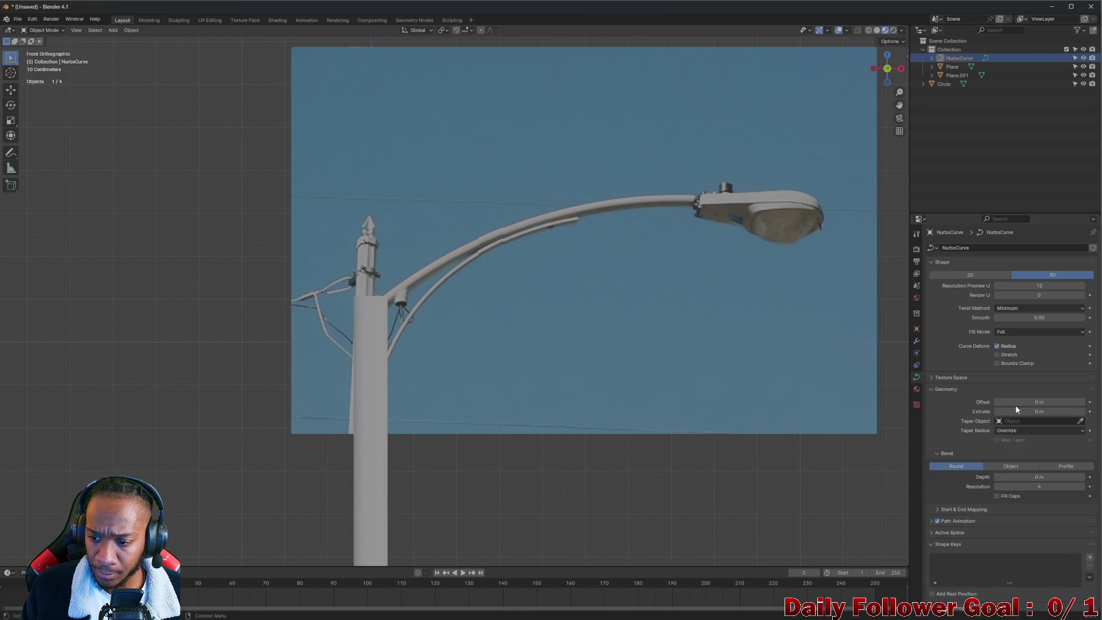
{"action": "left_click", "coordinate": [1007, 466]}
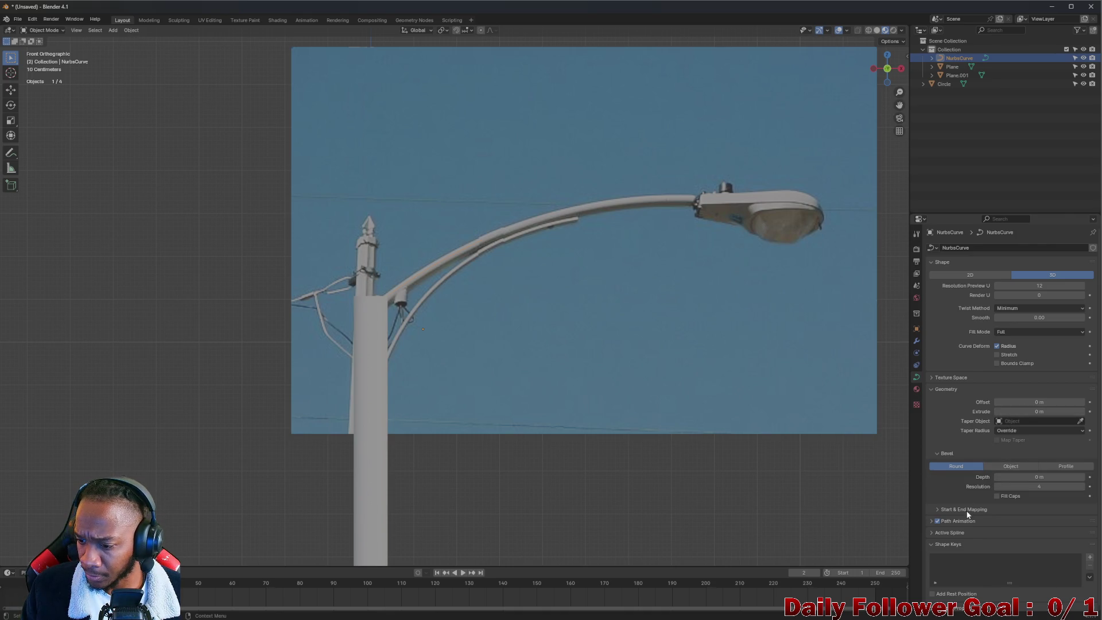
{"action": "left_click", "coordinate": [1044, 465]}
{"action": "left_click", "coordinate": [969, 463]}
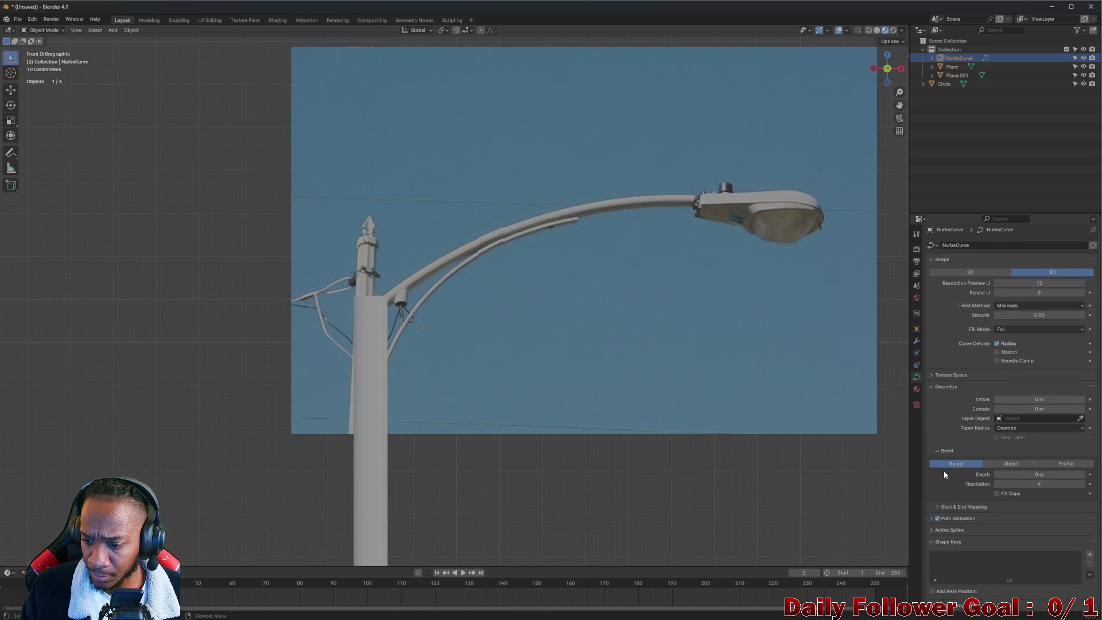
- Expand the Start & End Mapping, Path Animation and Active Spline panels, then check Texture Space and Modifiers
{"action": "left_click", "coordinate": [945, 506]}
{"action": "scroll", "coordinate": [979, 499], "scroll_direction": "down", "scroll_amount": 2}
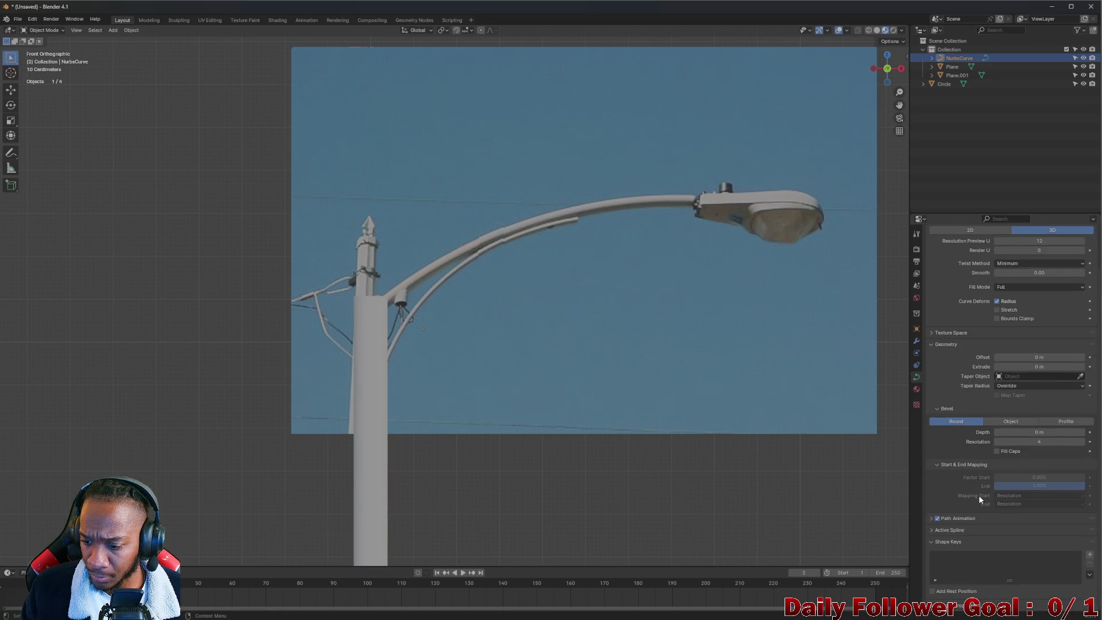
{"action": "left_click", "coordinate": [930, 518]}
{"action": "scroll", "coordinate": [946, 516], "scroll_direction": "down", "scroll_amount": 2}
{"action": "left_click", "coordinate": [946, 531]}
{"action": "scroll", "coordinate": [959, 504], "scroll_direction": "down", "scroll_amount": 3}
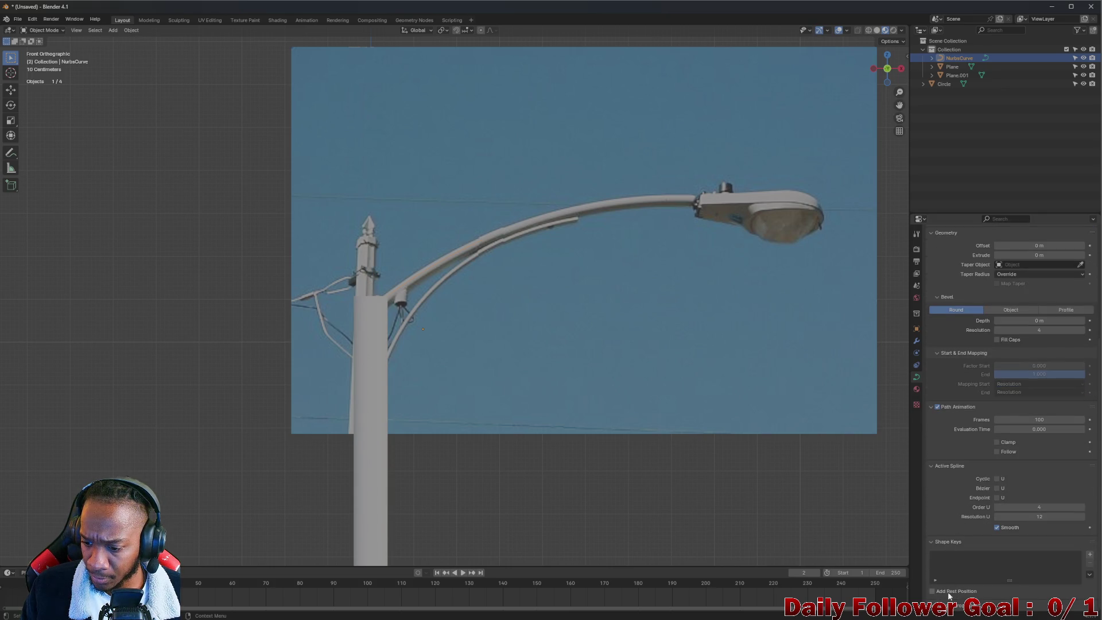
{"action": "scroll", "coordinate": [964, 533], "scroll_direction": "down", "scroll_amount": 1}
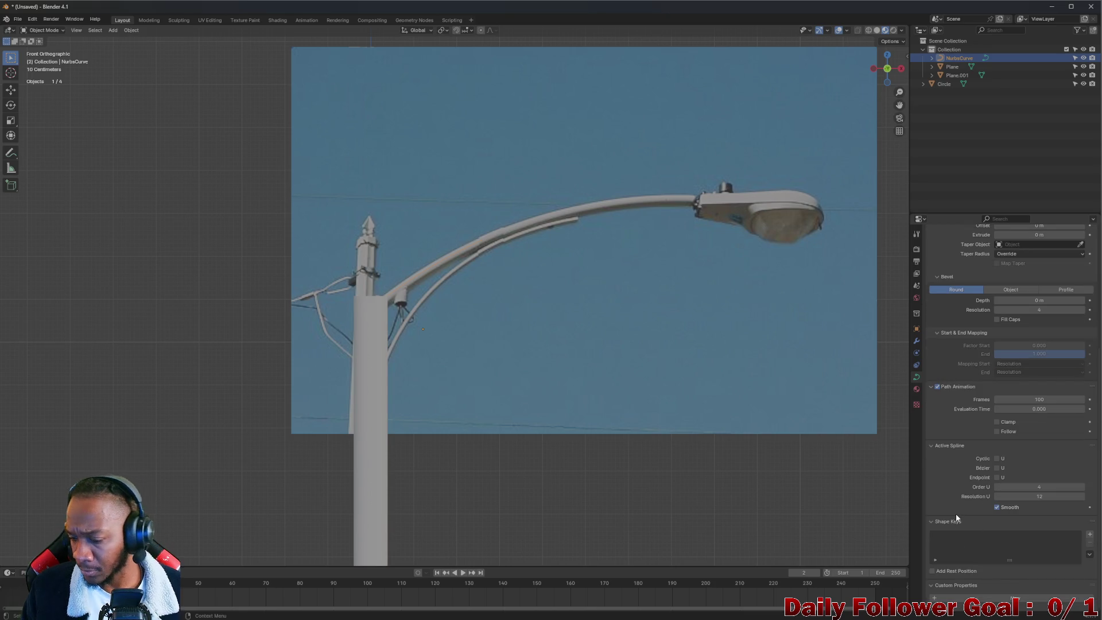
{"action": "scroll", "coordinate": [955, 515], "scroll_direction": "up", "scroll_amount": 7}
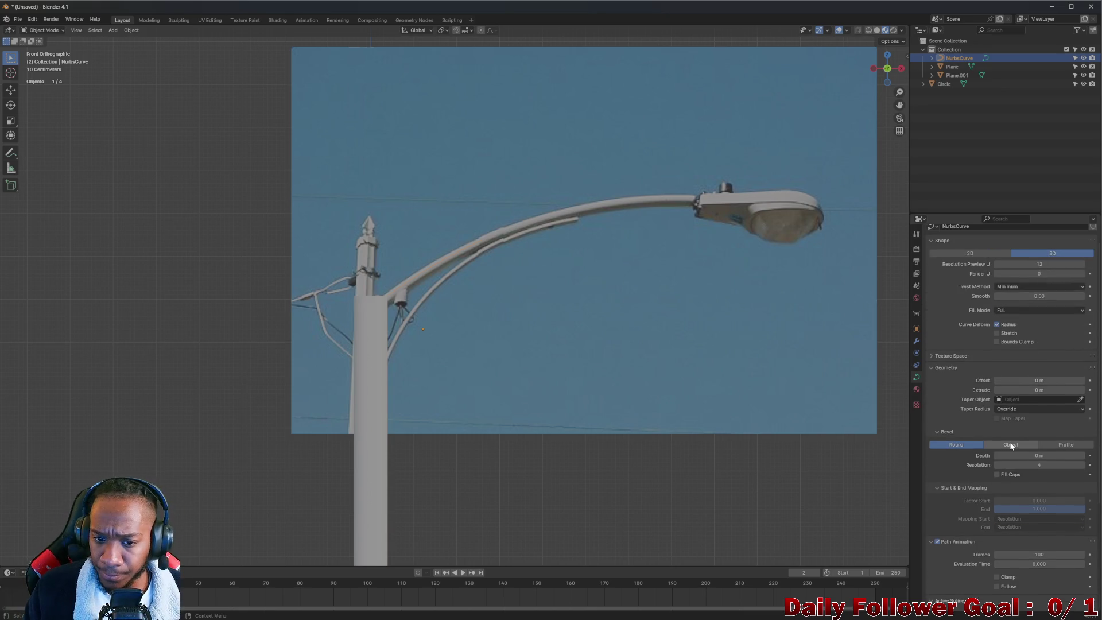
{"action": "scroll", "coordinate": [1001, 373], "scroll_direction": "up", "scroll_amount": 1}
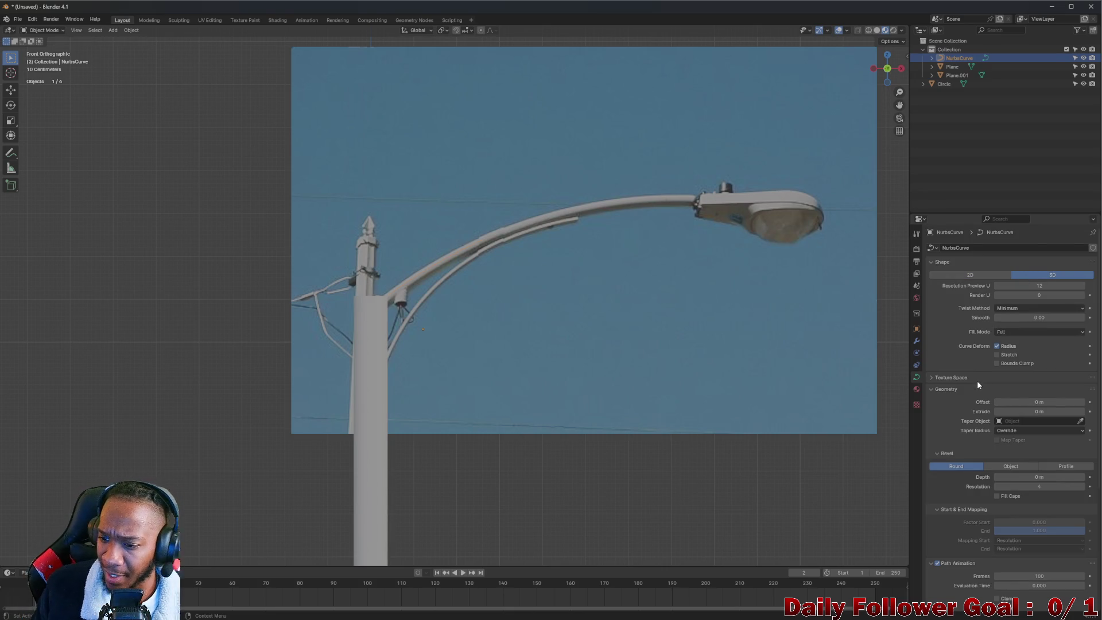
{"action": "left_click", "coordinate": [930, 378]}
{"action": "left_click", "coordinate": [930, 378]}
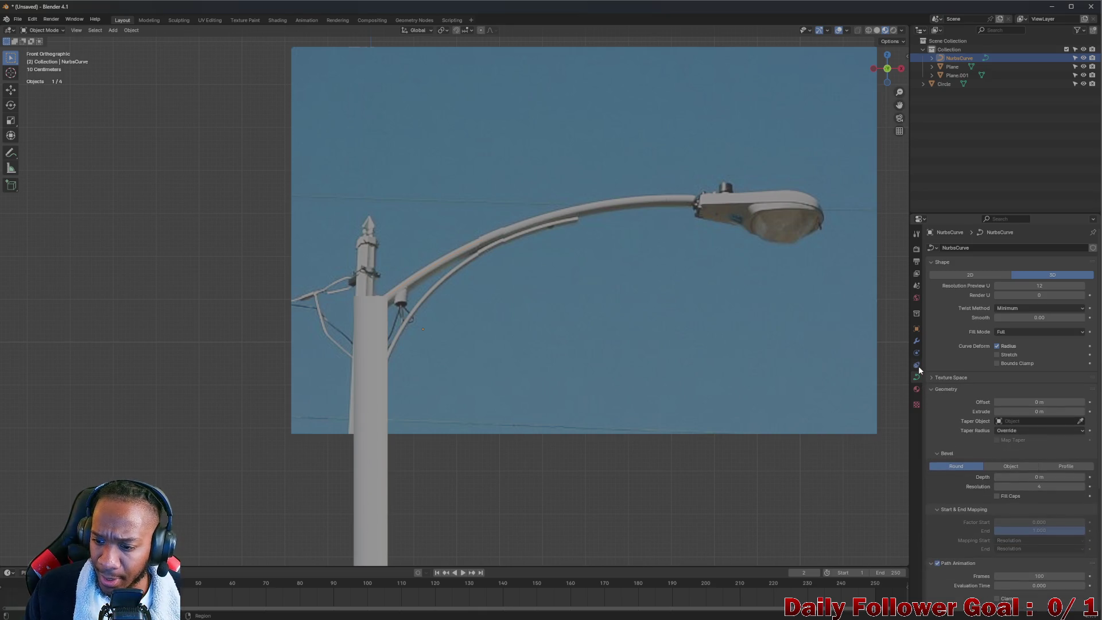
{"action": "left_click", "coordinate": [916, 341]}
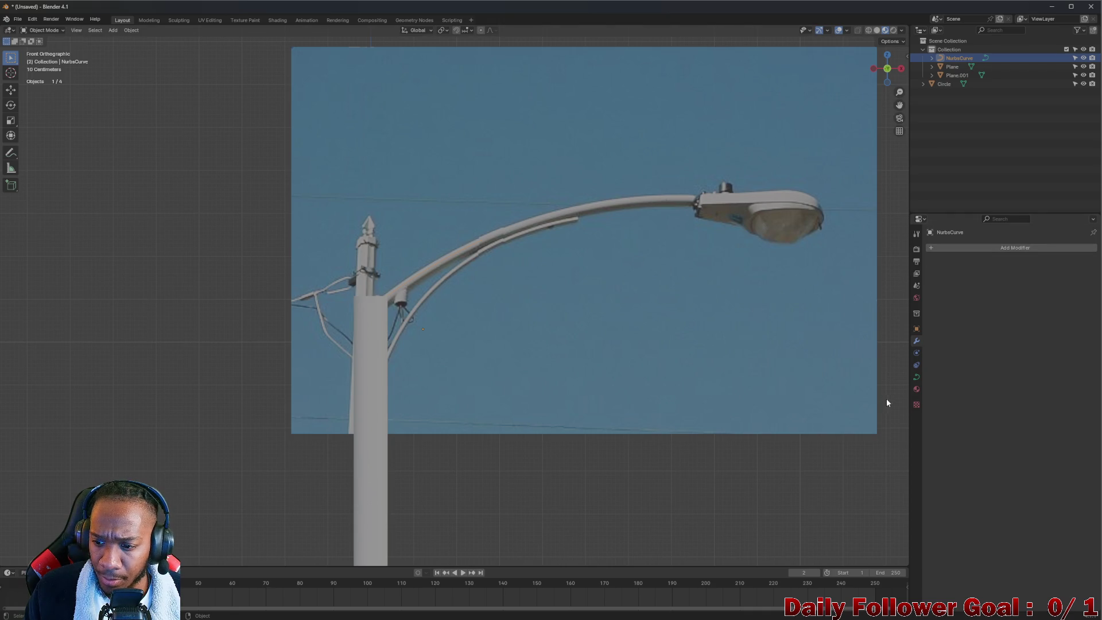
{"action": "left_click", "coordinate": [916, 378]}
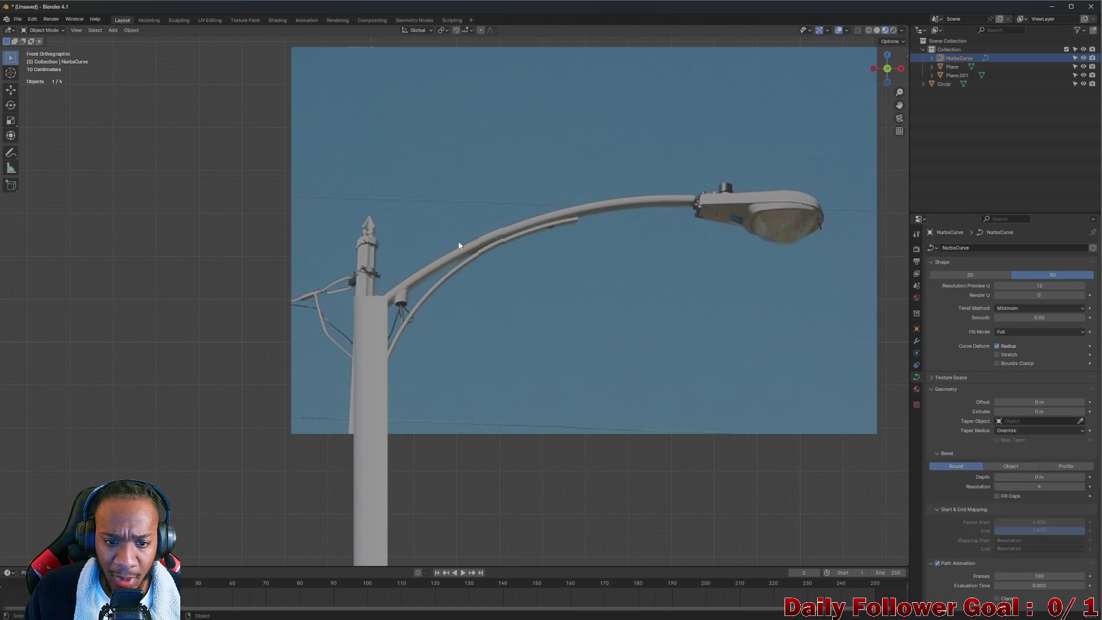
- Apply Shade Flat to the NurbsCurve from its Object context menu
{"action": "right_click", "coordinate": [437, 248]}
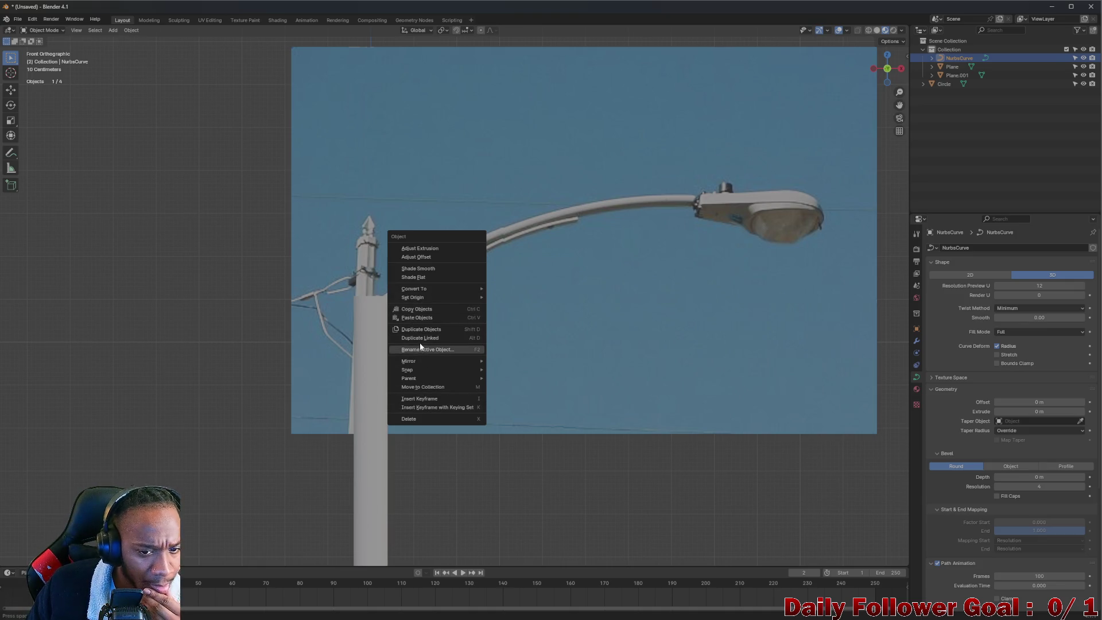
{"action": "left_click", "coordinate": [428, 280]}
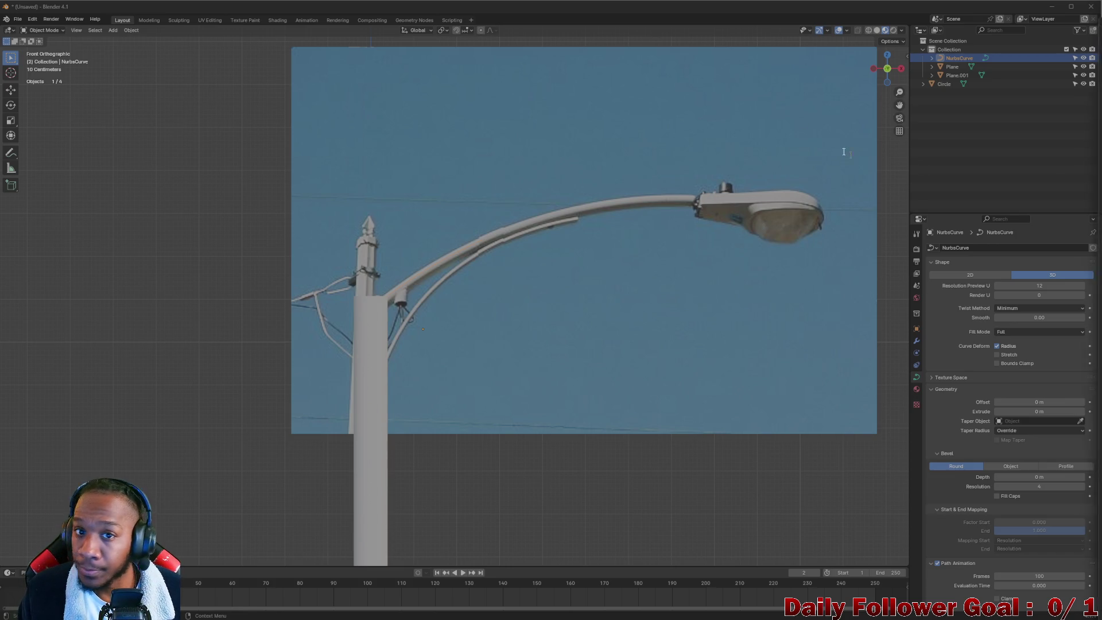
{"action": "key", "text": "alt+Tab"}
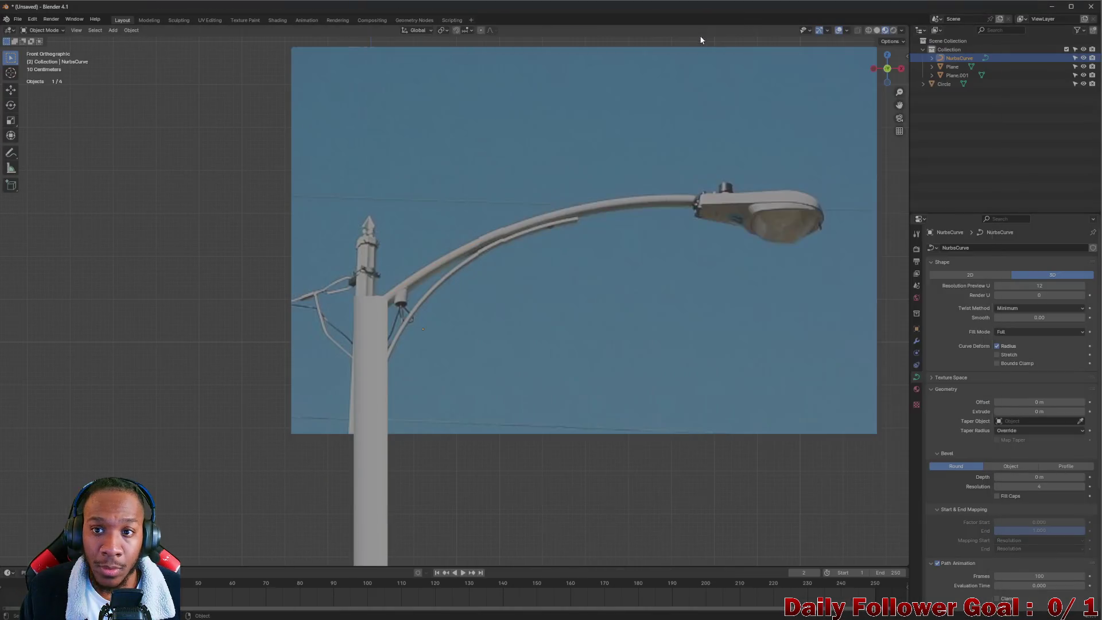
- Maximize the browser and open the 'How to Use Curves for Beginners (Blender Tutorial)' video
{"action": "key", "text": "alt+Tab"}
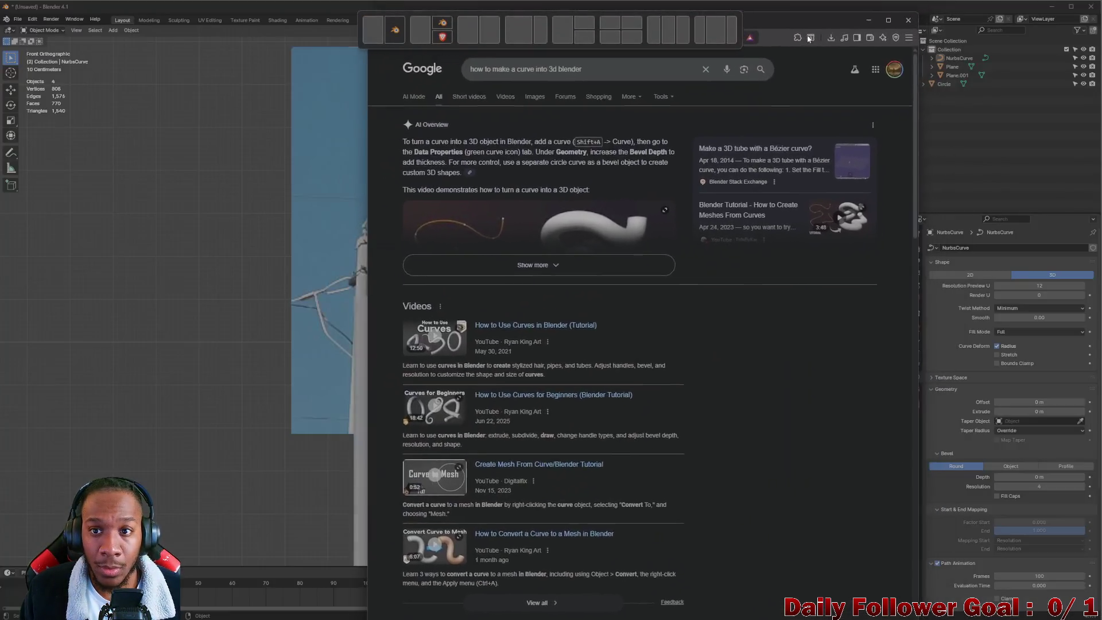
{"action": "mouse_move", "coordinate": [809, 38]}
{"action": "left_mouse_down"}
{"action": "mouse_move", "coordinate": [711, 37]}
{"action": "mouse_move", "coordinate": [713, 22]}
{"action": "left_mouse_up"}
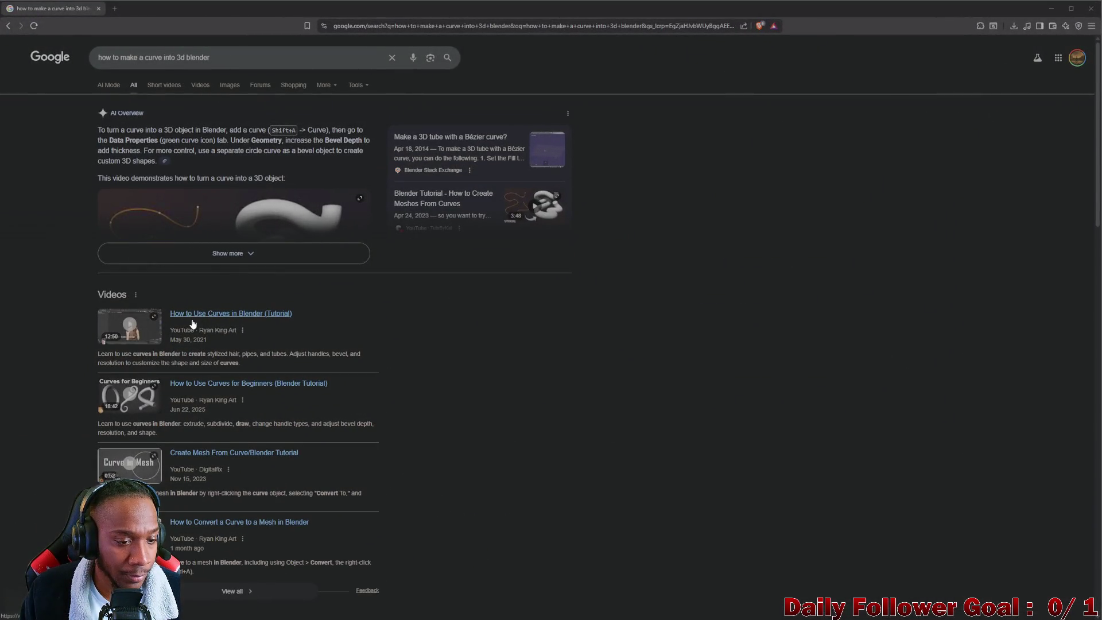
{"action": "left_click", "coordinate": [201, 388]}
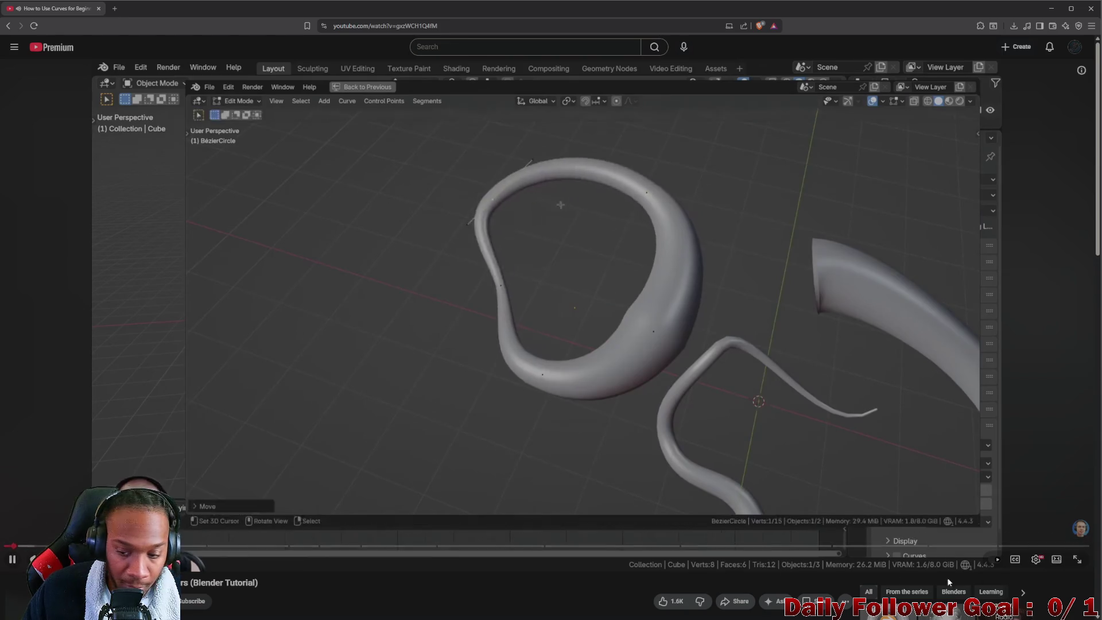
- Set the tutorial's playback speed to 1.5 in the player settings
{"action": "left_click", "coordinate": [1035, 559]}
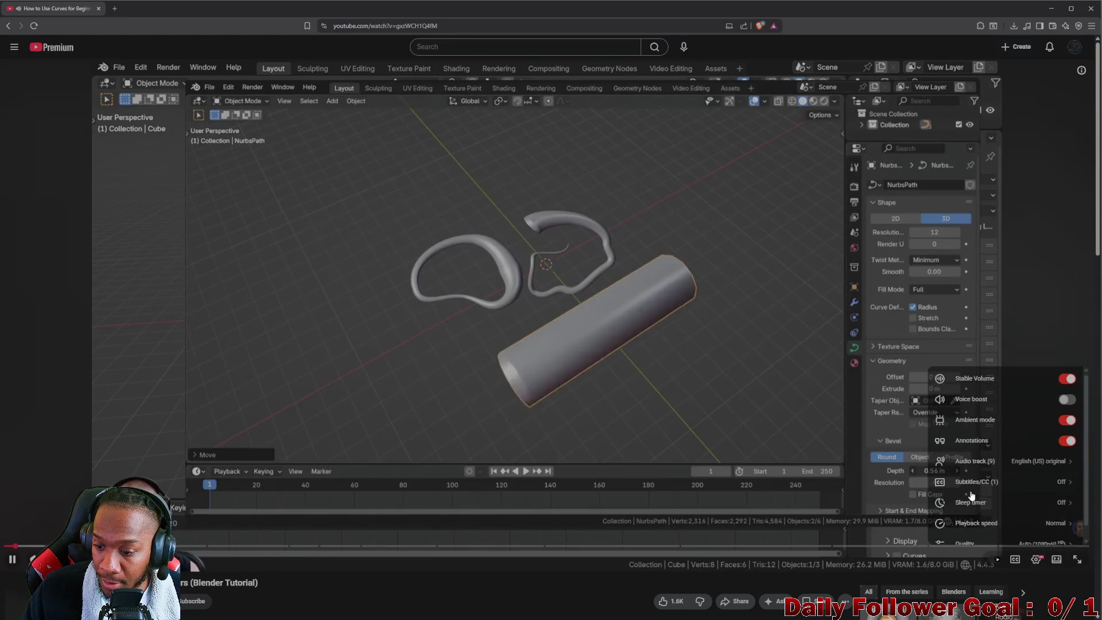
{"action": "scroll", "coordinate": [975, 495], "scroll_direction": "down", "scroll_amount": 1}
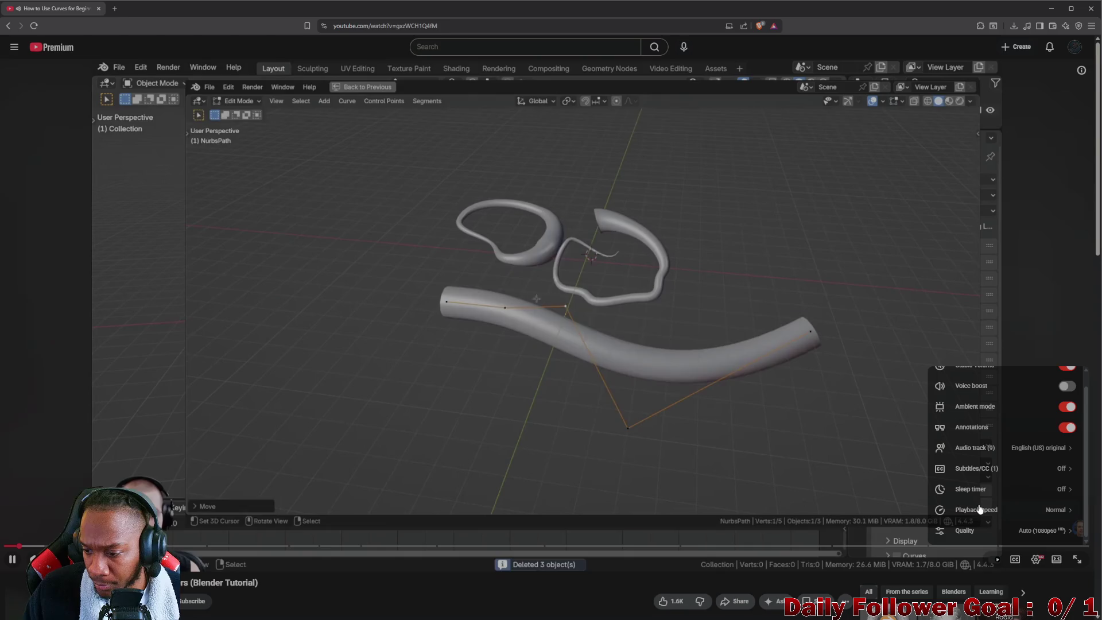
{"action": "left_click", "coordinate": [980, 507]}
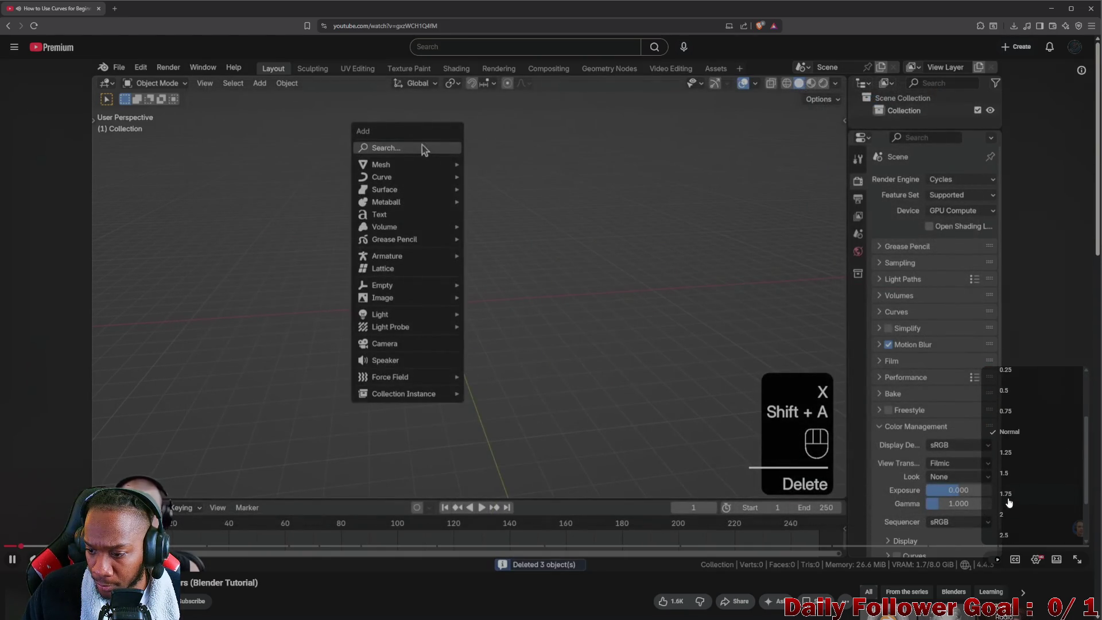
{"action": "left_click", "coordinate": [1008, 499]}
{"action": "key", "text": "Escape"}
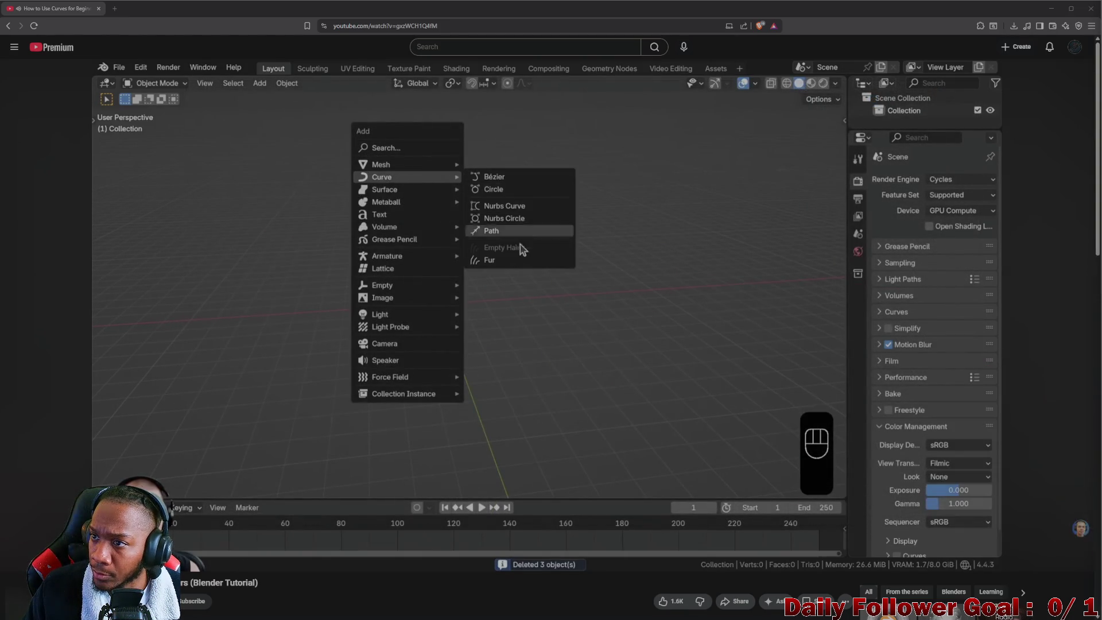
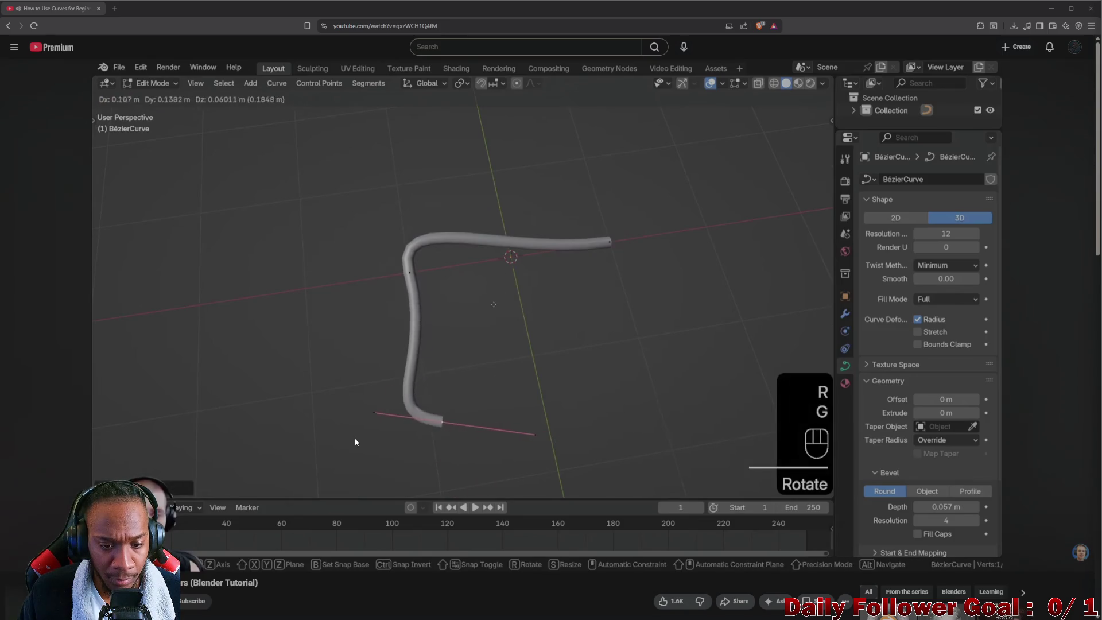
- Pause the YouTube curves tutorial and return to the Blender street-lamp scene
{"action": "left_click", "coordinate": [441, 373]}
{"action": "left_click", "coordinate": [1053, 10]}
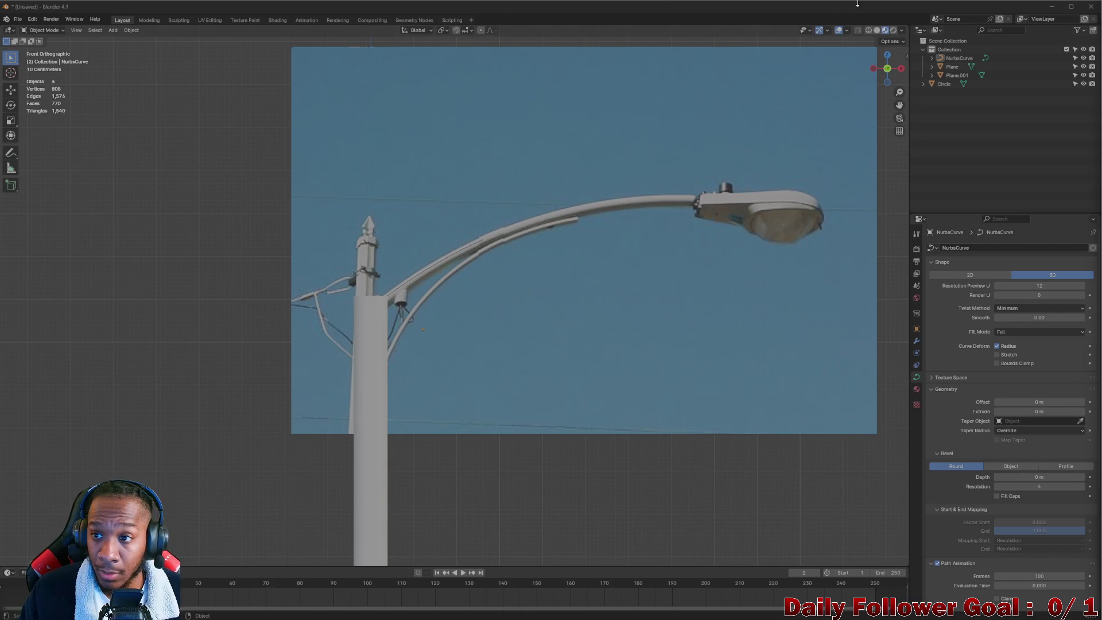
- Delete the old NurbsCurve and make the reference Collection unselectable
{"action": "left_click", "coordinate": [961, 59]}
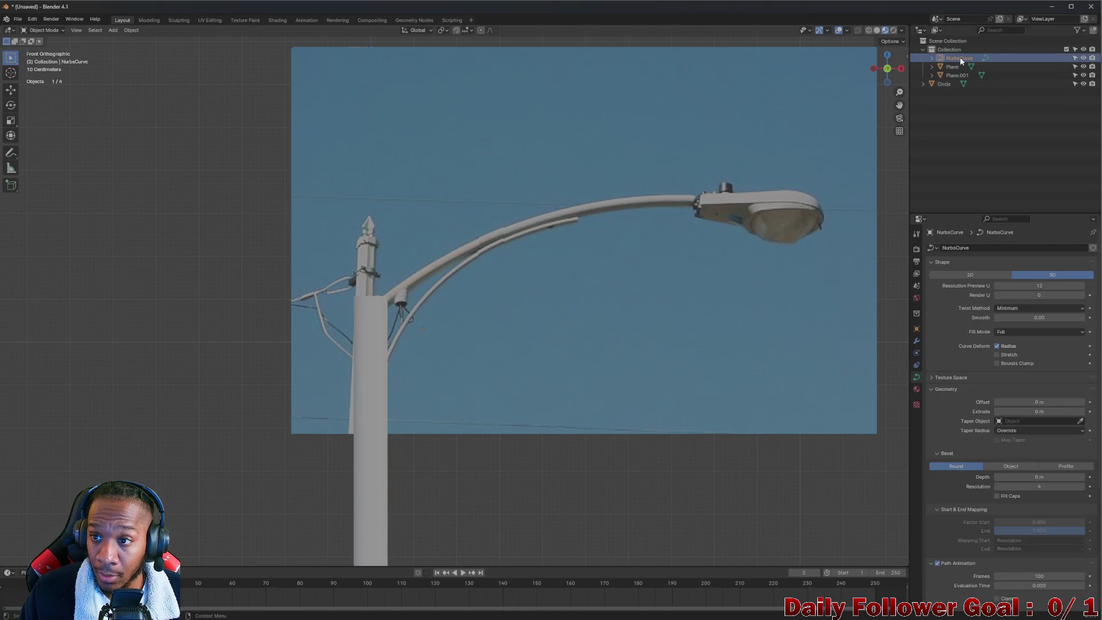
{"action": "key", "text": "Delete"}
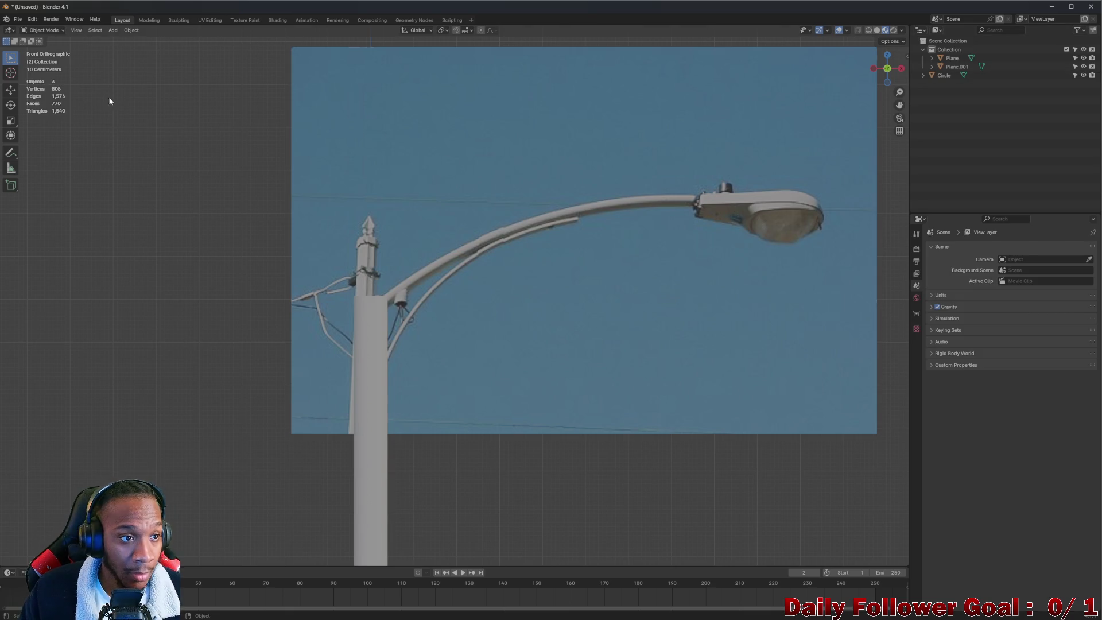
{"action": "left_click", "coordinate": [1076, 50]}
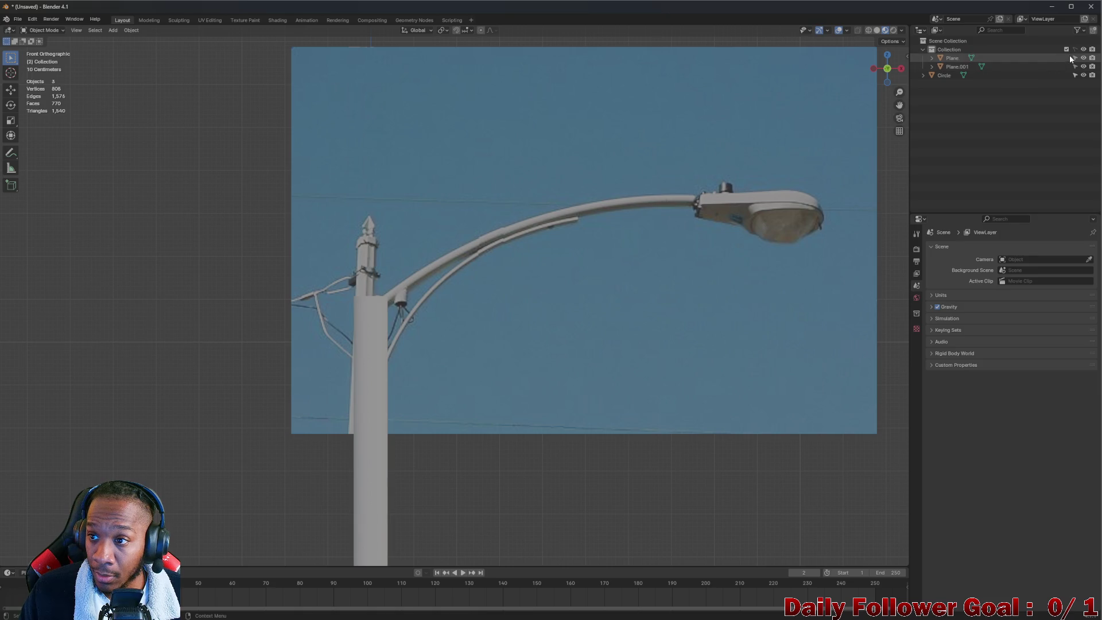
{"action": "mouse_move", "coordinate": [256, 137]}
{"action": "left_mouse_down"}
{"action": "mouse_move", "coordinate": [315, 275]}
{"action": "mouse_move", "coordinate": [409, 304]}
{"action": "left_mouse_up"}
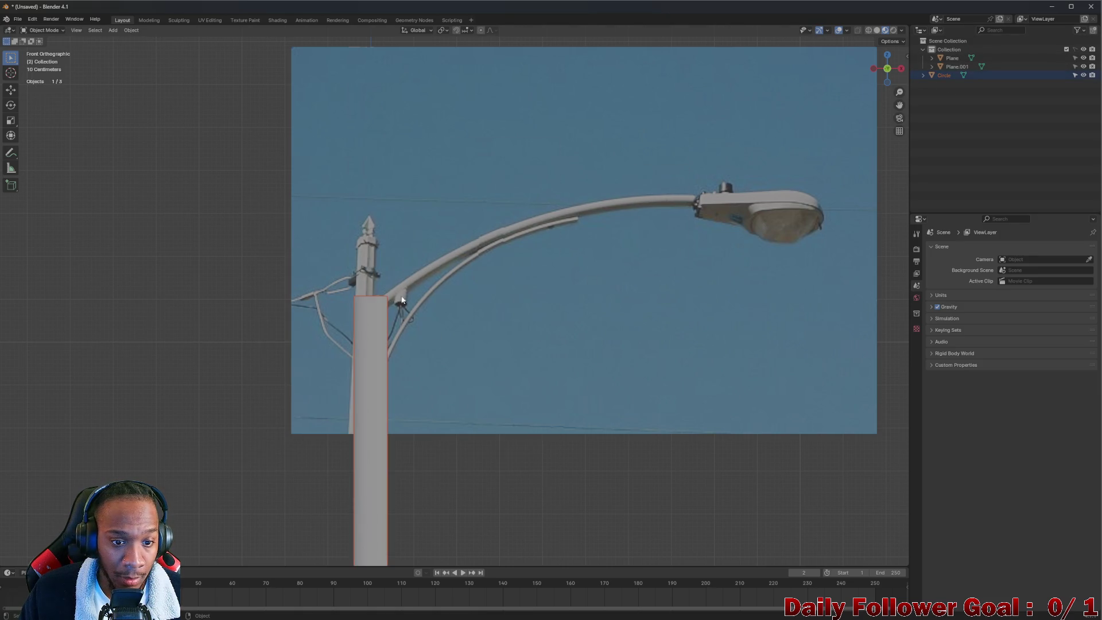
{"action": "left_click", "coordinate": [501, 293]}
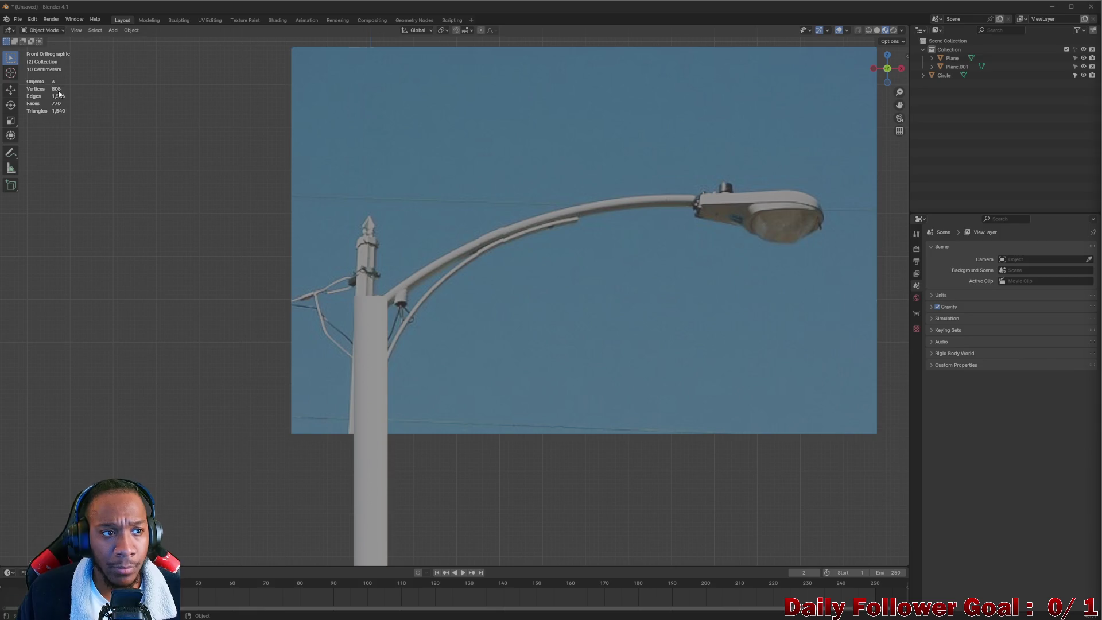
- Add a new Bézier curve via Add > Curve > Bézier
{"action": "left_click", "coordinate": [112, 30]}
{"action": "mouse_move", "coordinate": [144, 49]}
{"action": "left_click", "coordinate": [186, 53]}
{"action": "scroll", "coordinate": [454, 401], "scroll_direction": "down", "scroll_amount": 4}
{"action": "mouse_move", "coordinate": [453, 402]}
{"action": "middle_mouse_down"}
{"action": "mouse_move", "coordinate": [477, 486]}
{"action": "mouse_move", "coordinate": [467, 281]}
{"action": "middle_mouse_up"}
{"action": "scroll", "coordinate": [471, 361], "scroll_direction": "up", "scroll_amount": 5}
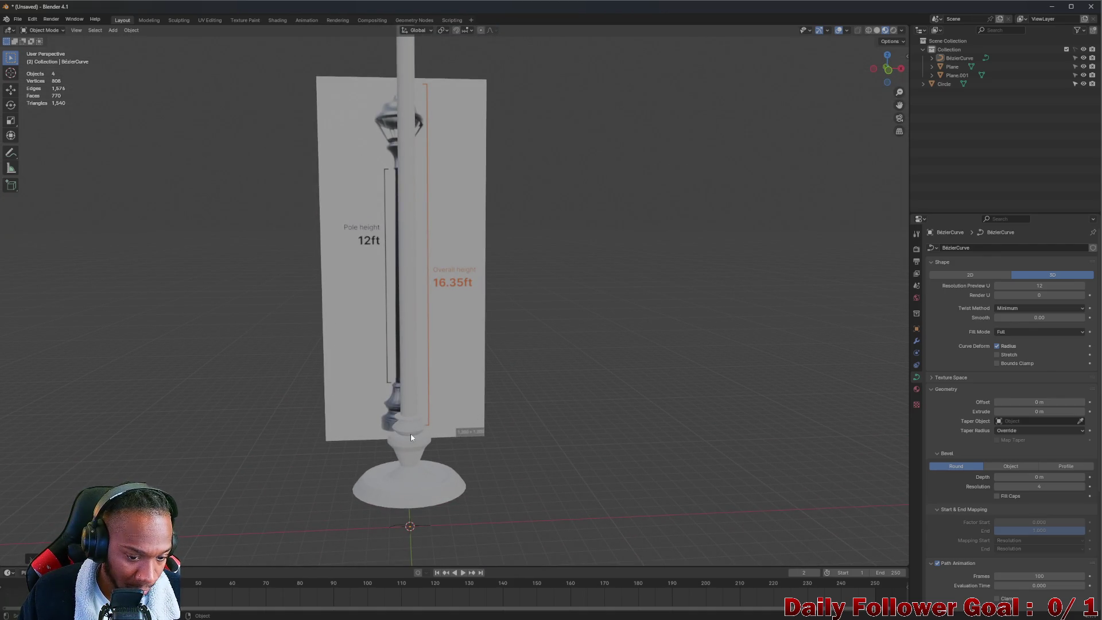
- Move BézierCurve from Collection into Scene Collection and collapse Collection
{"action": "left_click", "coordinate": [956, 58]}
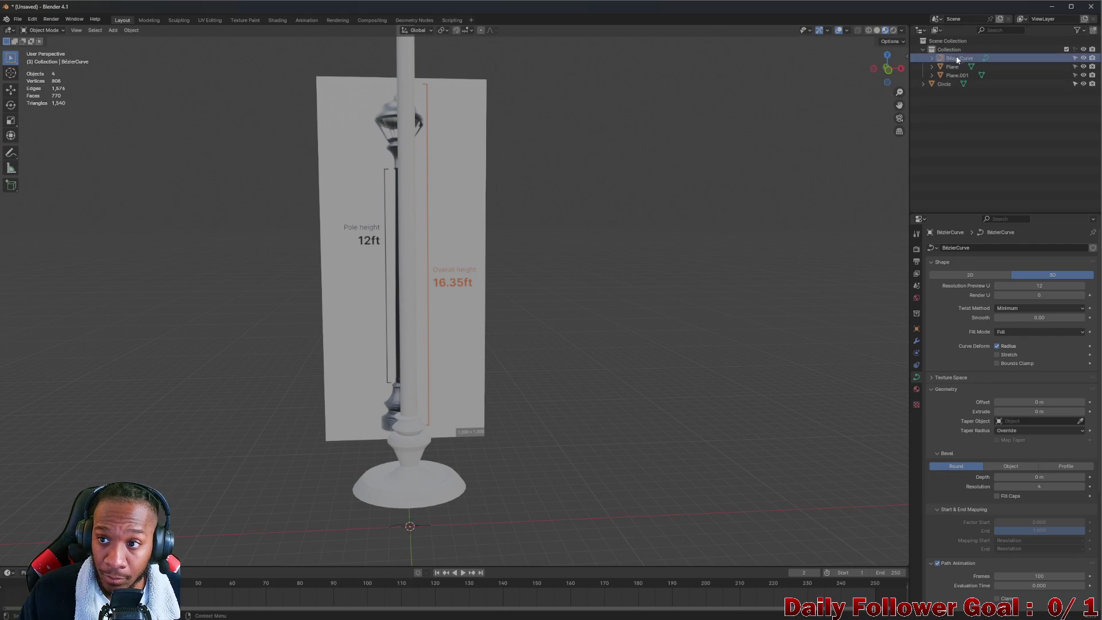
{"action": "mouse_move", "coordinate": [955, 58]}
{"action": "left_mouse_down"}
{"action": "mouse_move", "coordinate": [935, 90]}
{"action": "mouse_move", "coordinate": [936, 42]}
{"action": "left_mouse_up"}
{"action": "left_click", "coordinate": [922, 49]}
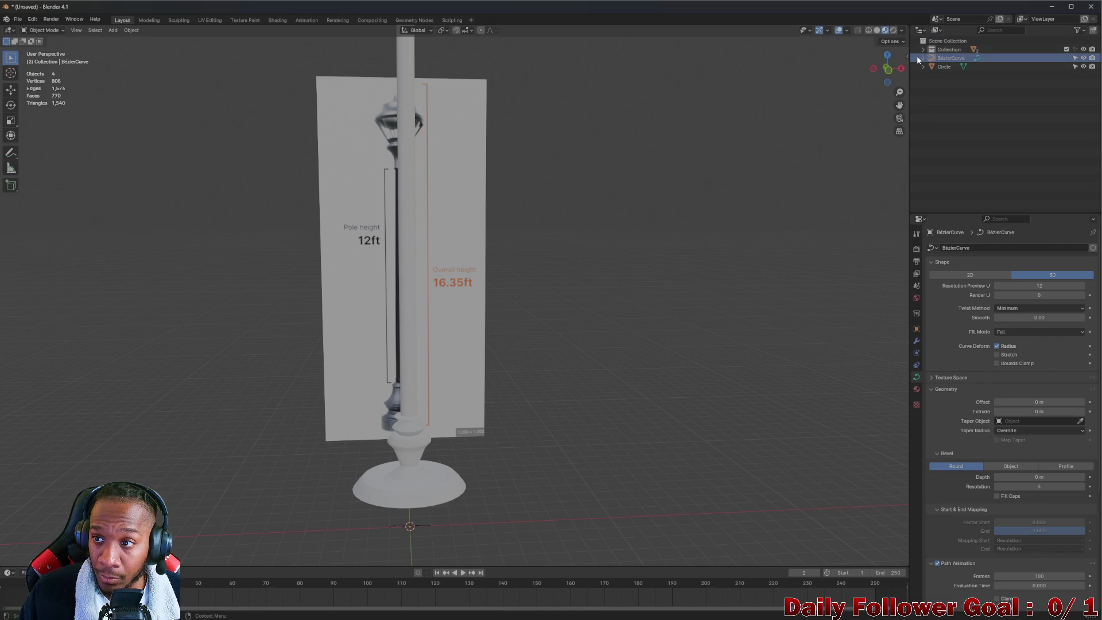
- Raise the Bézier curve along Z toward the lamp arm
{"action": "left_click", "coordinate": [394, 526]}
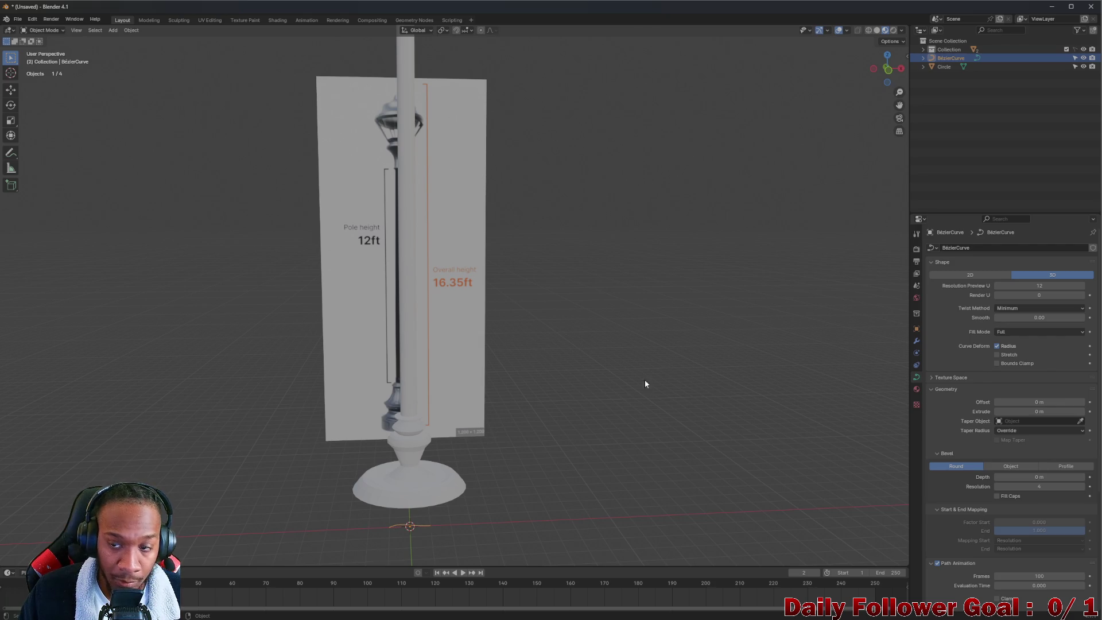
{"action": "key", "text": "g"}
{"action": "key", "text": "z"}
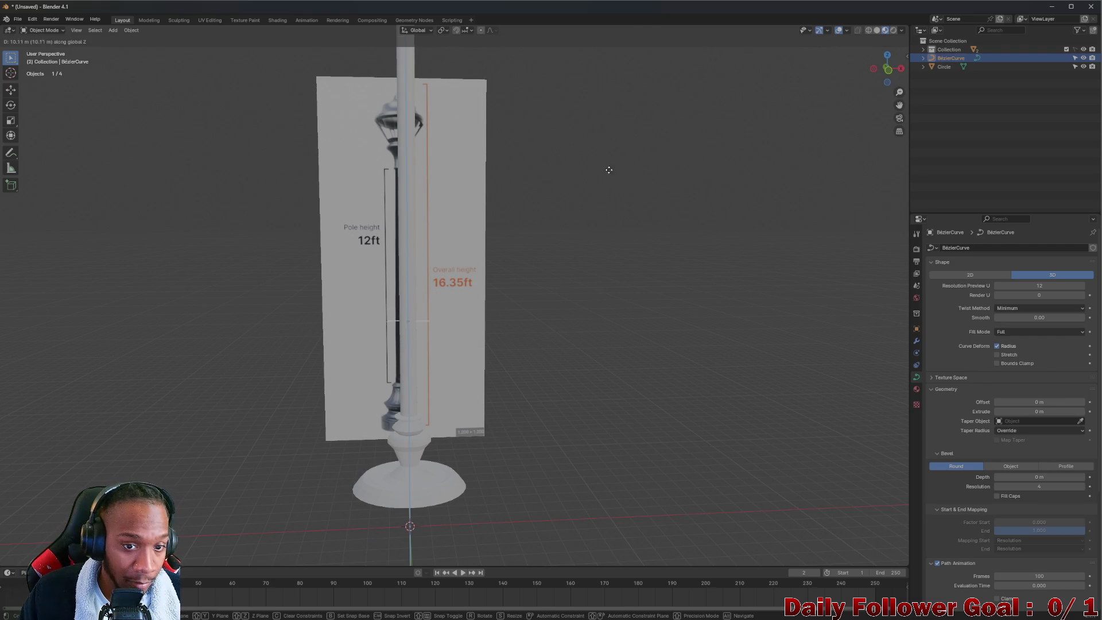
{"action": "right_click", "coordinate": [552, 426]}
{"action": "scroll", "coordinate": [467, 308], "scroll_direction": "down", "scroll_amount": 3}
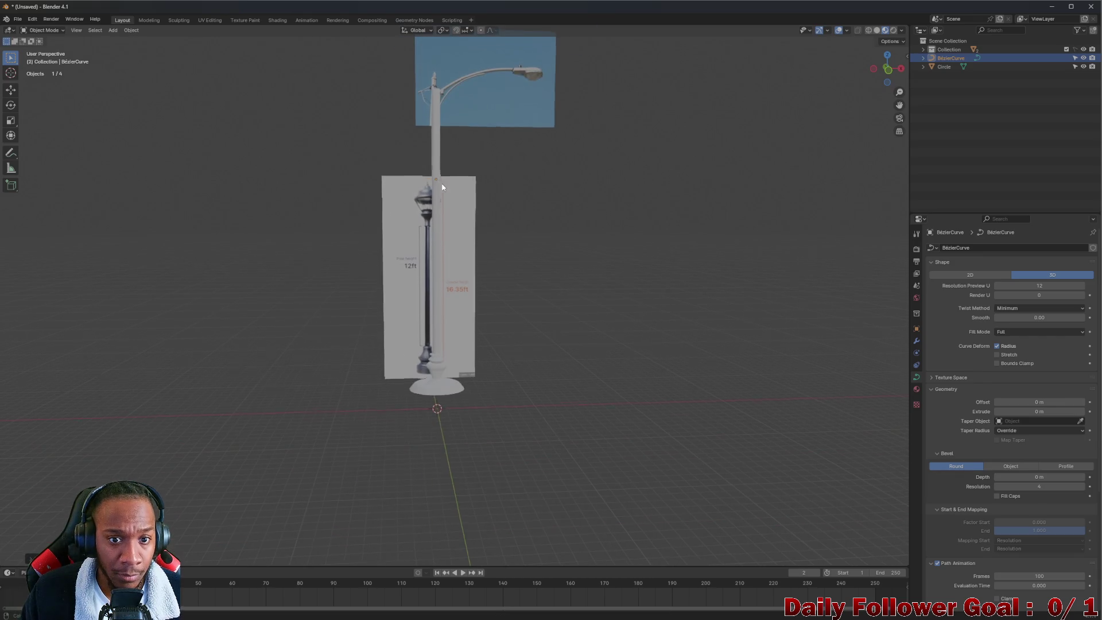
{"action": "key", "text": "g"}
{"action": "key", "text": "z"}
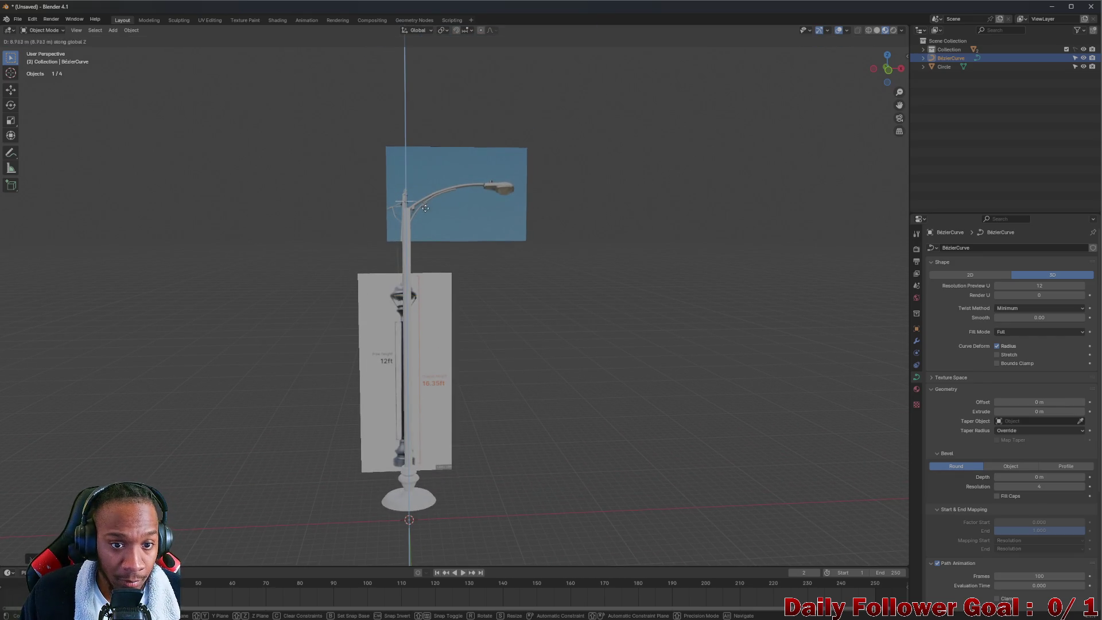
{"action": "left_click", "coordinate": [425, 207]}
{"action": "scroll", "coordinate": [555, 208], "scroll_direction": "up", "scroll_amount": 8}
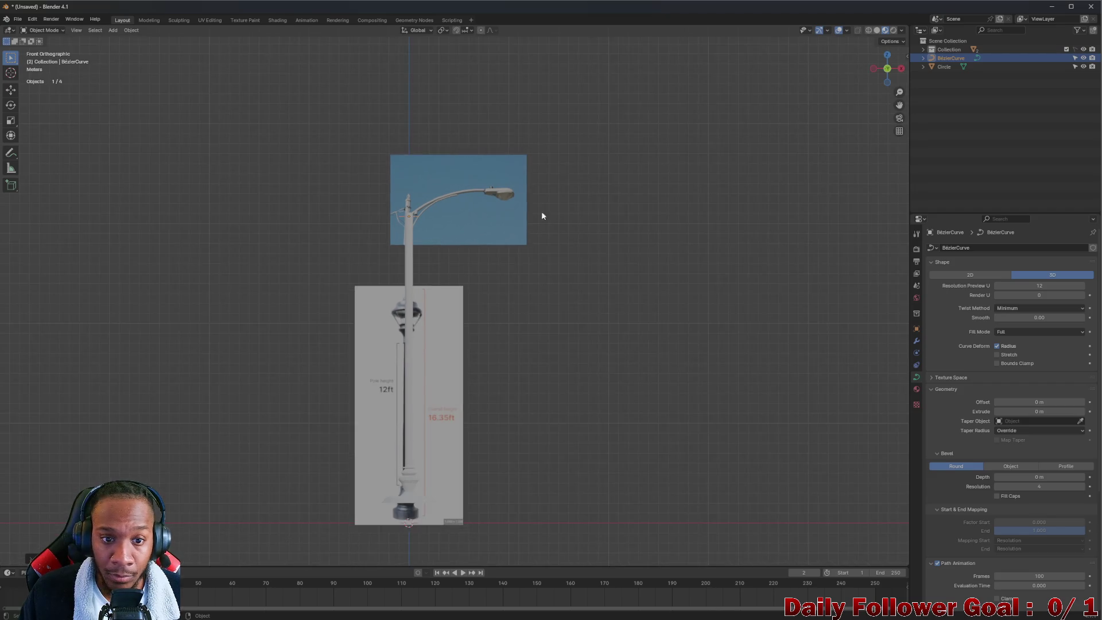
- Frame the streetlight in a straight front view
{"action": "key", "text": "space"}
{"action": "mouse_move", "coordinate": [339, 216]}
{"action": "middle_mouse_down"}
{"action": "mouse_move", "coordinate": [323, 265]}
{"action": "mouse_move", "coordinate": [288, 246]}
{"action": "mouse_move", "coordinate": [459, 263]}
{"action": "middle_mouse_up"}
{"action": "left_click", "coordinate": [886, 69]}
{"action": "key", "text": "space"}
{"action": "mouse_move", "coordinate": [390, 333]}
{"action": "middle_mouse_down"}
{"action": "mouse_move", "coordinate": [388, 318]}
{"action": "mouse_move", "coordinate": [413, 304]}
{"action": "middle_mouse_up"}
{"action": "left_click", "coordinate": [888, 68]}
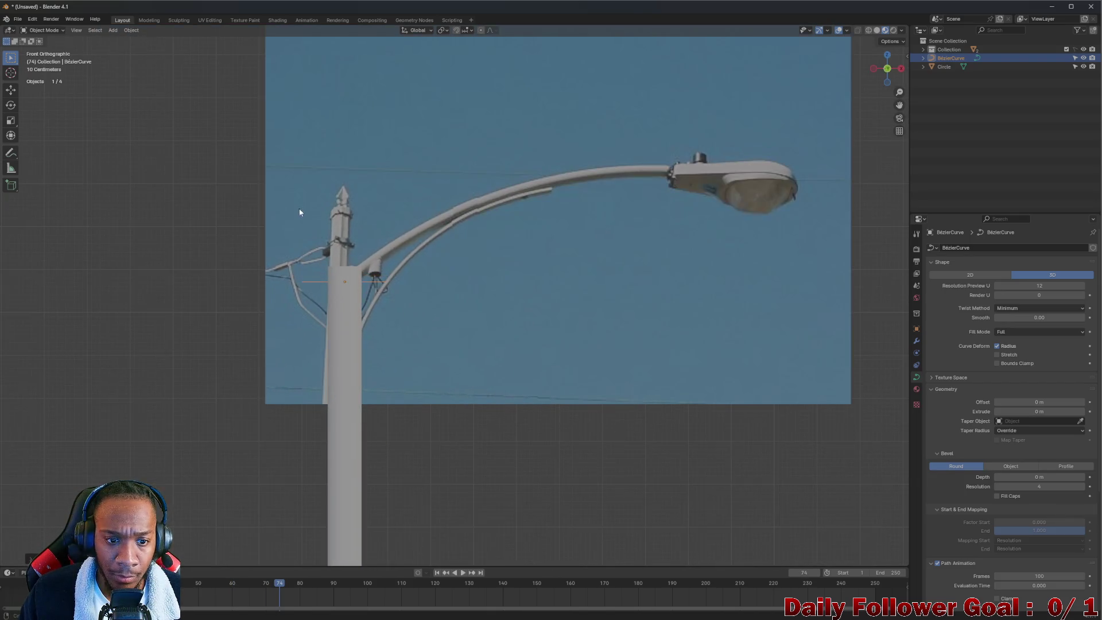
- Raise the curve further along Z toward the lamp arm
{"action": "middle_click_drag", "start_coordinate": [299, 206], "coordinate": [302, 236], "text": "shift"}
{"action": "key", "text": "g"}
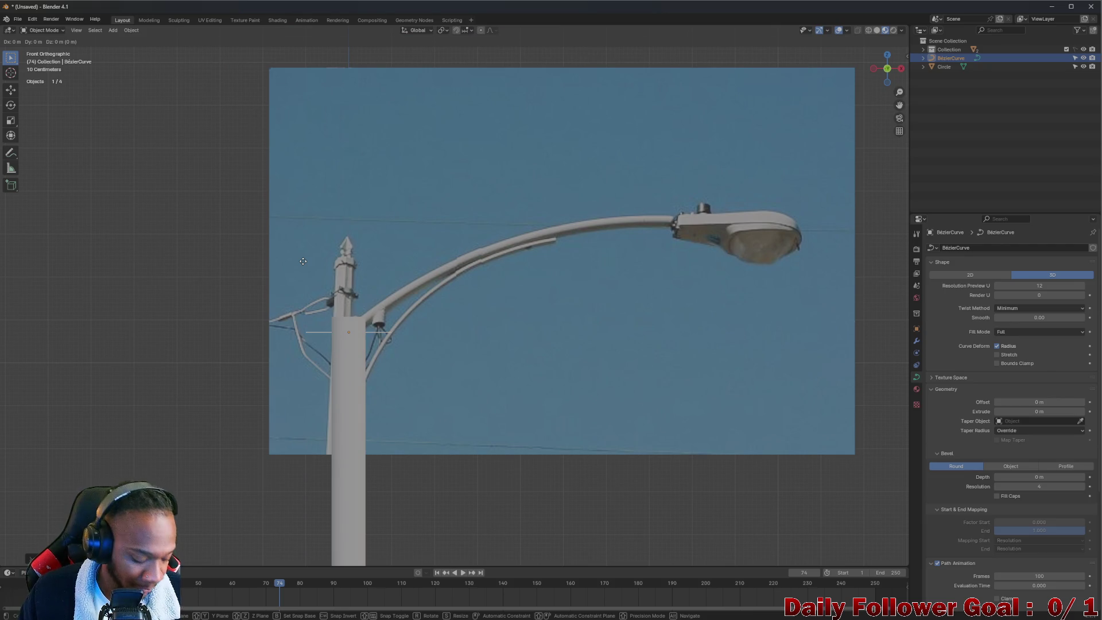
{"action": "key", "text": "z"}
{"action": "left_click", "coordinate": [304, 237]}
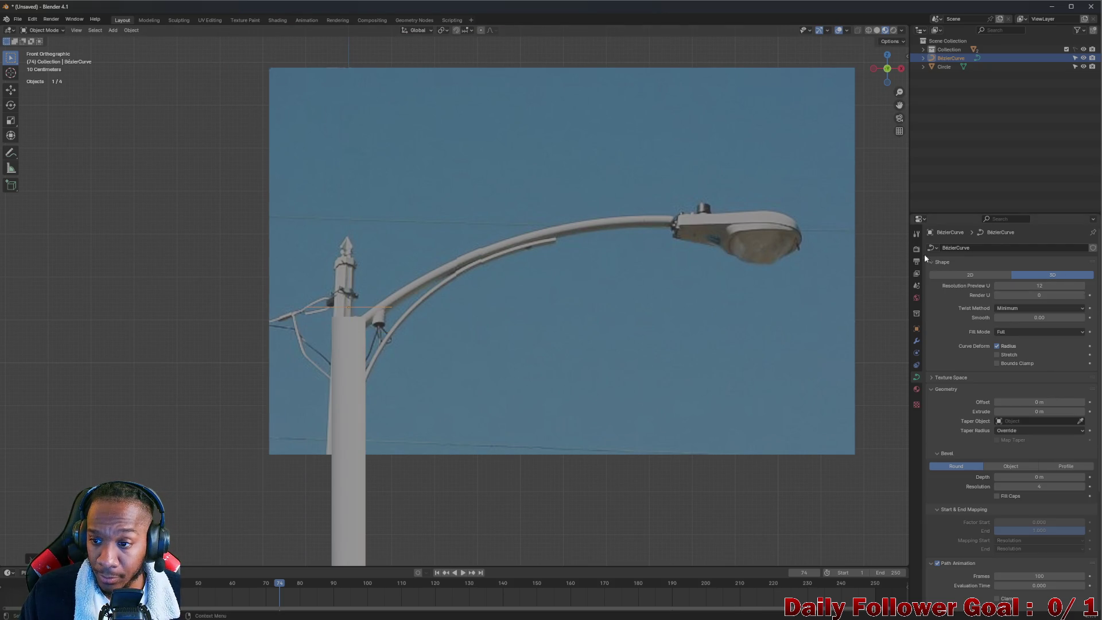
- Set the curve's X rotation to 90° in Object properties
{"action": "left_click", "coordinate": [917, 339]}
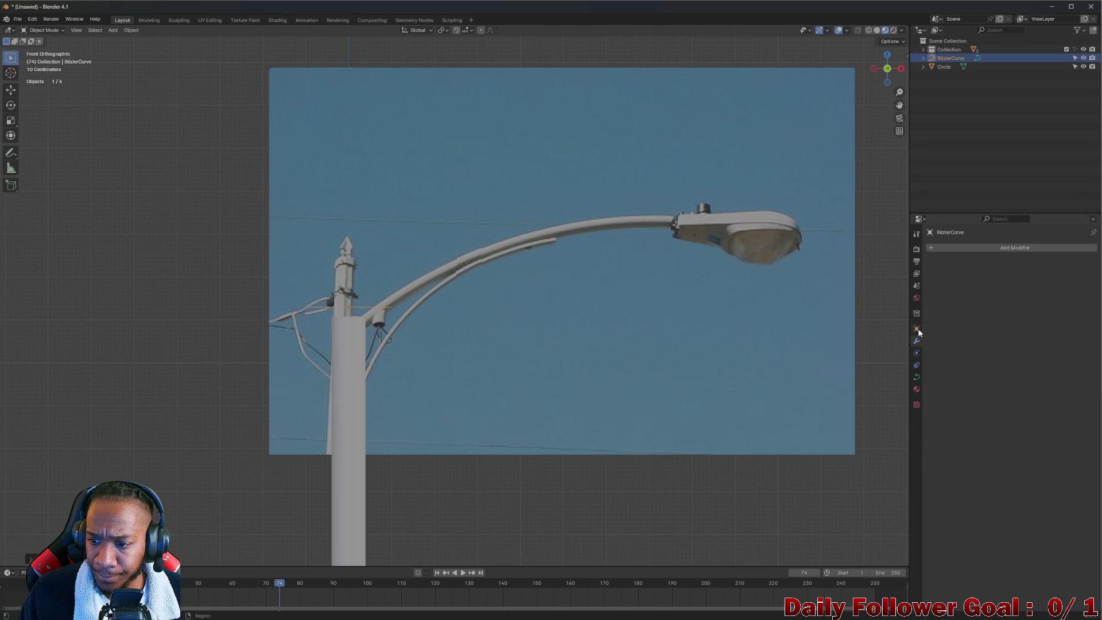
{"action": "left_click", "coordinate": [917, 329]}
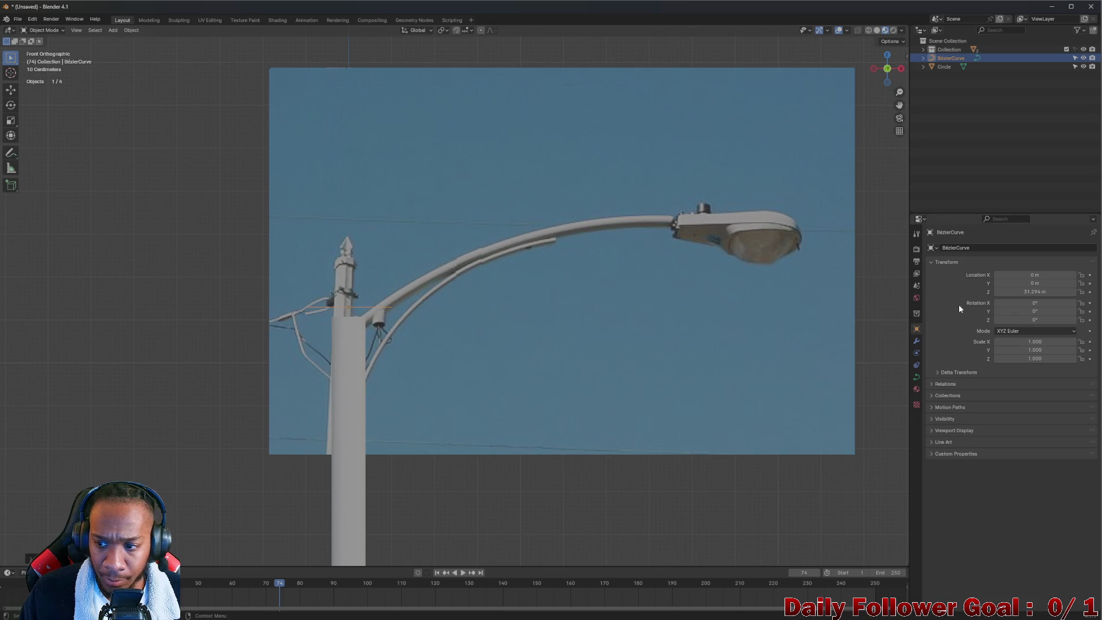
{"action": "left_click", "coordinate": [995, 303]}
{"action": "type", "text": "158"}
{"action": "key", "text": "Return"}
{"action": "left_click", "coordinate": [1016, 304]}
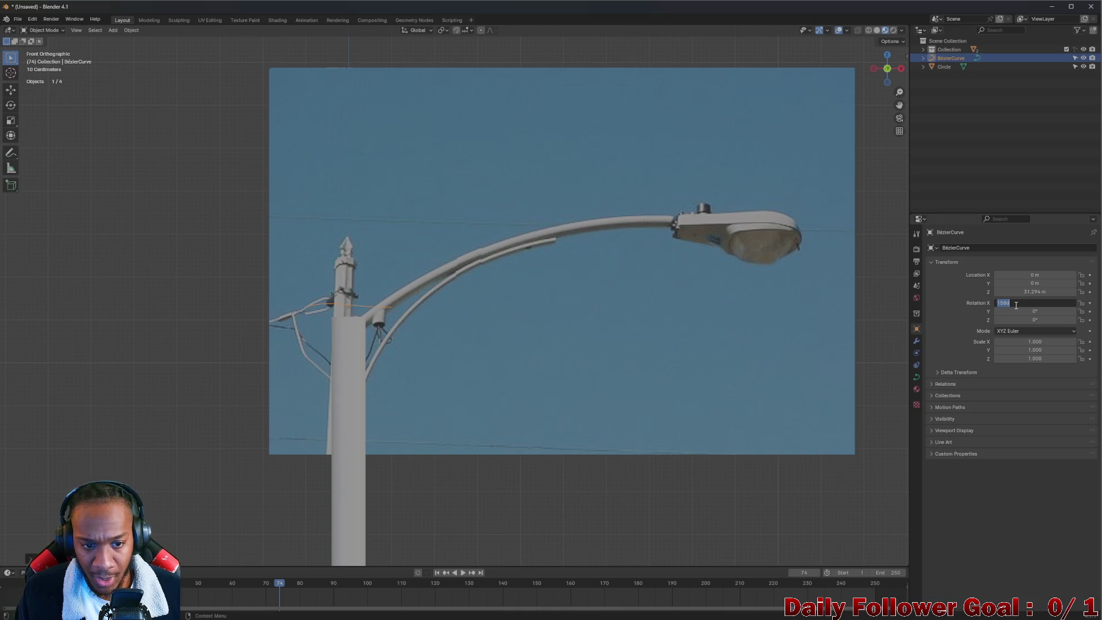
{"action": "type", "text": "90"}
{"action": "key", "text": "Return"}
- Move the curve on X and Z to the arm joint (X 1.1442 m, Z 31.023 m)
{"action": "key", "text": "g"}
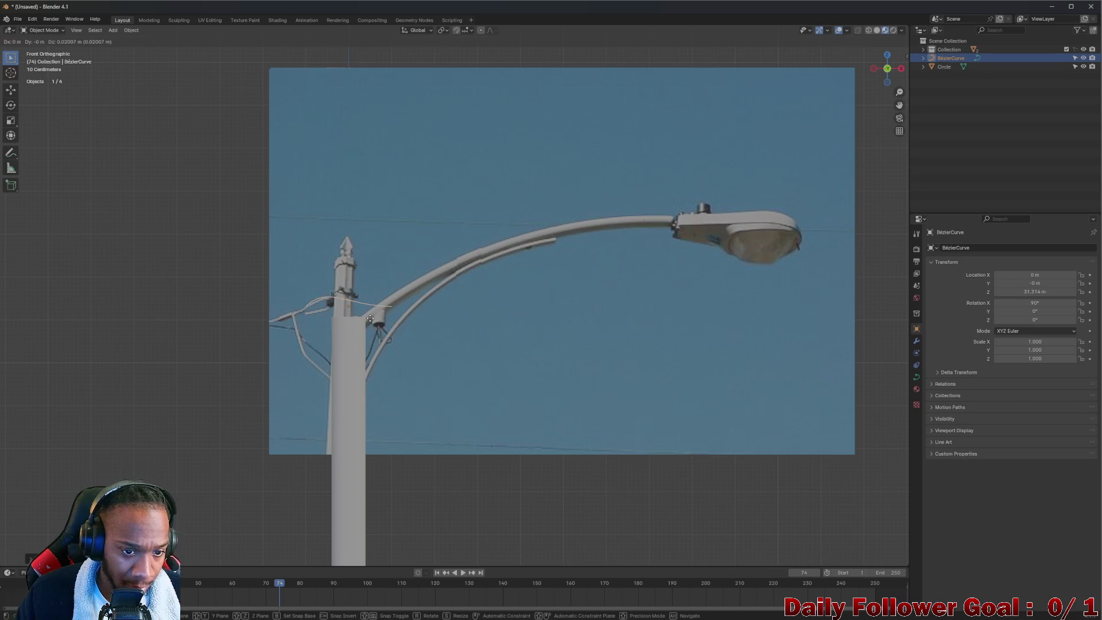
{"action": "key", "text": "x"}
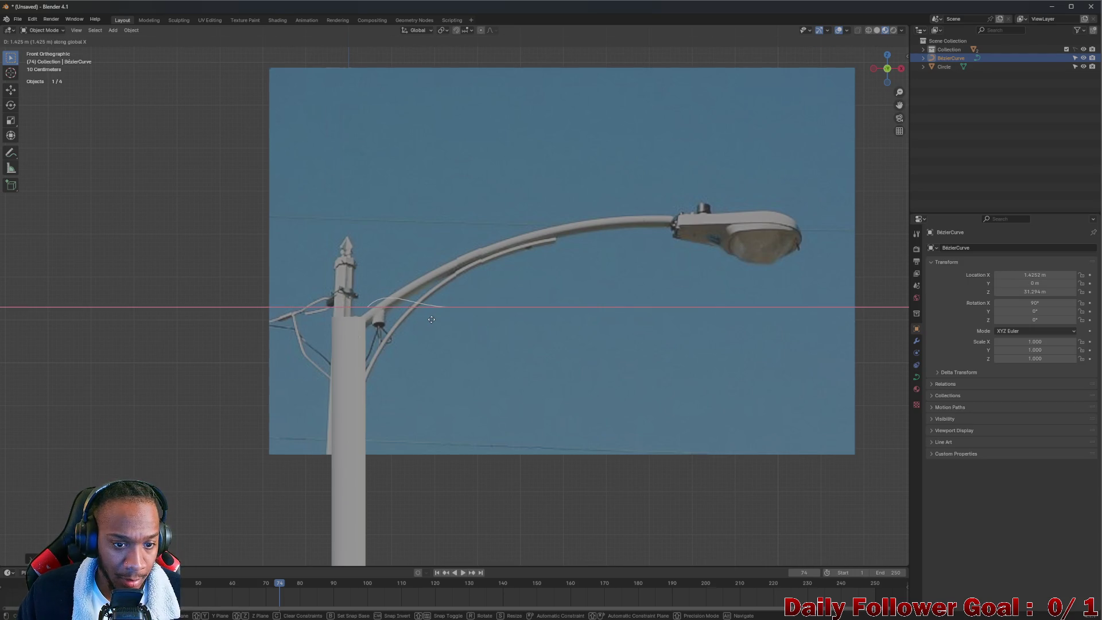
{"action": "key", "text": "z"}
{"action": "left_click", "coordinate": [402, 327]}
{"action": "key", "text": "g"}
{"action": "key", "text": "z"}
{"action": "key", "text": "z"}
{"action": "key", "text": "x"}
{"action": "left_click", "coordinate": [370, 331]}
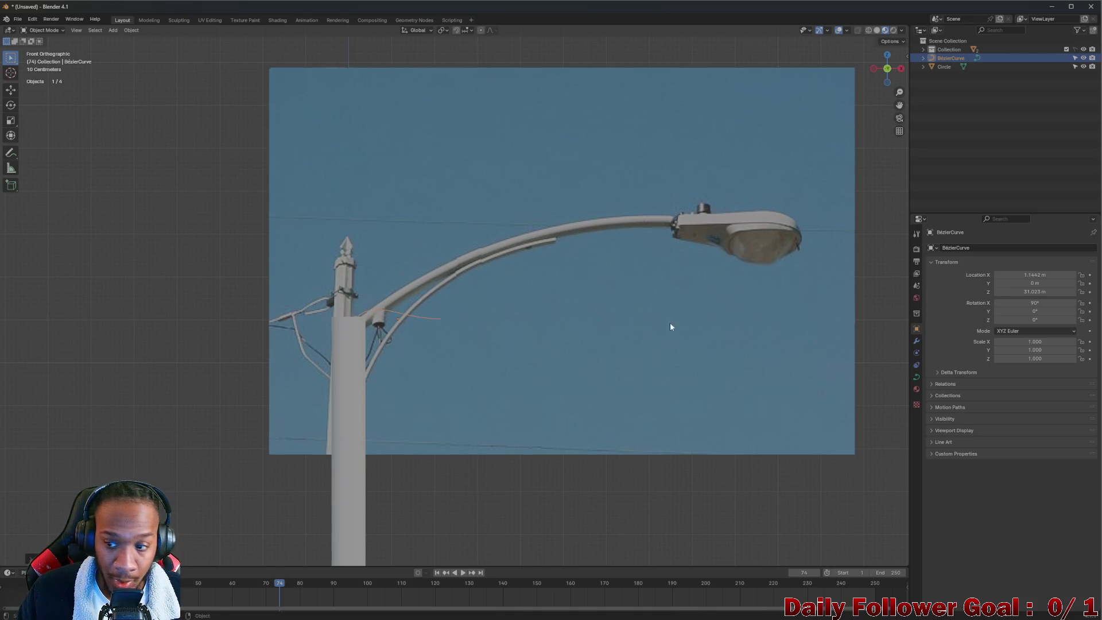
{"action": "left_click", "coordinate": [915, 376]}
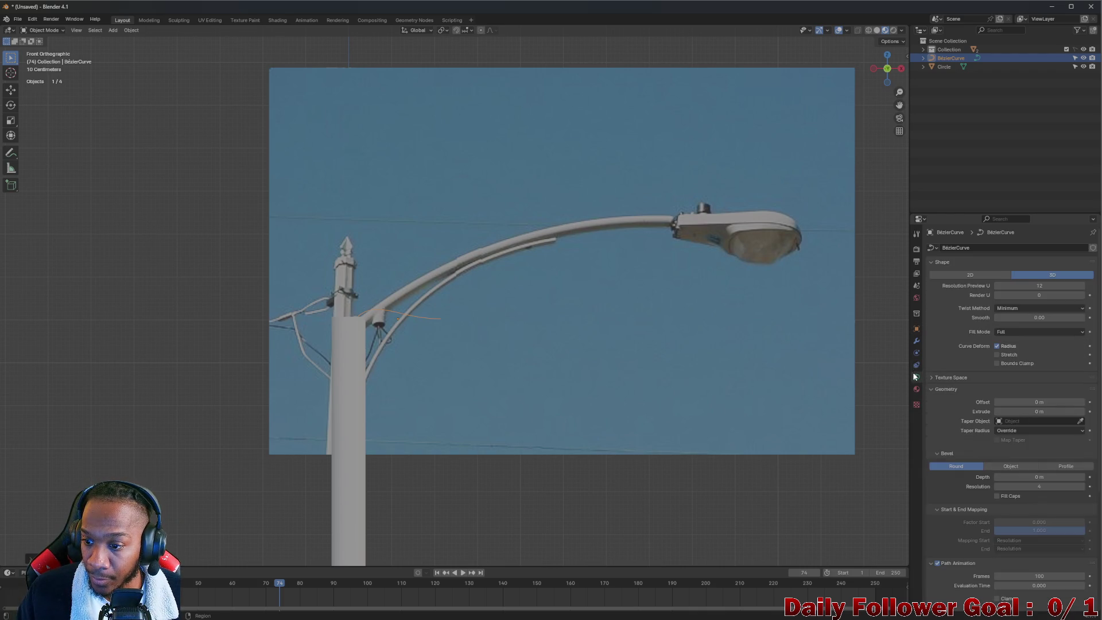
- Set the curve's Extrude to 0.33 m, making a flat ribbon
{"action": "left_click_drag", "start_coordinate": [999, 412], "coordinate": [1013, 412]}
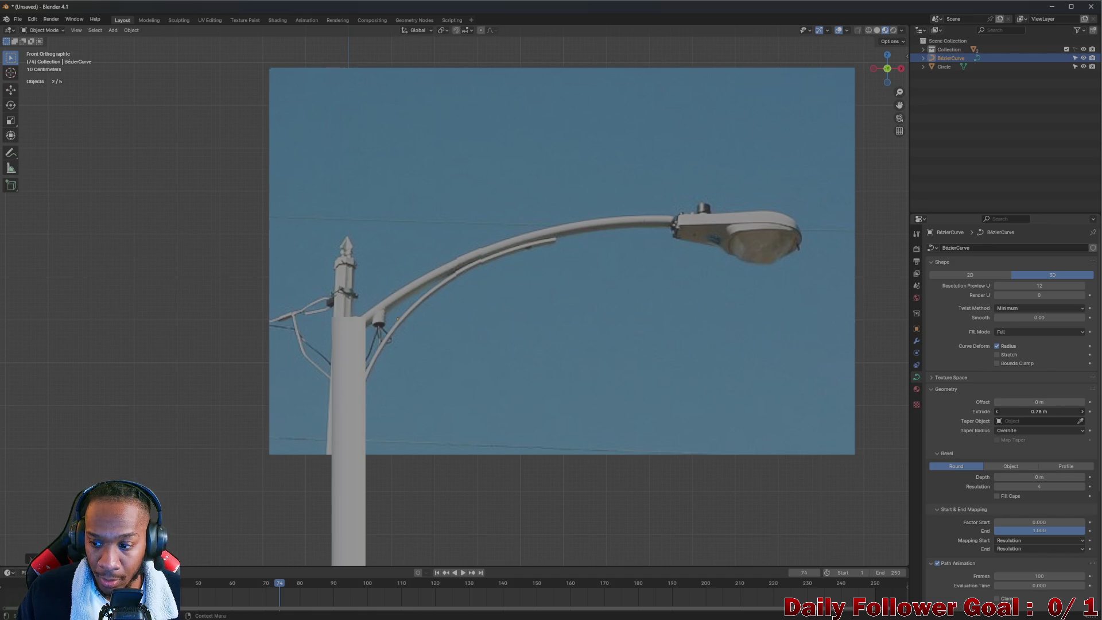
{"action": "left_click_drag", "start_coordinate": [1013, 411], "coordinate": [1033, 411]}
{"action": "scroll", "coordinate": [639, 333], "scroll_direction": "down", "scroll_amount": 2}
{"action": "mouse_move", "coordinate": [514, 312]}
{"action": "middle_mouse_down"}
{"action": "mouse_move", "coordinate": [445, 354]}
{"action": "mouse_move", "coordinate": [469, 372]}
{"action": "middle_mouse_up"}
{"action": "scroll", "coordinate": [473, 363], "scroll_direction": "up", "scroll_amount": 5}
{"action": "mouse_move", "coordinate": [457, 315]}
{"action": "middle_mouse_down"}
{"action": "mouse_move", "coordinate": [433, 278]}
{"action": "mouse_move", "coordinate": [422, 281]}
{"action": "middle_mouse_up"}
{"action": "key", "text": "ctrl+z"}
{"action": "middle_click_drag", "start_coordinate": [491, 252], "coordinate": [598, 305]}
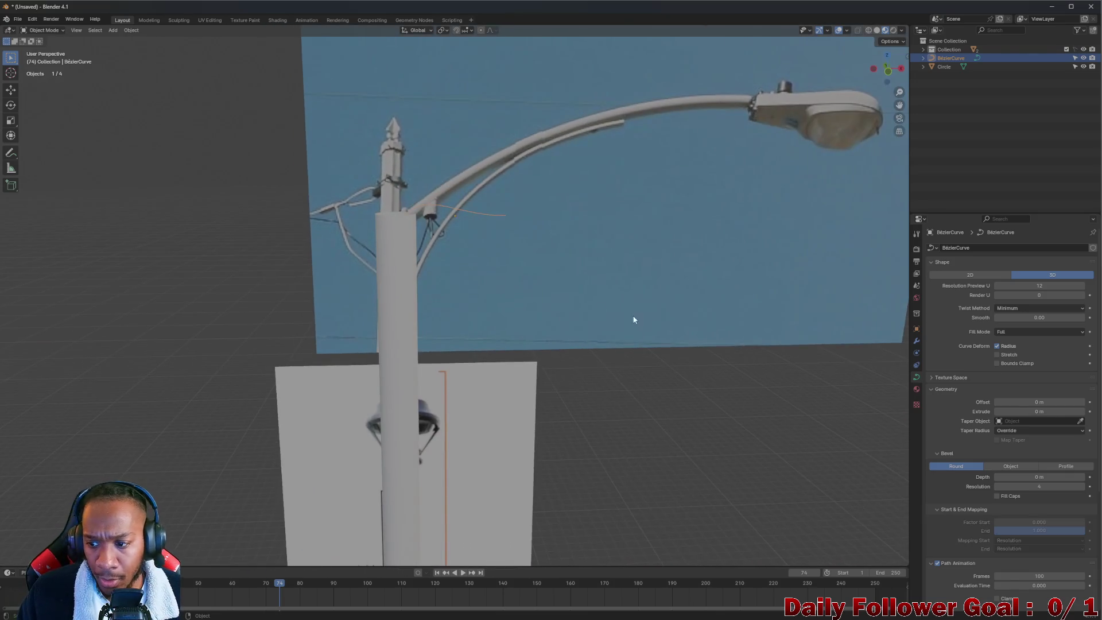
{"action": "scroll", "coordinate": [514, 280], "scroll_direction": "up", "scroll_amount": 3}
{"action": "middle_click_drag", "start_coordinate": [462, 187], "coordinate": [496, 272], "text": "shift"}
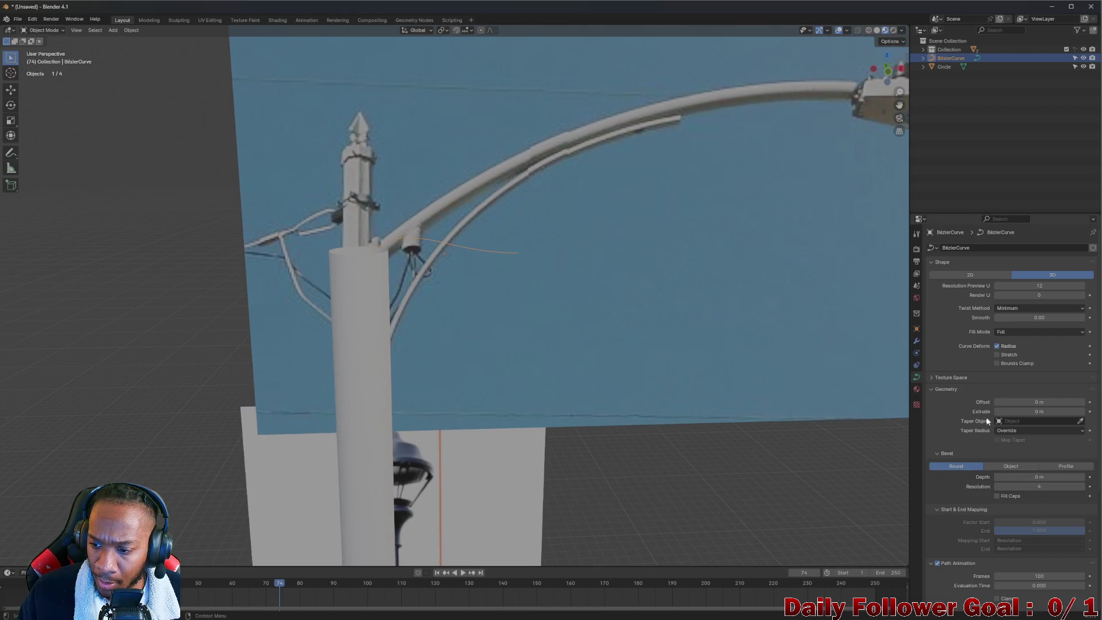
{"action": "left_click_drag", "start_coordinate": [995, 412], "coordinate": [1027, 411]}
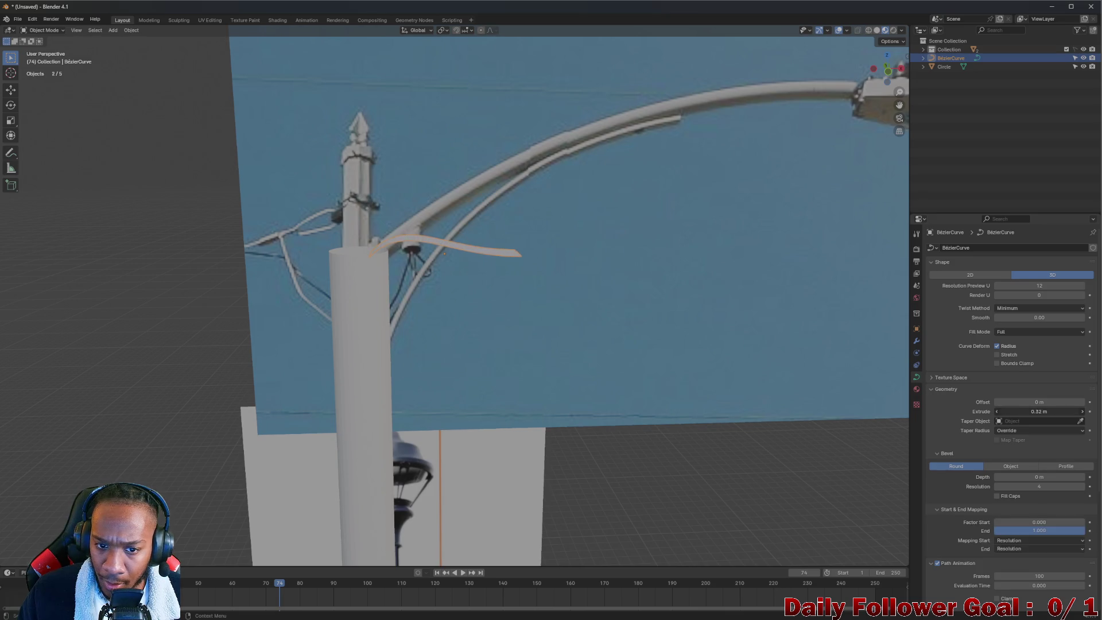
{"action": "mouse_move", "coordinate": [496, 291]}
{"action": "middle_mouse_down"}
{"action": "mouse_move", "coordinate": [480, 235]}
{"action": "mouse_move", "coordinate": [442, 265]}
{"action": "mouse_move", "coordinate": [475, 296]}
{"action": "middle_mouse_up"}
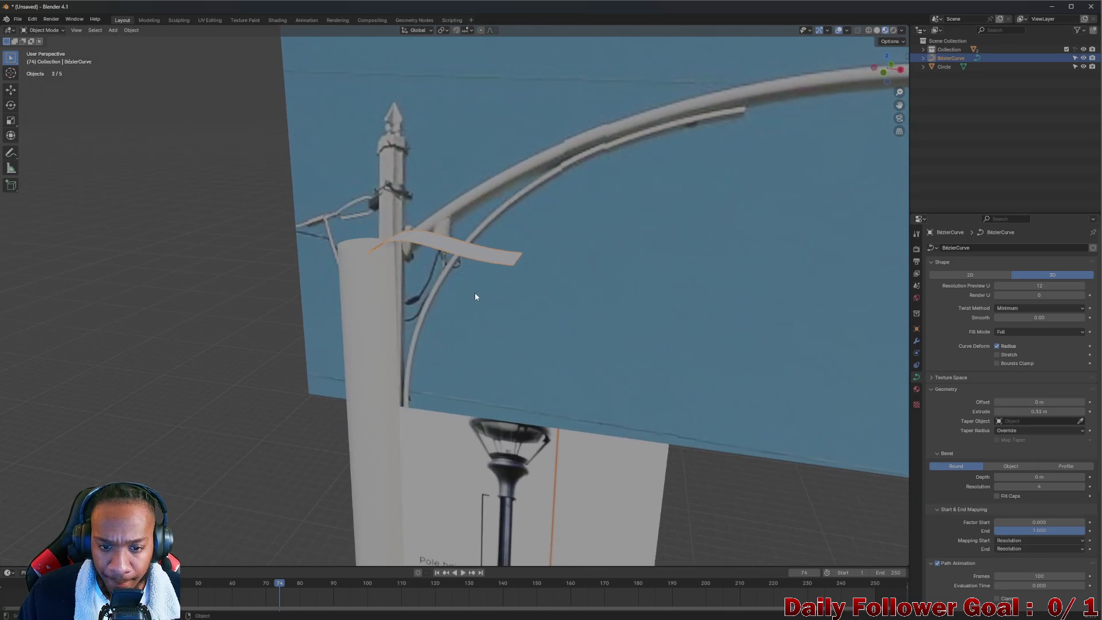
- Try a 0.2 m Offset on the ribbon, then revert it to 0 m
{"action": "left_click_drag", "start_coordinate": [995, 402], "coordinate": [1016, 401]}
{"action": "key", "text": "ctrl+z"}
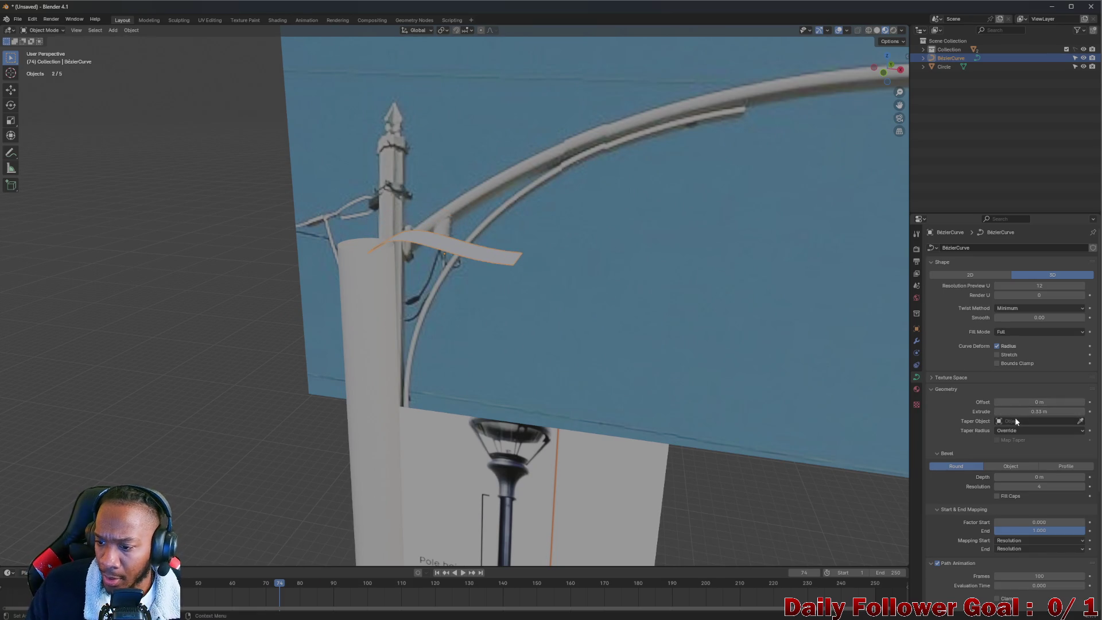
{"action": "scroll", "coordinate": [924, 372], "scroll_direction": "down", "scroll_amount": 1}
{"action": "scroll", "coordinate": [978, 407], "scroll_direction": "down", "scroll_amount": 2}
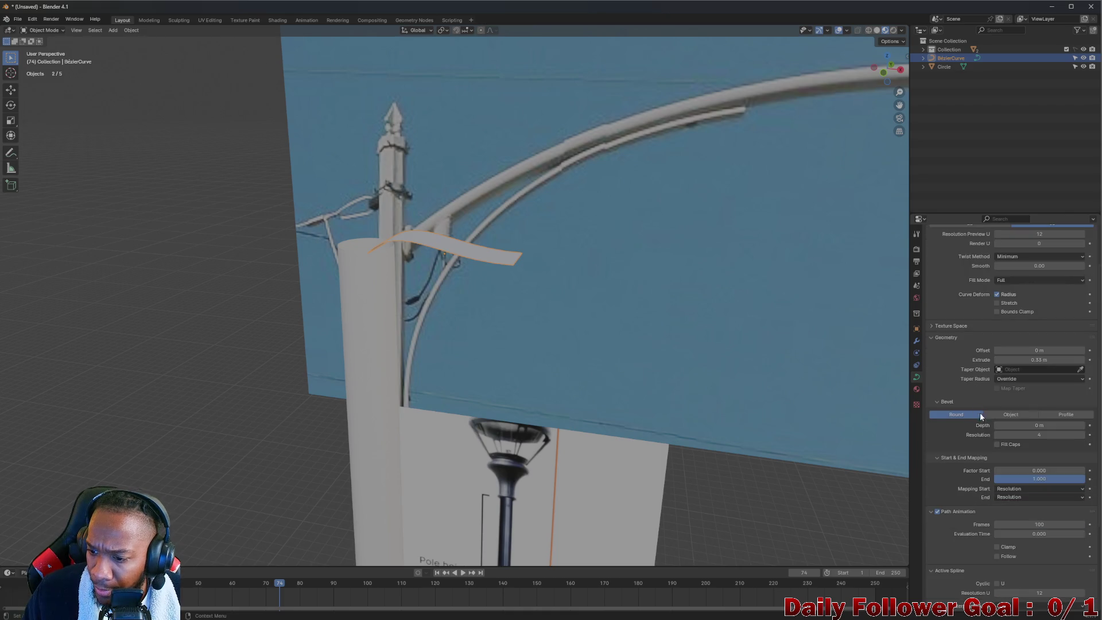
- Cycle Bevel mode through Object and Profile back to Round, and disable Fill Caps
{"action": "left_click", "coordinate": [997, 414]}
{"action": "left_click", "coordinate": [1047, 414]}
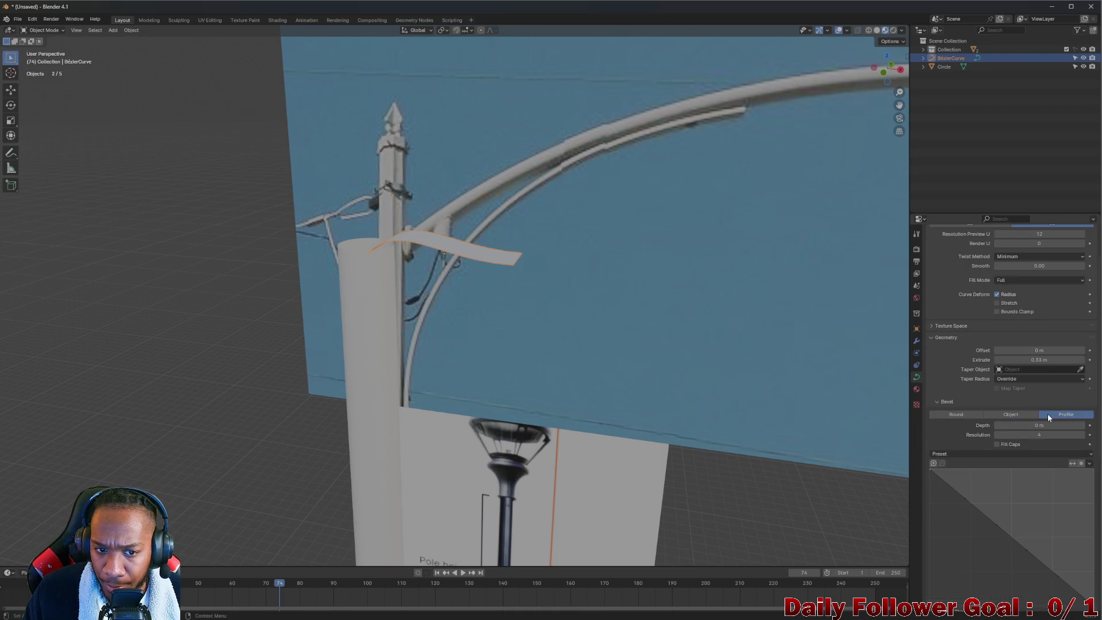
{"action": "left_click", "coordinate": [964, 415]}
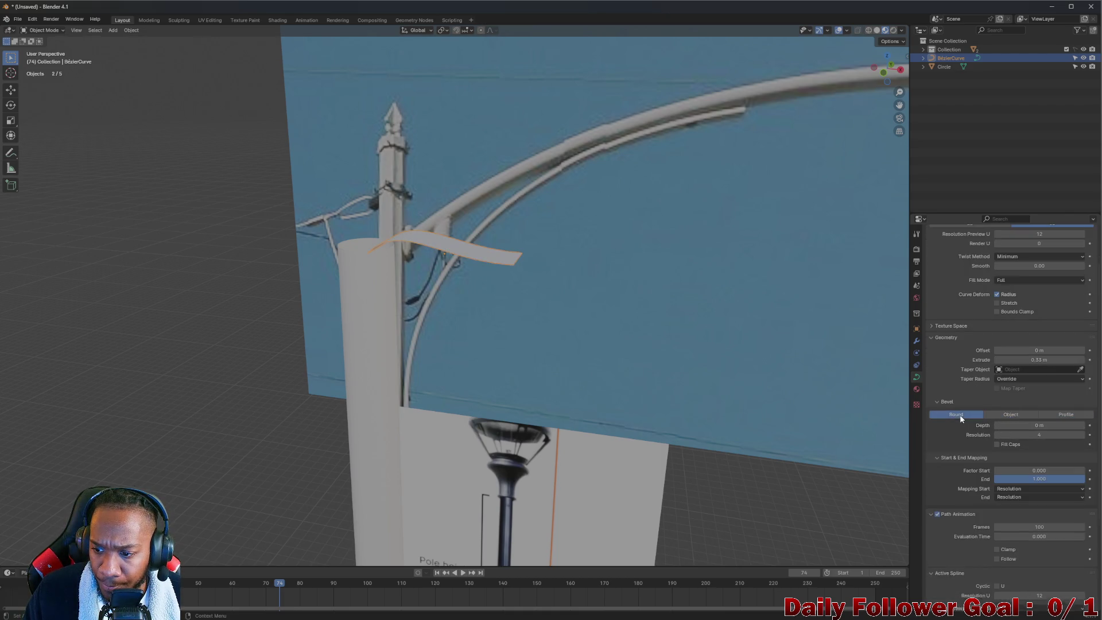
{"action": "left_click", "coordinate": [997, 444]}
{"action": "scroll", "coordinate": [939, 340], "scroll_direction": "down", "scroll_amount": 1}
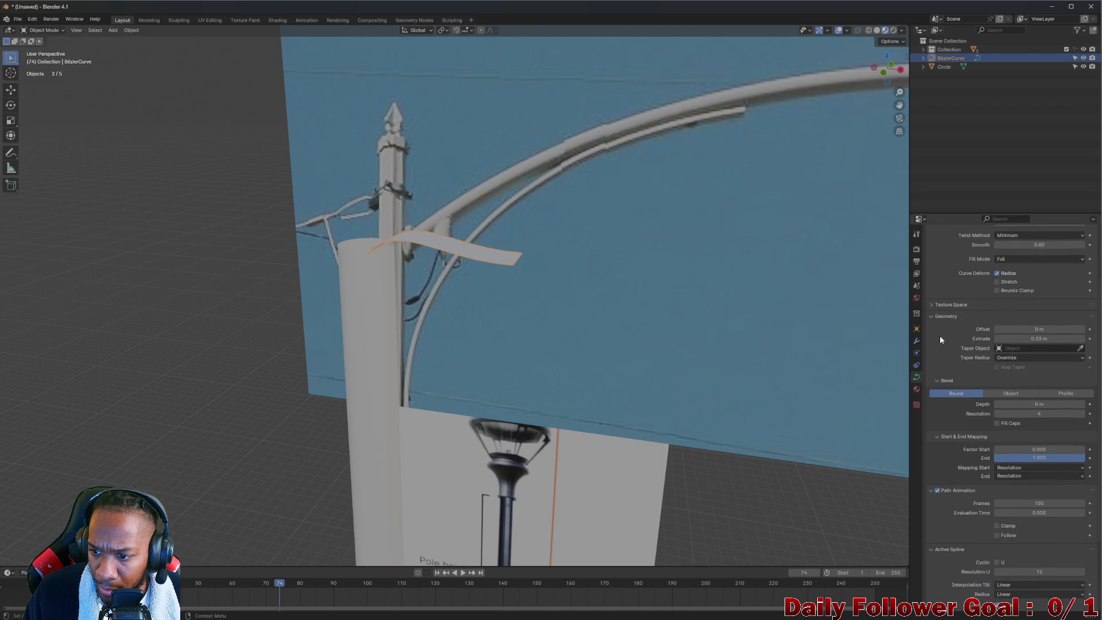
{"action": "scroll", "coordinate": [1001, 284], "scroll_direction": "up", "scroll_amount": 3}
- Toggle the curve Shape to 2D and back to 3D
{"action": "left_click", "coordinate": [983, 273]}
{"action": "left_click", "coordinate": [1019, 279]}
{"action": "mouse_move", "coordinate": [501, 346]}
{"action": "middle_mouse_down"}
{"action": "mouse_move", "coordinate": [562, 289]}
{"action": "mouse_move", "coordinate": [575, 334]}
{"action": "middle_mouse_up"}
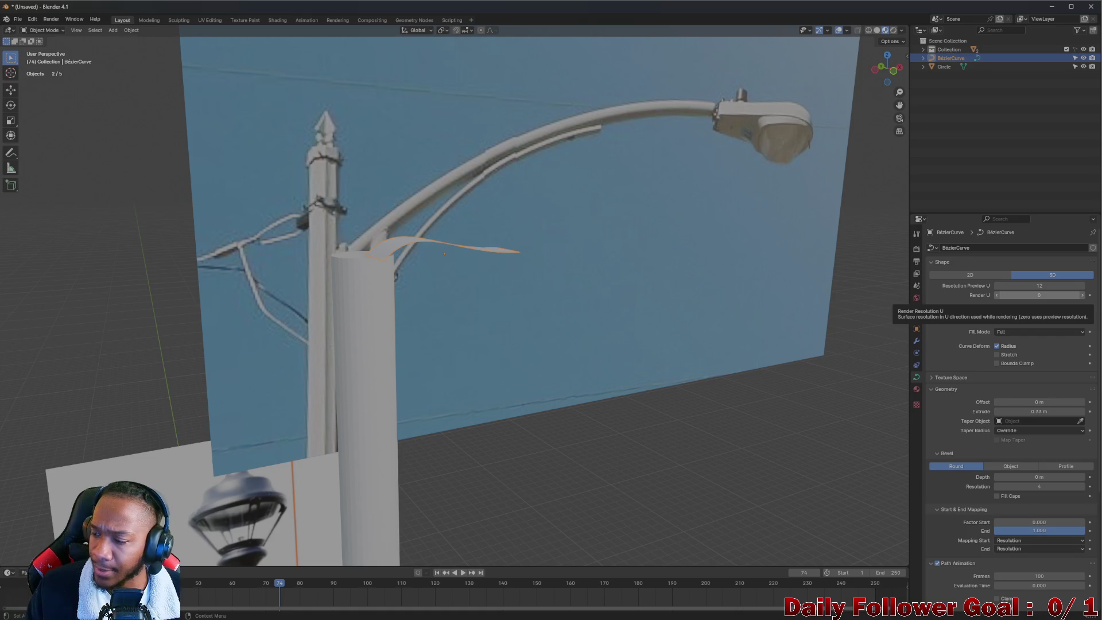
{"action": "mouse_move", "coordinate": [627, 285]}
{"action": "middle_mouse_down"}
{"action": "mouse_move", "coordinate": [484, 287]}
{"action": "mouse_move", "coordinate": [483, 303]}
{"action": "mouse_move", "coordinate": [525, 333]}
{"action": "mouse_move", "coordinate": [484, 278]}
{"action": "mouse_move", "coordinate": [504, 292]}
{"action": "middle_mouse_up"}
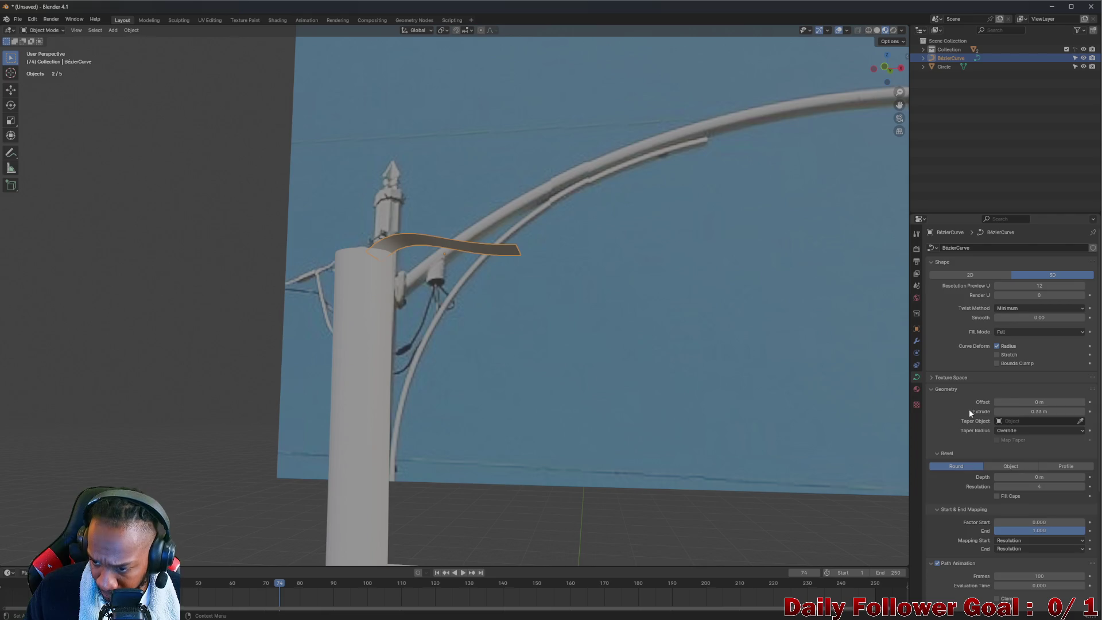
{"action": "scroll", "coordinate": [993, 413], "scroll_direction": "down", "scroll_amount": 4}
{"action": "scroll", "coordinate": [1016, 411], "scroll_direction": "down", "scroll_amount": 6}
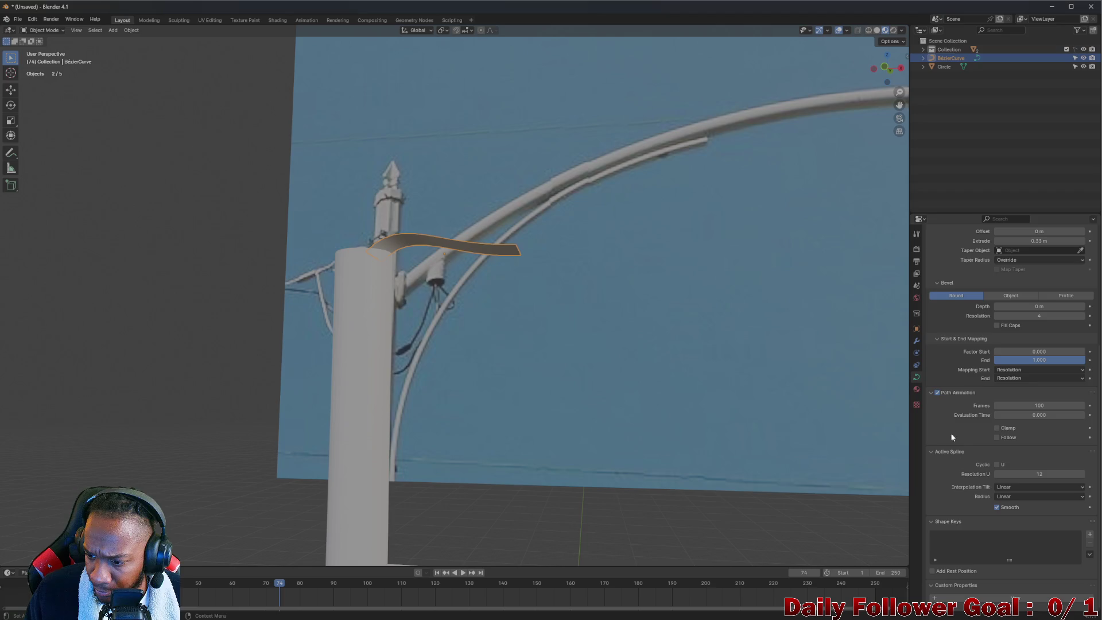
{"action": "mouse_move", "coordinate": [537, 319]}
{"action": "middle_mouse_down"}
{"action": "mouse_move", "coordinate": [578, 342]}
{"action": "mouse_move", "coordinate": [537, 320]}
{"action": "middle_mouse_up"}
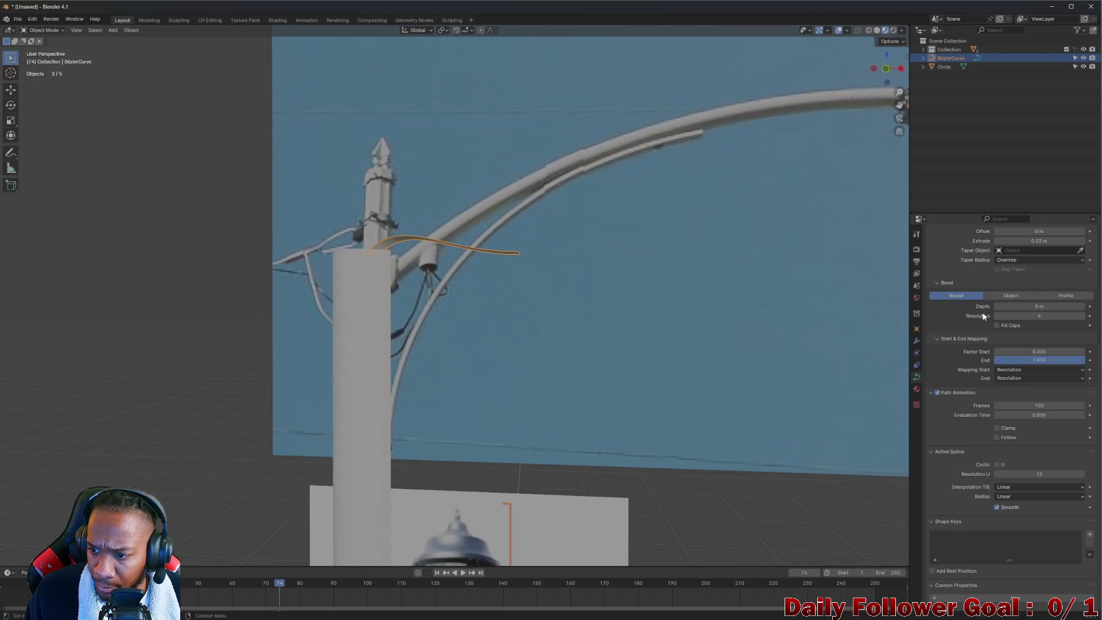
{"action": "scroll", "coordinate": [984, 285], "scroll_direction": "up", "scroll_amount": 7}
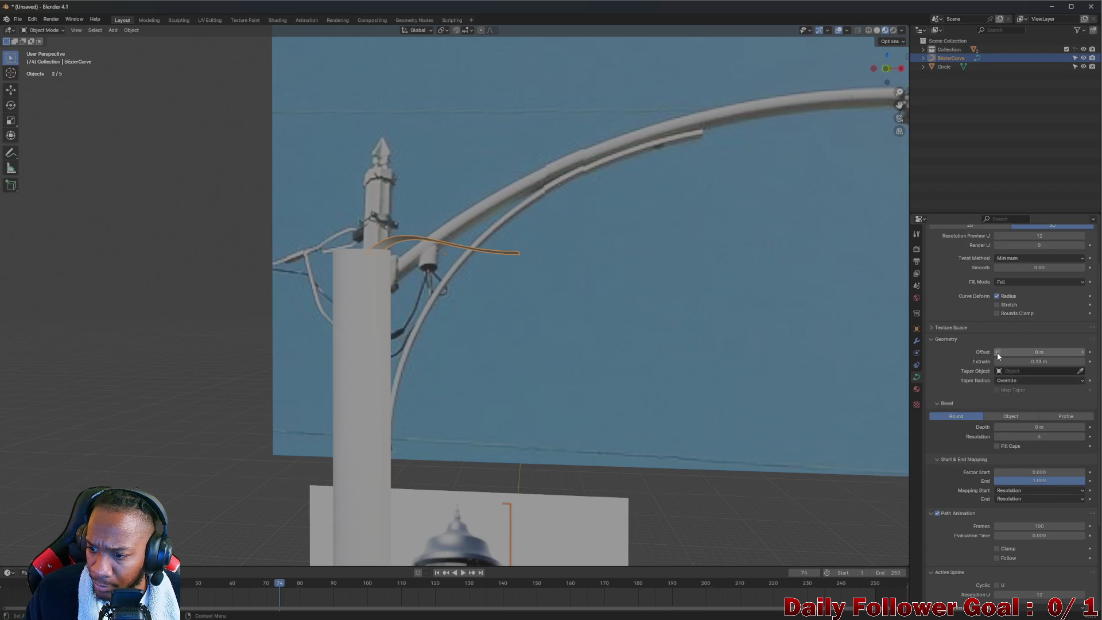
- Test a wider Extrude and 0.21 m Bevel Depth, then set both to 0 m
{"action": "left_click_drag", "start_coordinate": [997, 363], "coordinate": [1038, 363]}
{"action": "middle_click_drag", "start_coordinate": [517, 264], "coordinate": [549, 285]}
{"action": "key", "text": "ctrl+z"}
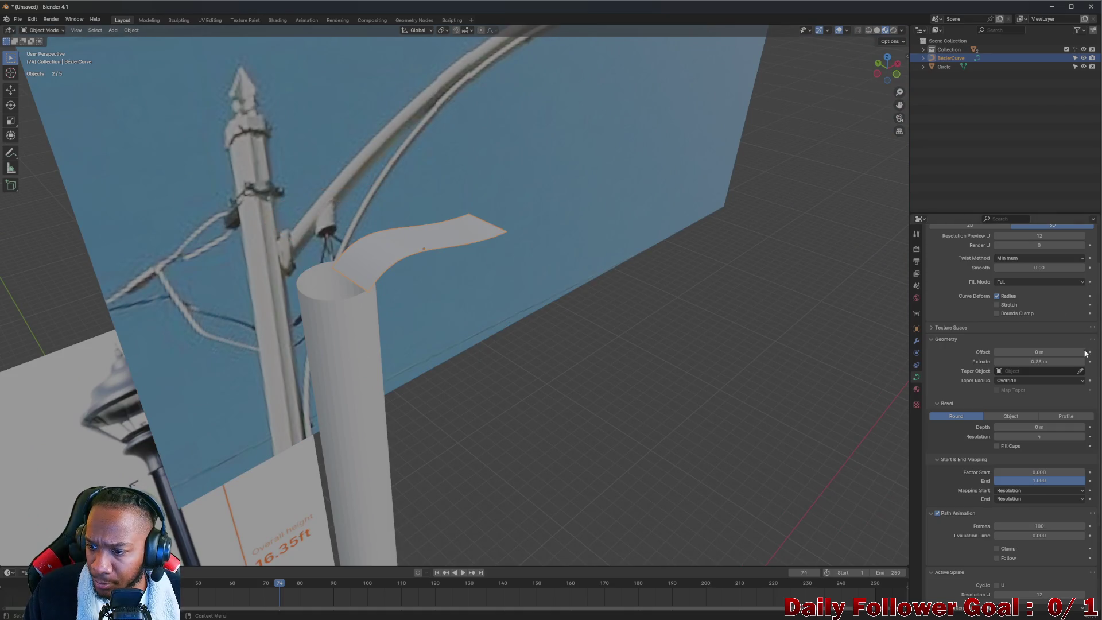
{"action": "scroll", "coordinate": [1010, 382], "scroll_direction": "up", "scroll_amount": 3}
{"action": "scroll", "coordinate": [1010, 383], "scroll_direction": "down", "scroll_amount": 2}
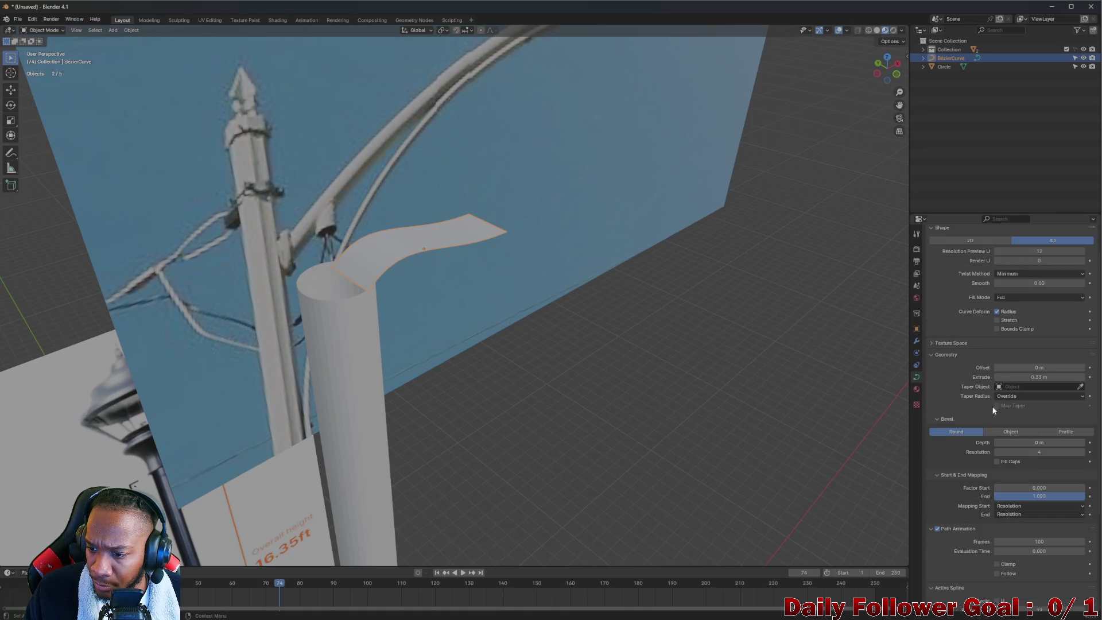
{"action": "mouse_move", "coordinate": [997, 441]}
{"action": "left_mouse_down"}
{"action": "mouse_move", "coordinate": [1010, 442]}
{"action": "mouse_move", "coordinate": [996, 442]}
{"action": "left_mouse_up"}
{"action": "mouse_move", "coordinate": [436, 276]}
{"action": "middle_mouse_down"}
{"action": "mouse_move", "coordinate": [511, 277]}
{"action": "mouse_move", "coordinate": [721, 323]}
{"action": "middle_mouse_up"}
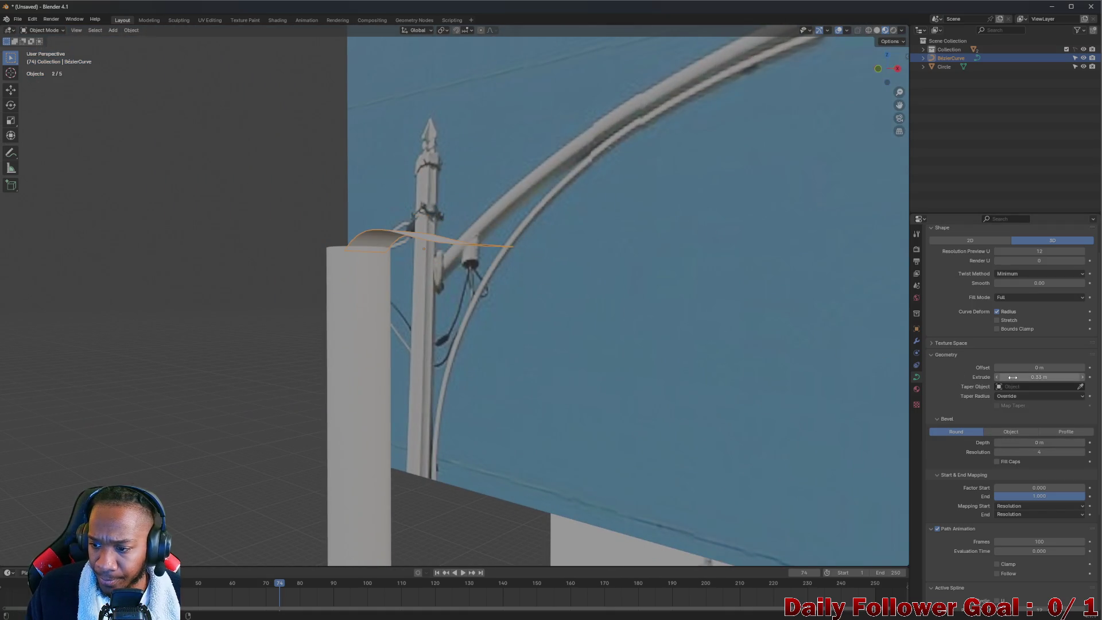
{"action": "left_click_drag", "start_coordinate": [1007, 377], "coordinate": [995, 377]}
{"action": "left_click_drag", "start_coordinate": [997, 442], "coordinate": [1017, 442]}
- Undo the bevel depth change and switch to Front Orthographic view
{"action": "middle_click_drag", "start_coordinate": [794, 411], "coordinate": [310, 255]}
{"action": "key", "text": "ctrl+z"}
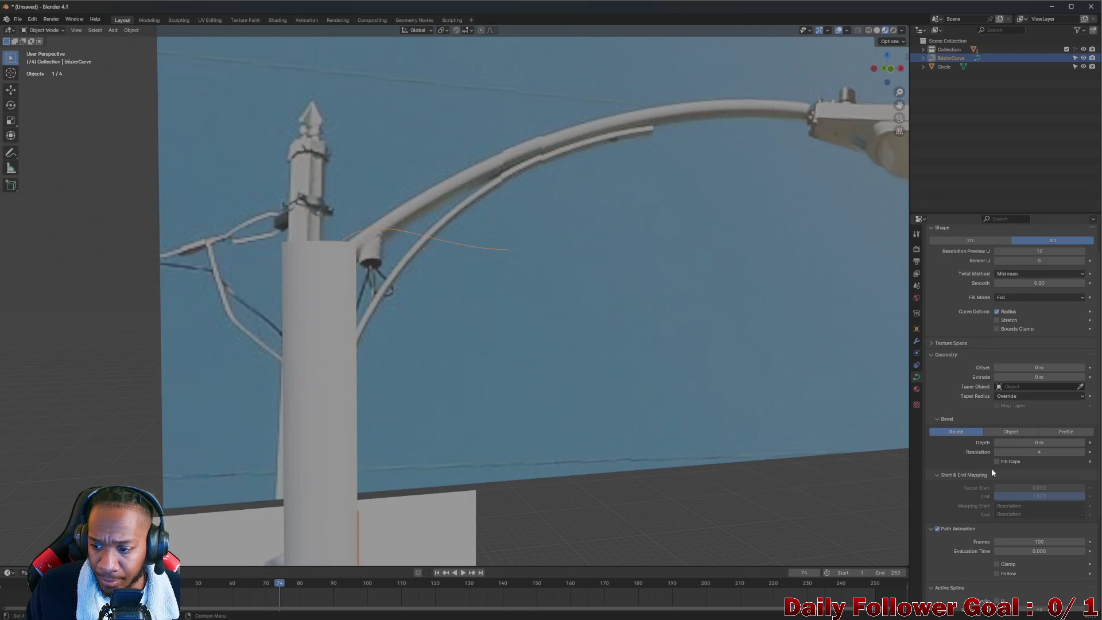
{"action": "middle_click_drag", "start_coordinate": [483, 293], "coordinate": [820, 240]}
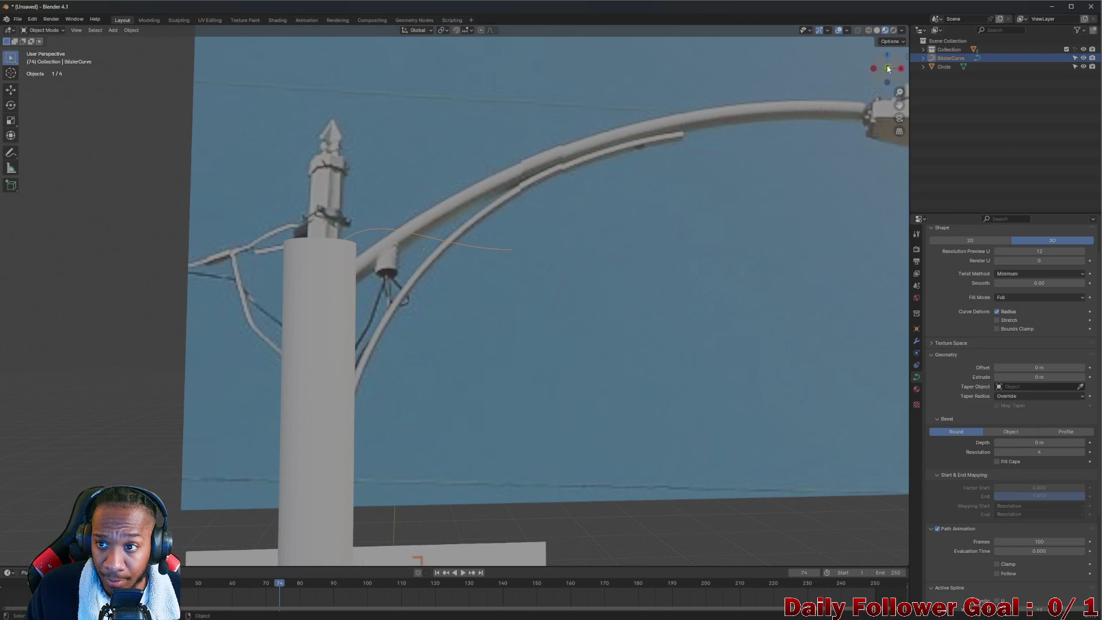
{"action": "left_click", "coordinate": [888, 69]}
- Set Bevel Depth to 0.18 m for a round tube and enter Edit Mode
{"action": "left_click_drag", "start_coordinate": [996, 442], "coordinate": [1032, 442]}
{"action": "middle_click_drag", "start_coordinate": [516, 269], "coordinate": [538, 263]}
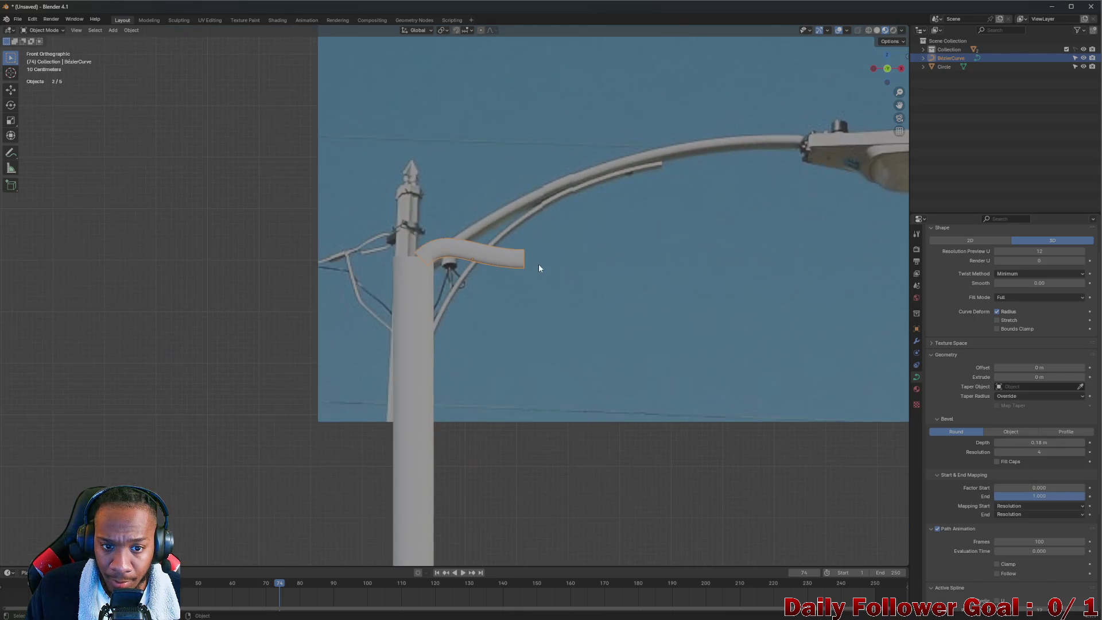
{"action": "scroll", "coordinate": [538, 263], "scroll_direction": "down", "scroll_amount": 3}
{"action": "mouse_move", "coordinate": [889, 71]}
{"action": "left_mouse_down"}
{"action": "mouse_move", "coordinate": [777, 163]}
{"action": "mouse_move", "coordinate": [544, 217]}
{"action": "left_mouse_up"}
{"action": "left_click", "coordinate": [894, 72]}
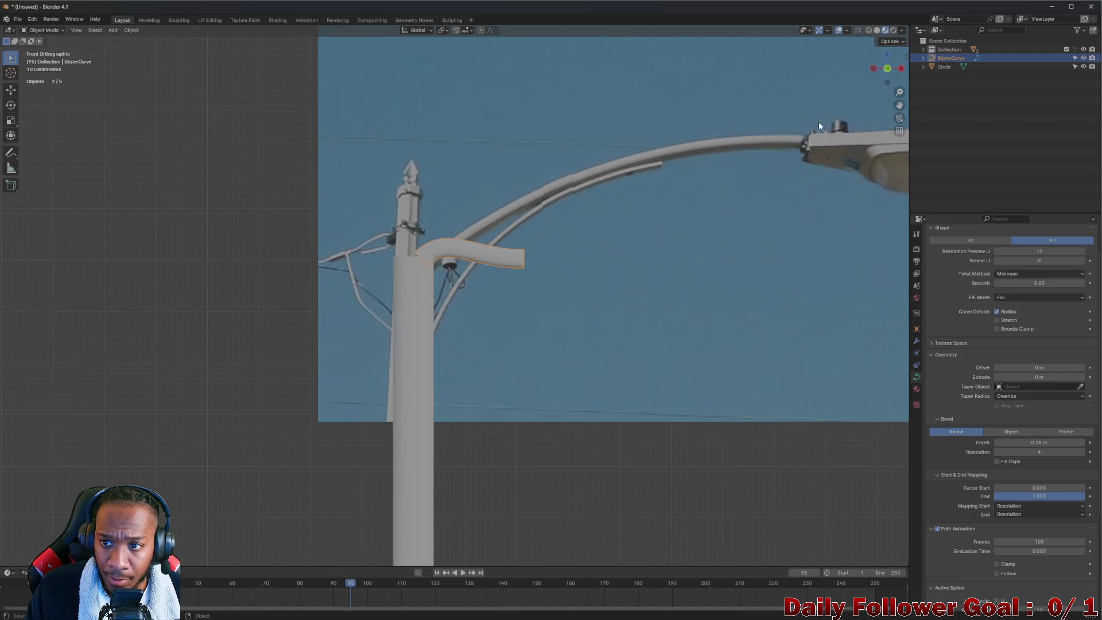
{"action": "scroll", "coordinate": [596, 236], "scroll_direction": "up", "scroll_amount": 3}
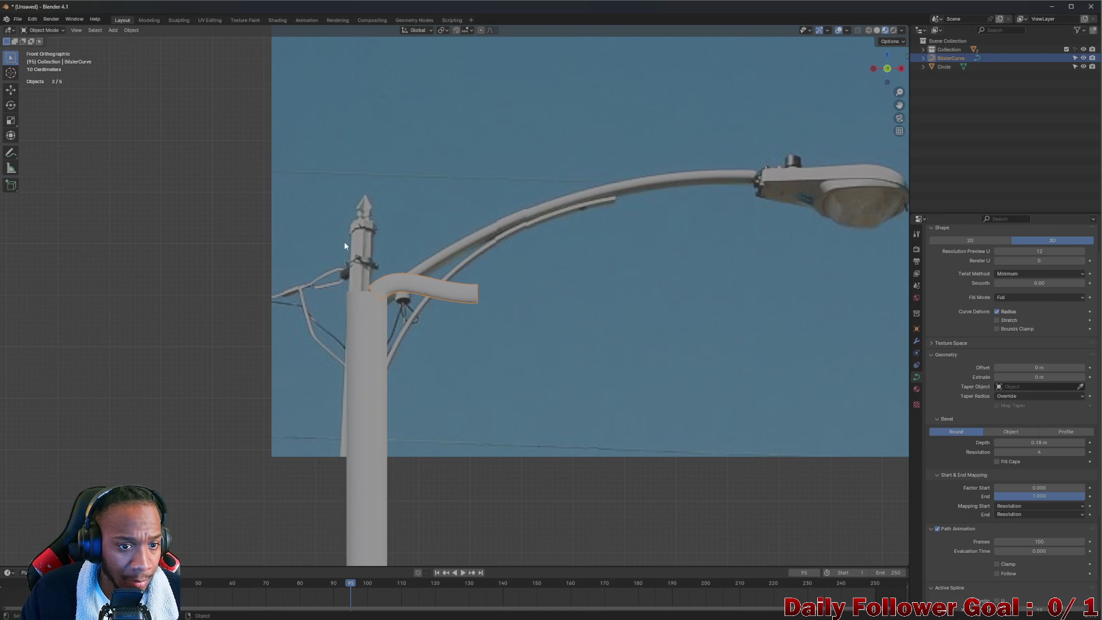
{"action": "key", "text": "Tab"}
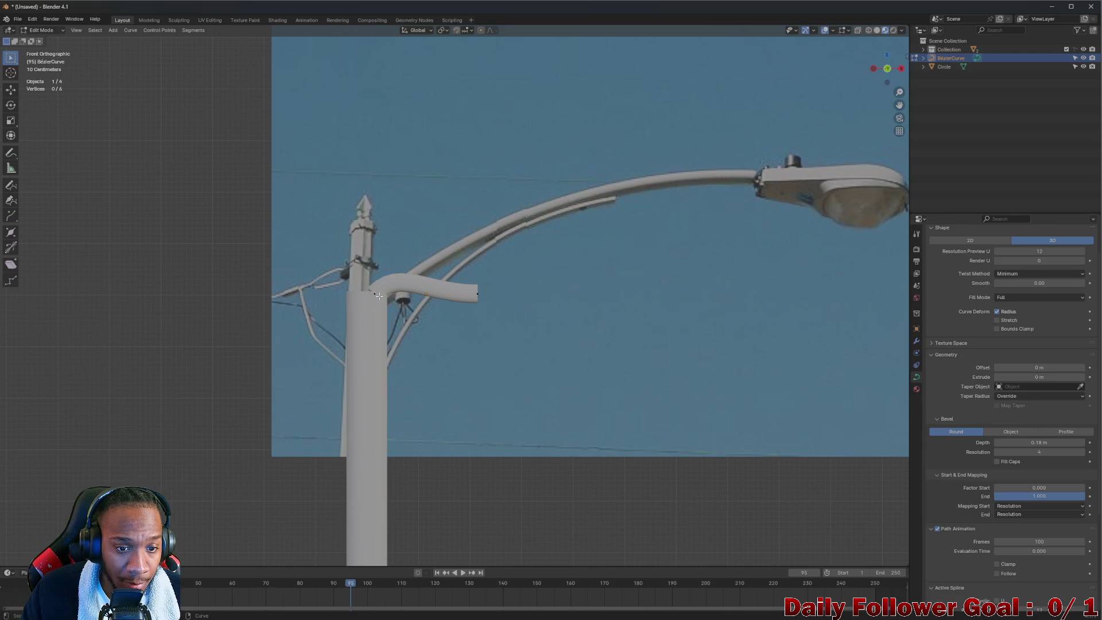
- Reshape the curve's control points and handles to follow the bend up the arm
{"action": "left_click", "coordinate": [374, 295]}
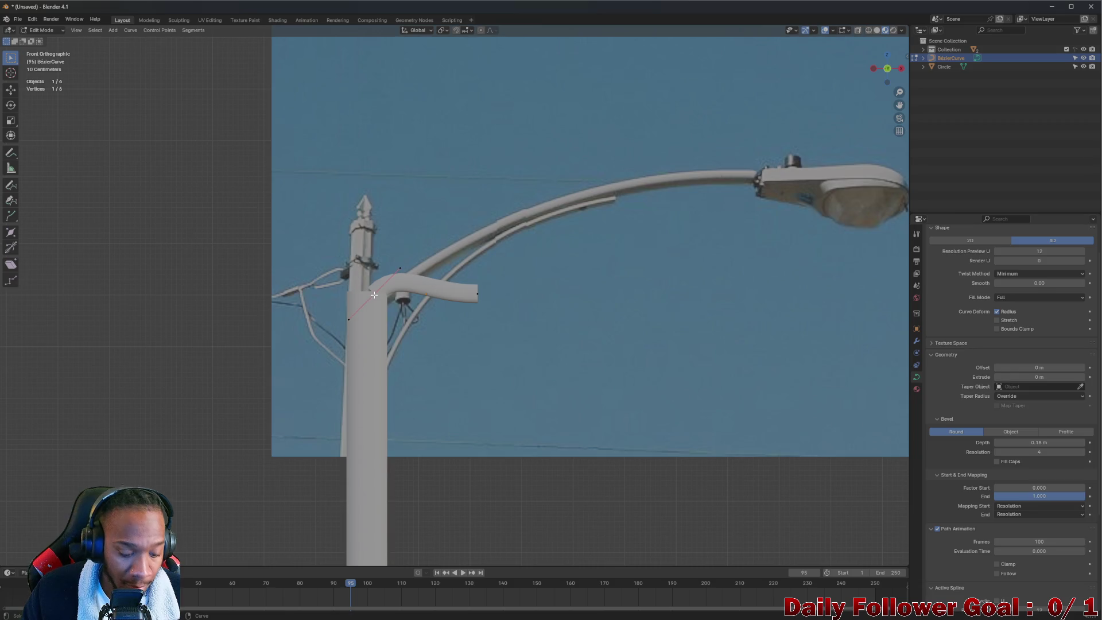
{"action": "key", "text": "g"}
{"action": "key", "text": "z"}
{"action": "left_click", "coordinate": [453, 305]}
{"action": "left_click", "coordinate": [425, 295]}
{"action": "key", "text": "g"}
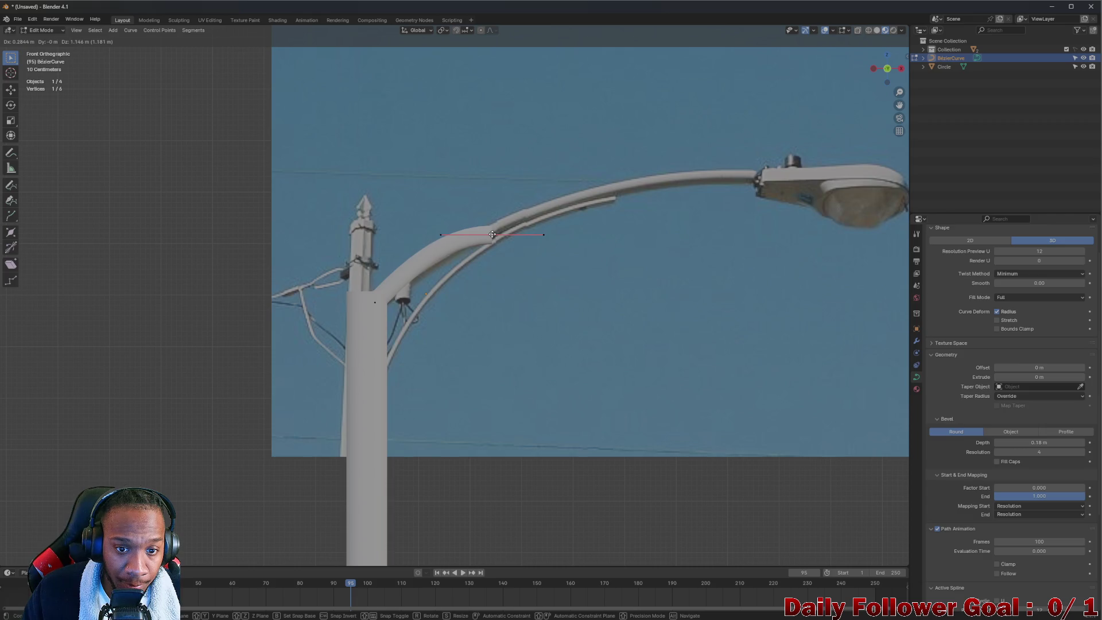
{"action": "left_click", "coordinate": [492, 234]}
{"action": "left_click_drag", "start_coordinate": [544, 235], "coordinate": [545, 221]}
{"action": "left_click", "coordinate": [544, 212]}
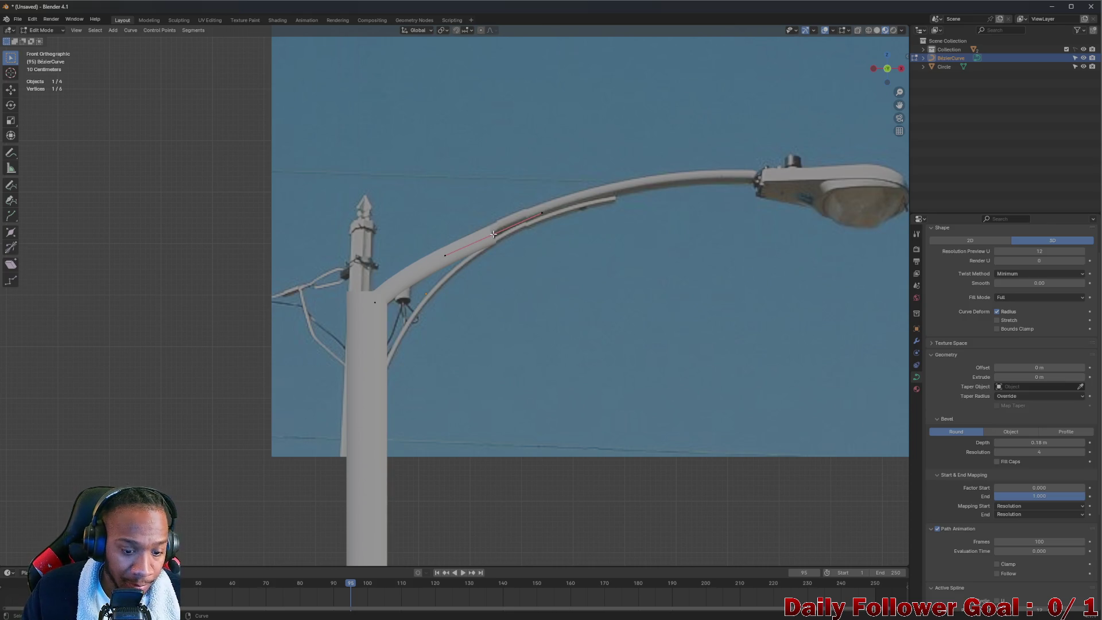
{"action": "key", "text": "g"}
{"action": "left_click", "coordinate": [492, 227]}
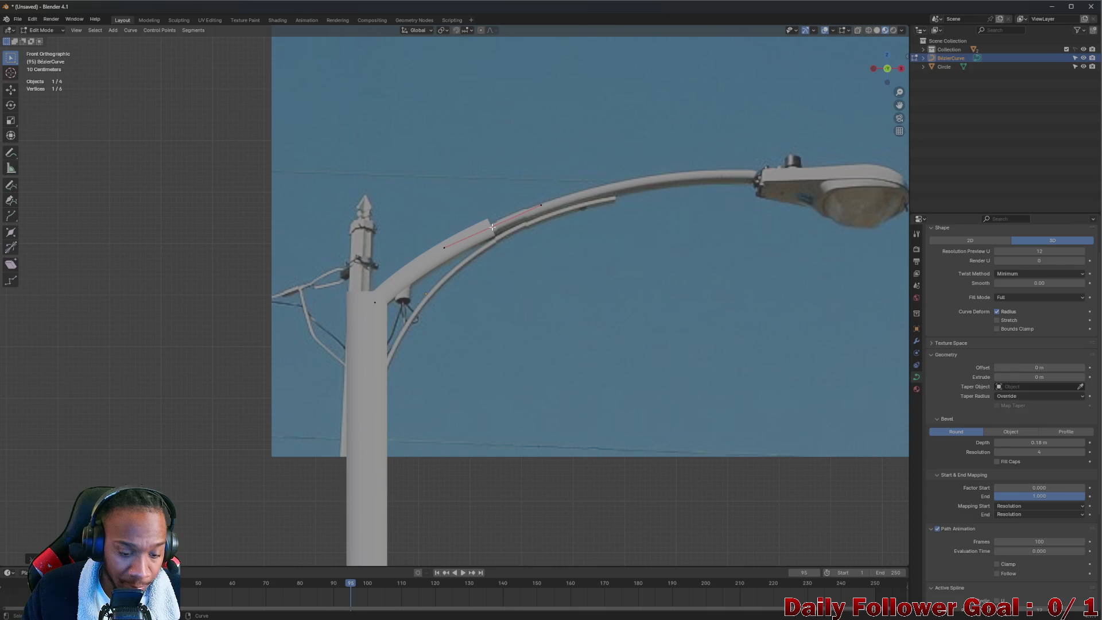
- Extrude a new curve point along the arm and adjust its handle
{"action": "key", "text": "e"}
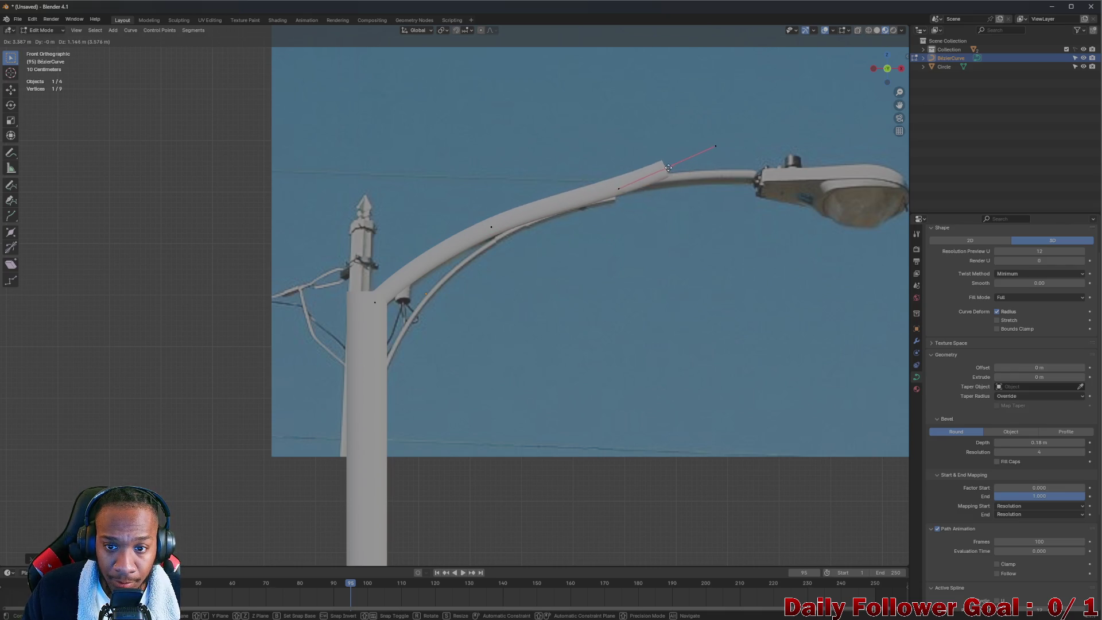
{"action": "left_click", "coordinate": [670, 170]}
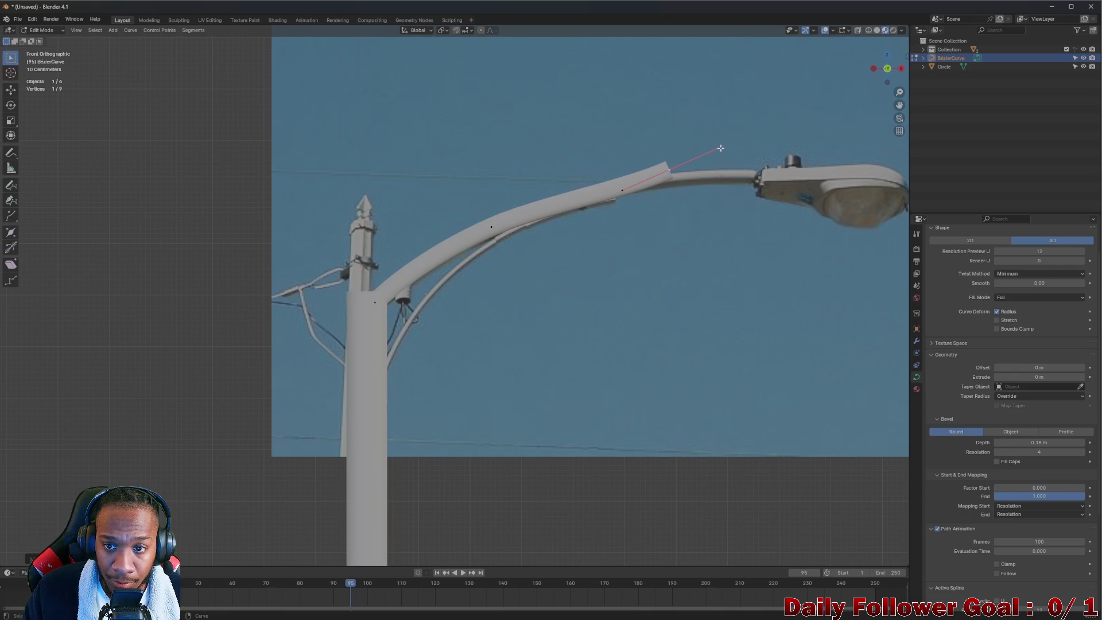
{"action": "key", "text": "g"}
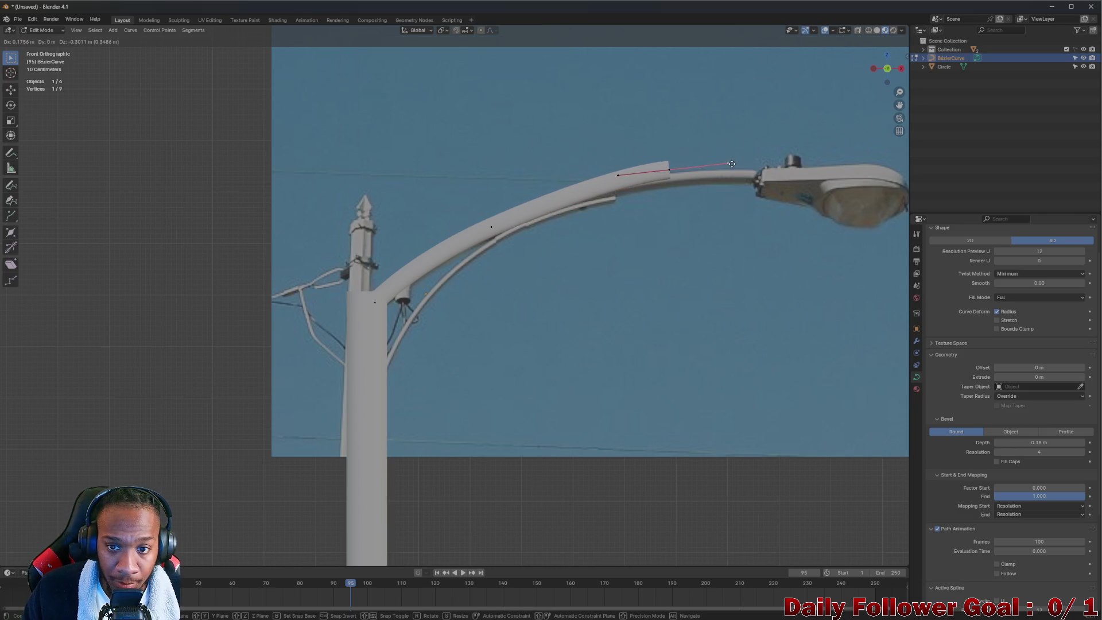
{"action": "left_click", "coordinate": [733, 168]}
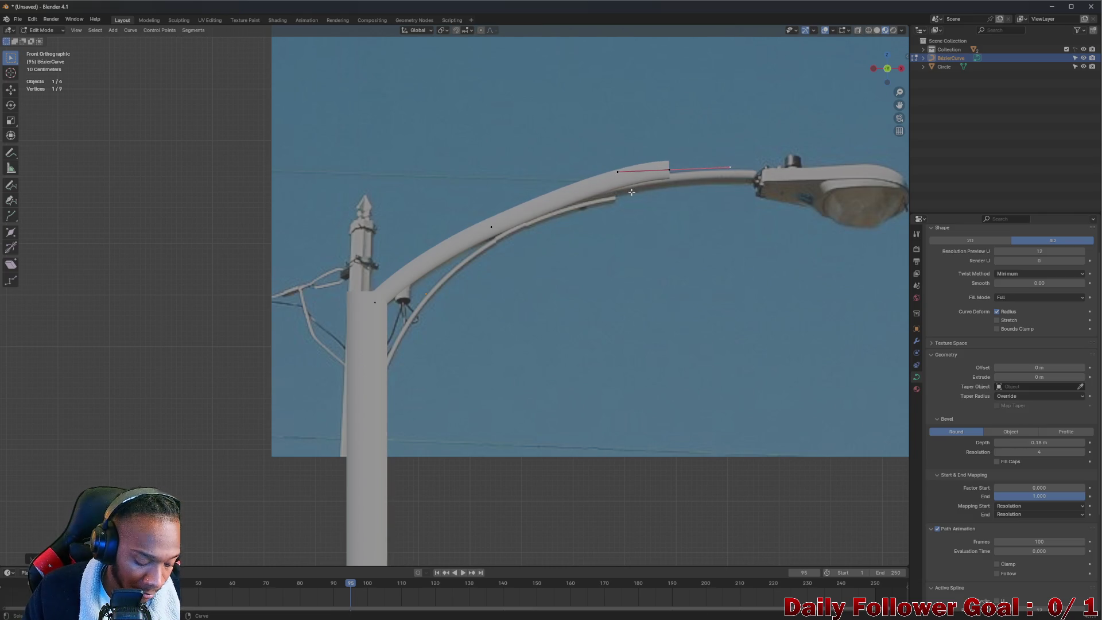
{"action": "key", "text": "g"}
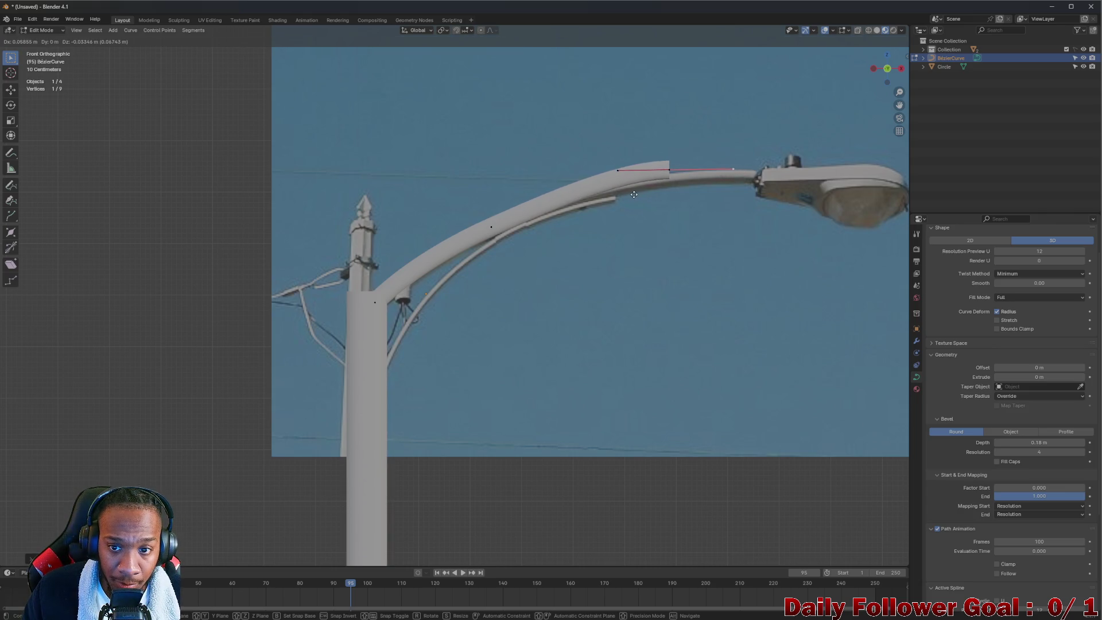
{"action": "left_click", "coordinate": [631, 189]}
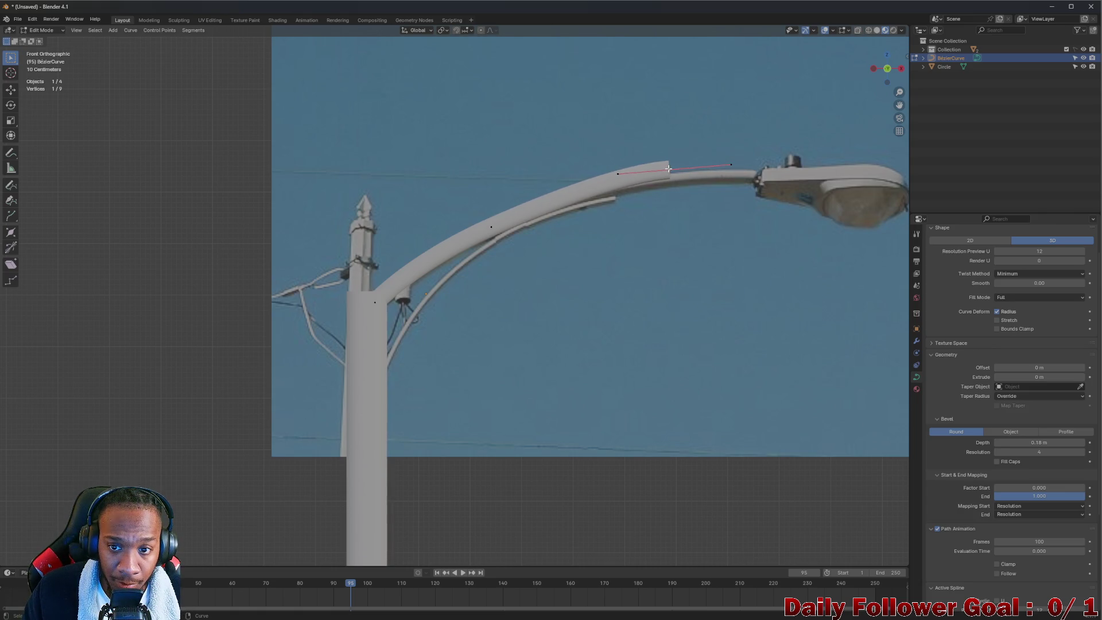
{"action": "key", "text": "g"}
{"action": "left_click", "coordinate": [670, 177]}
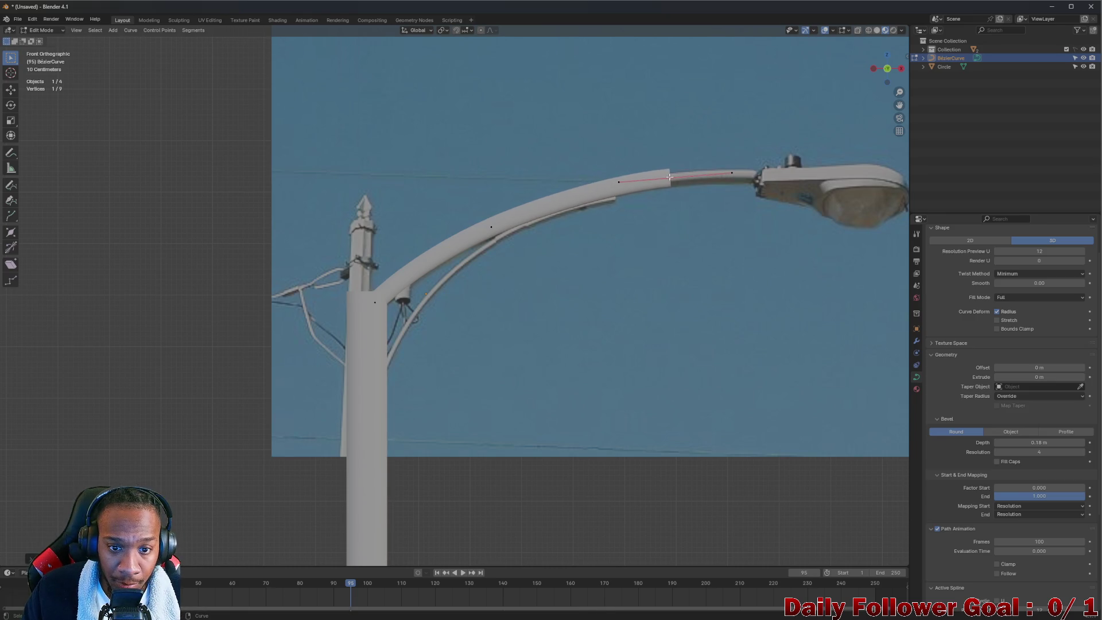
{"action": "middle_click_drag", "start_coordinate": [690, 161], "coordinate": [581, 147], "text": "shift"}
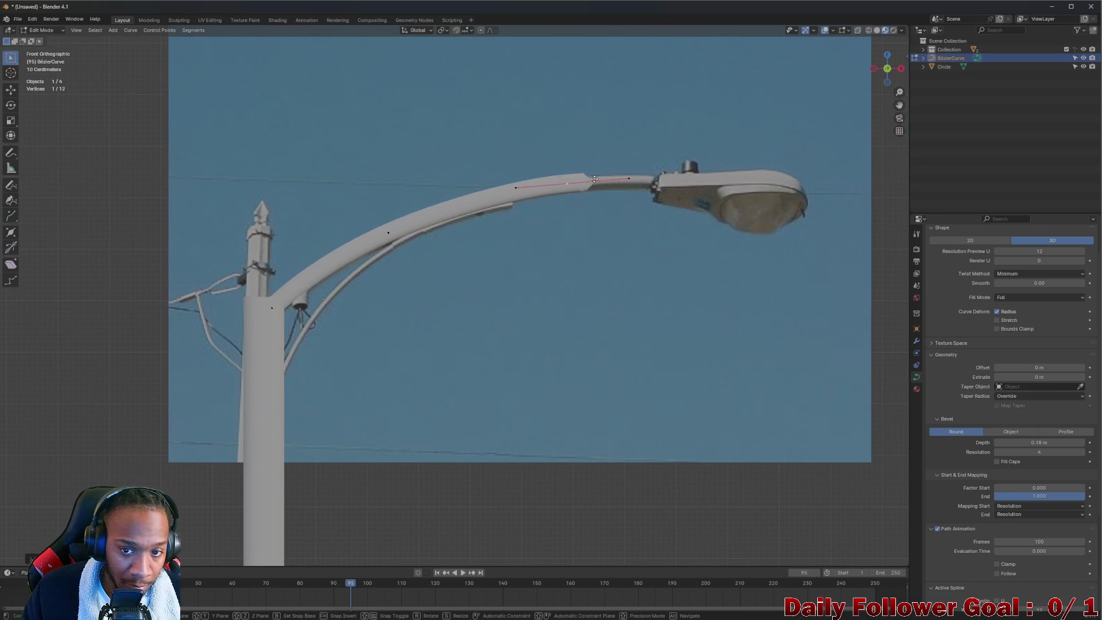
- Extrude the curve end to the lamp housing and level its handle with G, Z
{"action": "key", "text": "e"}
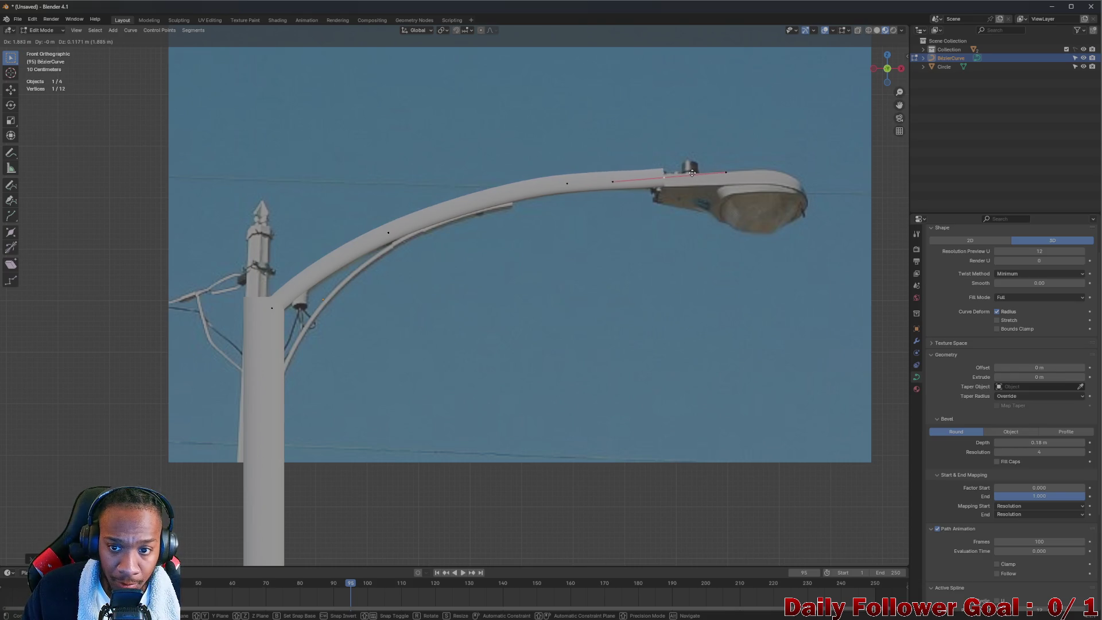
{"action": "left_click", "coordinate": [705, 172]}
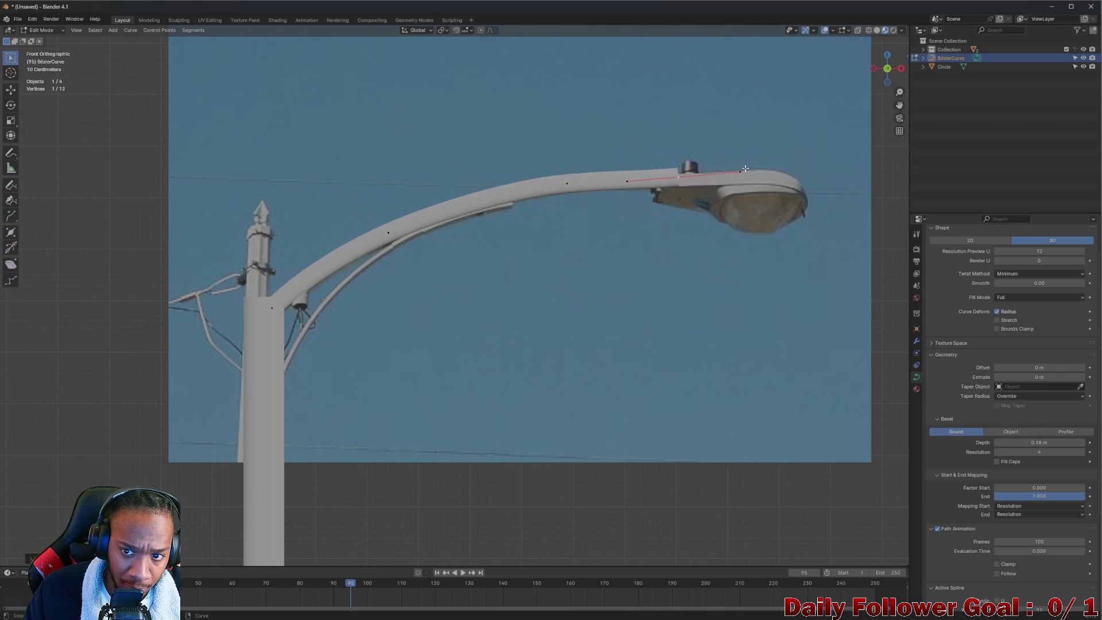
{"action": "key", "text": "g"}
{"action": "key", "text": "z"}
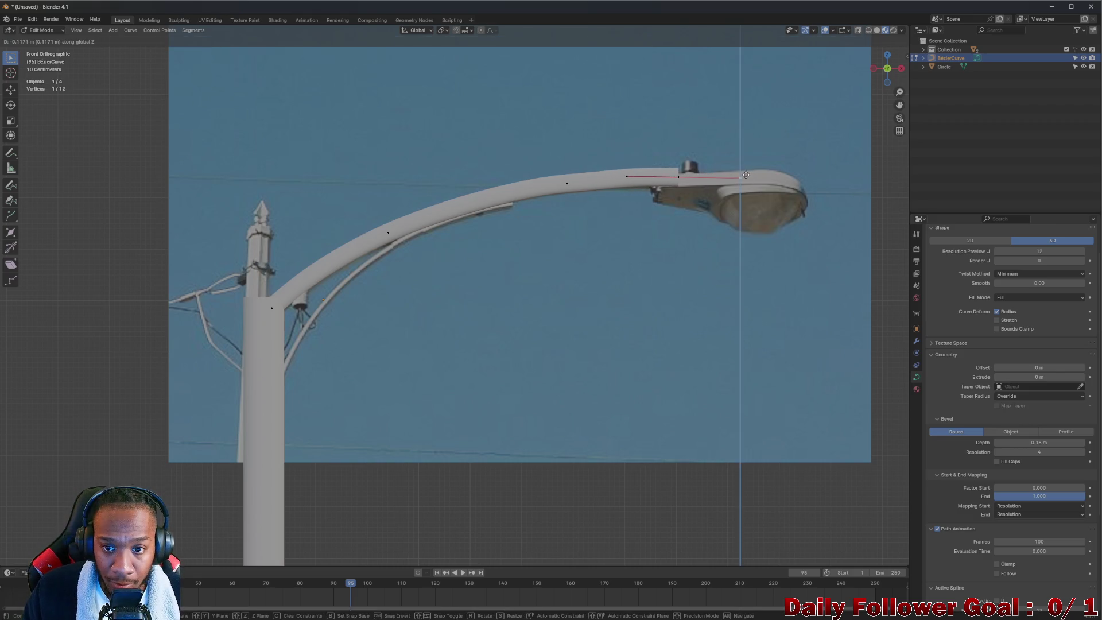
{"action": "left_click", "coordinate": [744, 177]}
{"action": "mouse_move", "coordinate": [421, 191]}
{"action": "middle_mouse_down"}
{"action": "mouse_move", "coordinate": [485, 214]}
{"action": "mouse_move", "coordinate": [459, 230]}
{"action": "middle_mouse_up"}
{"action": "scroll", "coordinate": [477, 236], "scroll_direction": "down", "scroll_amount": 6}
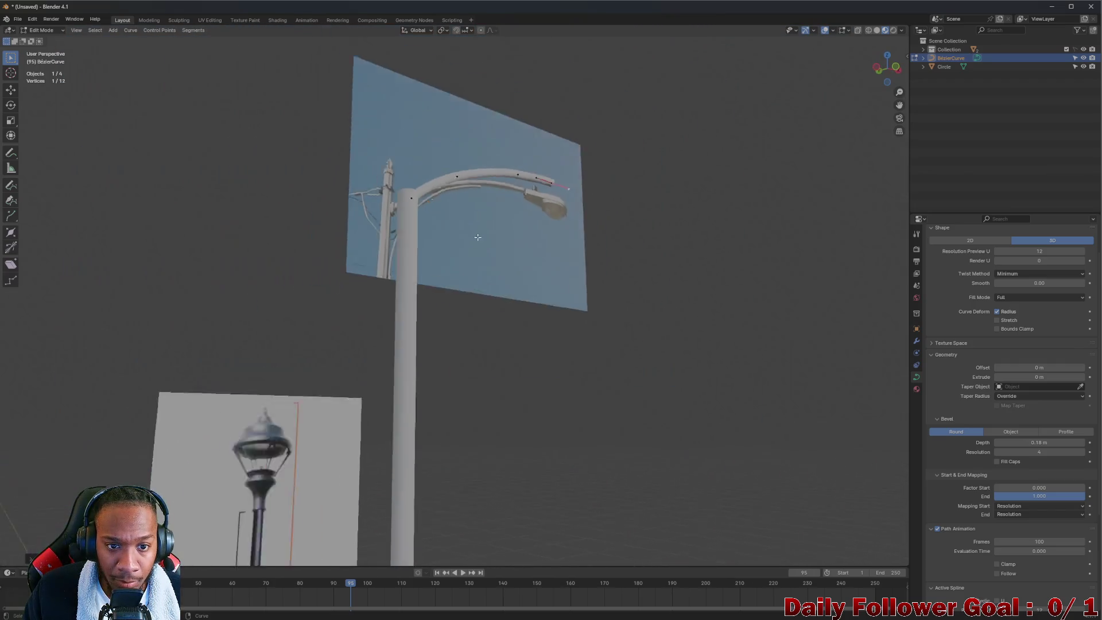
- Set the lamp-post curve's Bevel Depth to 0.25 m to thicken the arm tube
{"action": "mouse_move", "coordinate": [409, 272]}
{"action": "middle_mouse_down"}
{"action": "mouse_move", "coordinate": [356, 307]}
{"action": "mouse_move", "coordinate": [407, 307]}
{"action": "mouse_move", "coordinate": [460, 283]}
{"action": "mouse_move", "coordinate": [390, 239]}
{"action": "mouse_move", "coordinate": [414, 218]}
{"action": "mouse_move", "coordinate": [819, 309]}
{"action": "middle_mouse_up"}
{"action": "scroll", "coordinate": [465, 288], "scroll_direction": "up", "scroll_amount": 4}
{"action": "scroll", "coordinate": [390, 239], "scroll_direction": "down", "scroll_amount": 5}
{"action": "scroll", "coordinate": [401, 229], "scroll_direction": "up", "scroll_amount": 5}
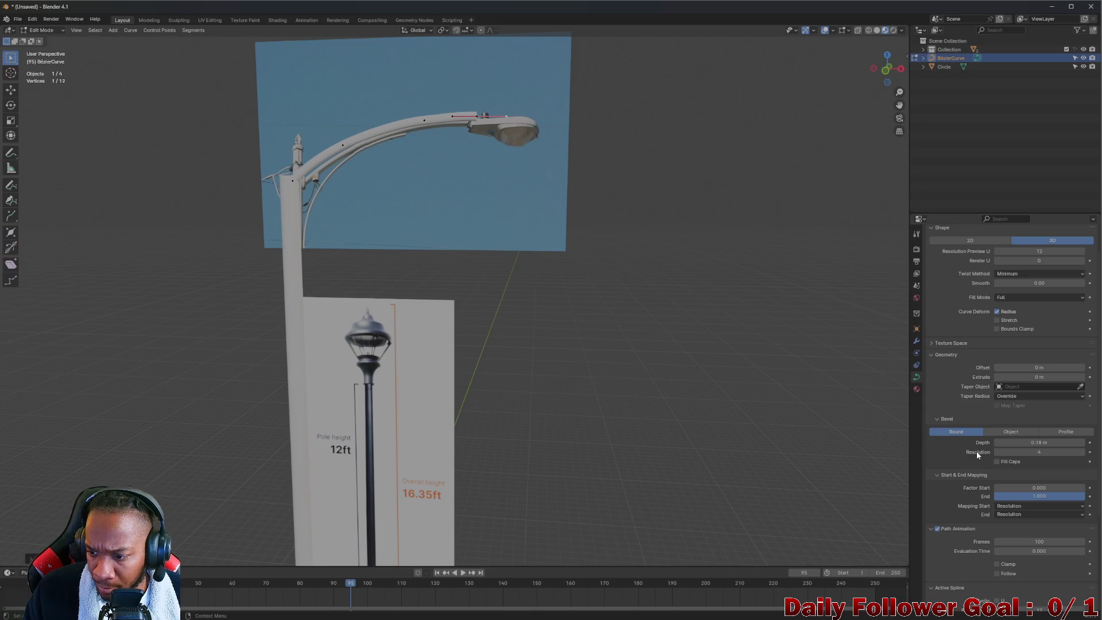
{"action": "scroll", "coordinate": [990, 489], "scroll_direction": "up", "scroll_amount": 2}
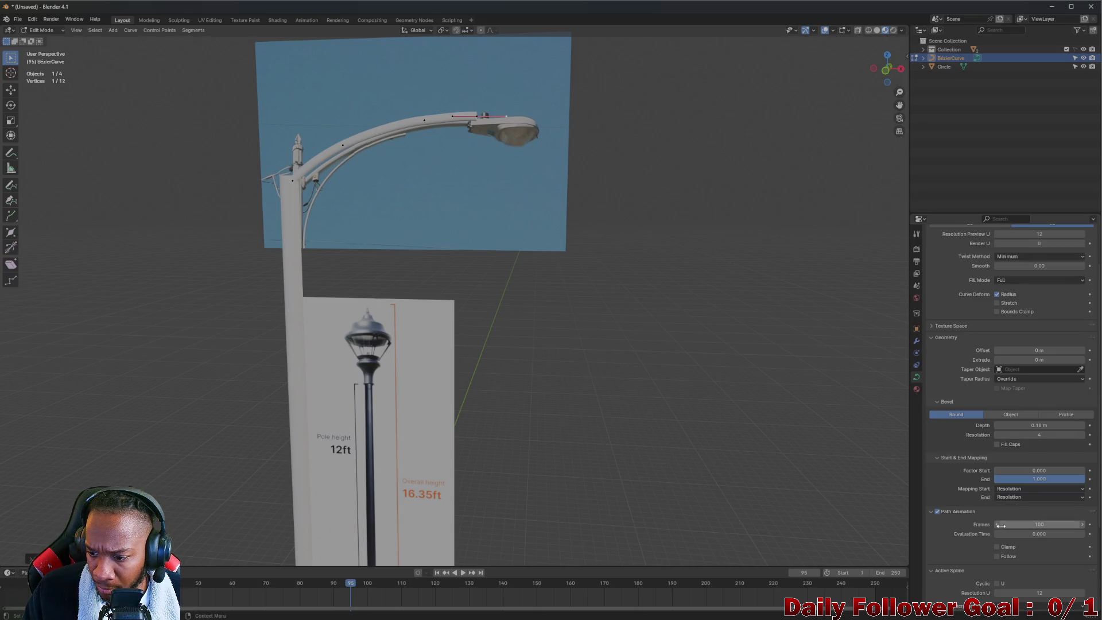
{"action": "scroll", "coordinate": [418, 192], "scroll_direction": "up", "scroll_amount": 3}
{"action": "mouse_move", "coordinate": [419, 192]}
{"action": "middle_mouse_down"}
{"action": "mouse_move", "coordinate": [373, 201]}
{"action": "mouse_move", "coordinate": [400, 265]}
{"action": "mouse_move", "coordinate": [639, 374]}
{"action": "middle_mouse_up"}
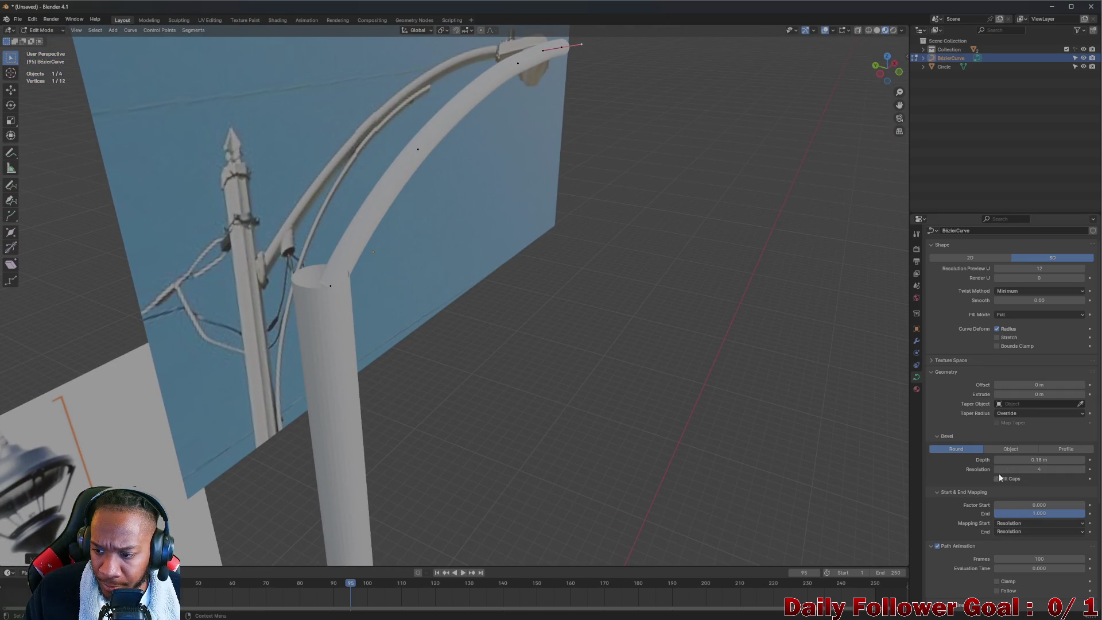
{"action": "left_click_drag", "start_coordinate": [997, 462], "coordinate": [1027, 462]}
{"action": "mouse_move", "coordinate": [597, 325]}
{"action": "middle_mouse_down"}
{"action": "mouse_move", "coordinate": [524, 282]}
{"action": "mouse_move", "coordinate": [480, 304]}
{"action": "mouse_move", "coordinate": [455, 209]}
{"action": "mouse_move", "coordinate": [401, 233]}
{"action": "mouse_move", "coordinate": [477, 203]}
{"action": "middle_mouse_up"}
{"action": "scroll", "coordinate": [477, 203], "scroll_direction": "down", "scroll_amount": 3}
- Inspect the thickened arm from several angles, then return the curve to Object Mode
{"action": "mouse_move", "coordinate": [460, 263]}
{"action": "middle_mouse_down"}
{"action": "mouse_move", "coordinate": [491, 138]}
{"action": "mouse_move", "coordinate": [465, 146]}
{"action": "middle_mouse_up"}
{"action": "scroll", "coordinate": [464, 145], "scroll_direction": "up", "scroll_amount": 5}
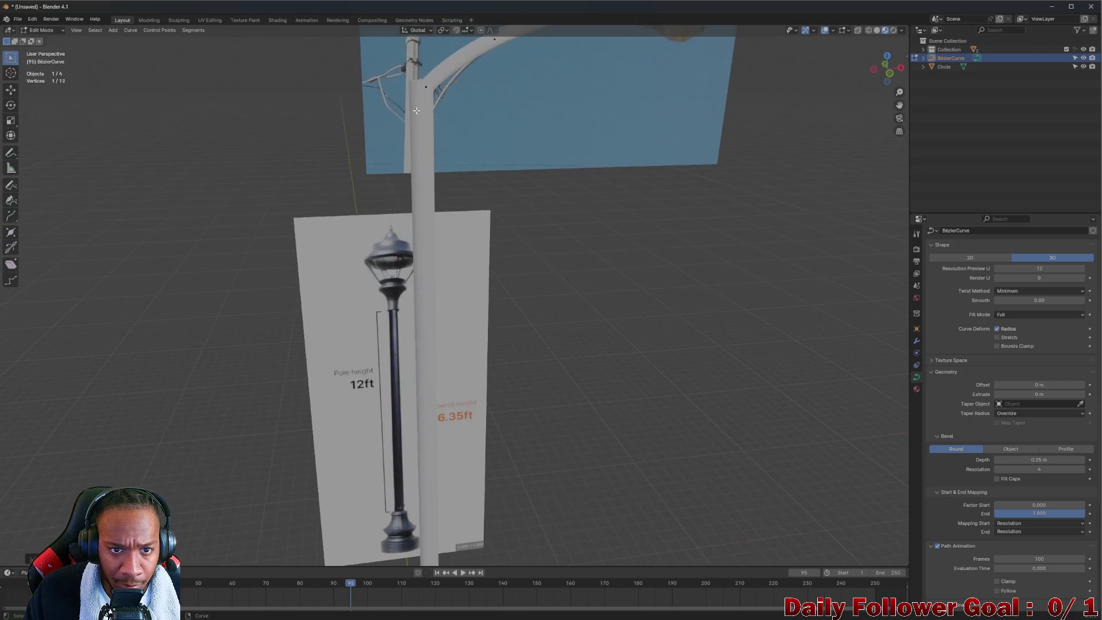
{"action": "mouse_move", "coordinate": [445, 104]}
{"action": "middle_mouse_down"}
{"action": "mouse_move", "coordinate": [459, 189]}
{"action": "mouse_move", "coordinate": [499, 103]}
{"action": "middle_mouse_up"}
{"action": "scroll", "coordinate": [508, 100], "scroll_direction": "down", "scroll_amount": 2}
{"action": "mouse_move", "coordinate": [583, 92]}
{"action": "middle_mouse_down", "text": "shift"}
{"action": "mouse_move", "coordinate": [575, 165]}
{"action": "mouse_move", "coordinate": [629, 165]}
{"action": "mouse_move", "coordinate": [583, 191]}
{"action": "mouse_move", "coordinate": [594, 204]}
{"action": "middle_mouse_up", "text": "shift"}
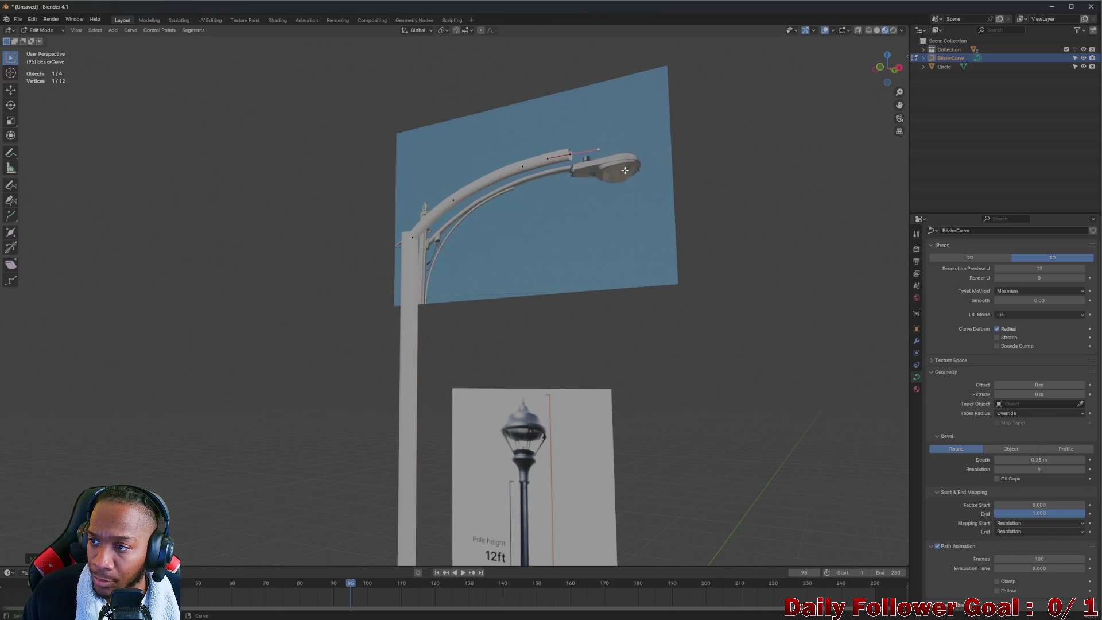
{"action": "mouse_move", "coordinate": [582, 188]}
{"action": "middle_mouse_down"}
{"action": "mouse_move", "coordinate": [573, 192]}
{"action": "mouse_move", "coordinate": [651, 226]}
{"action": "middle_mouse_up"}
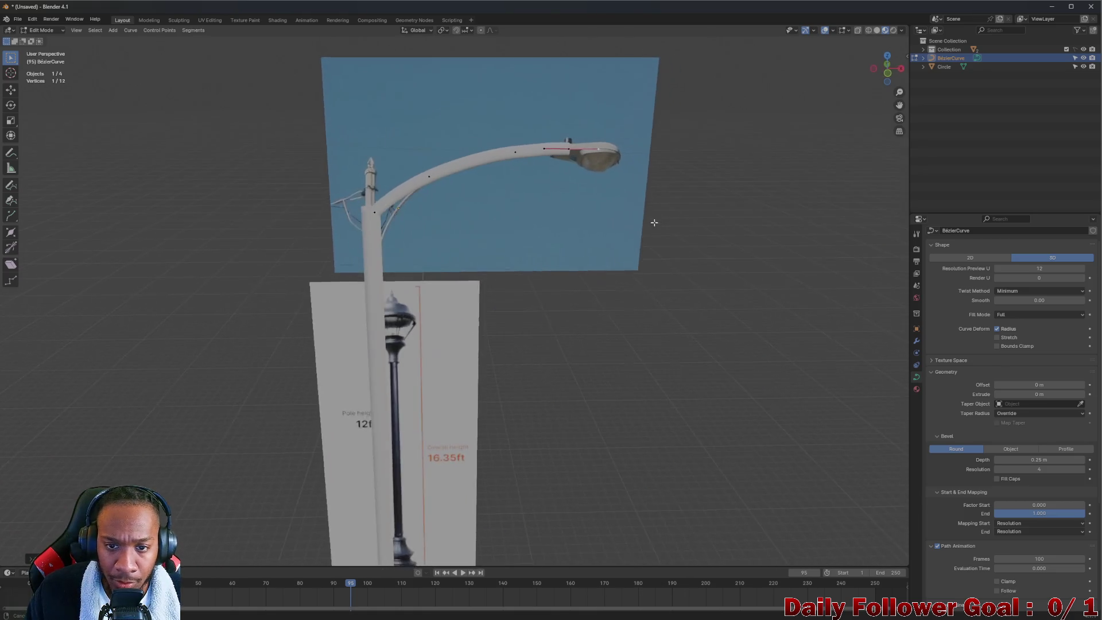
{"action": "scroll", "coordinate": [538, 200], "scroll_direction": "up", "scroll_amount": 3}
{"action": "scroll", "coordinate": [537, 200], "scroll_direction": "down", "scroll_amount": 3}
{"action": "mouse_move", "coordinate": [537, 200]}
{"action": "middle_mouse_down"}
{"action": "mouse_move", "coordinate": [577, 282]}
{"action": "mouse_move", "coordinate": [644, 241]}
{"action": "mouse_move", "coordinate": [564, 260]}
{"action": "mouse_move", "coordinate": [574, 243]}
{"action": "mouse_move", "coordinate": [571, 253]}
{"action": "middle_mouse_up"}
{"action": "scroll", "coordinate": [669, 201], "scroll_direction": "up", "scroll_amount": 5}
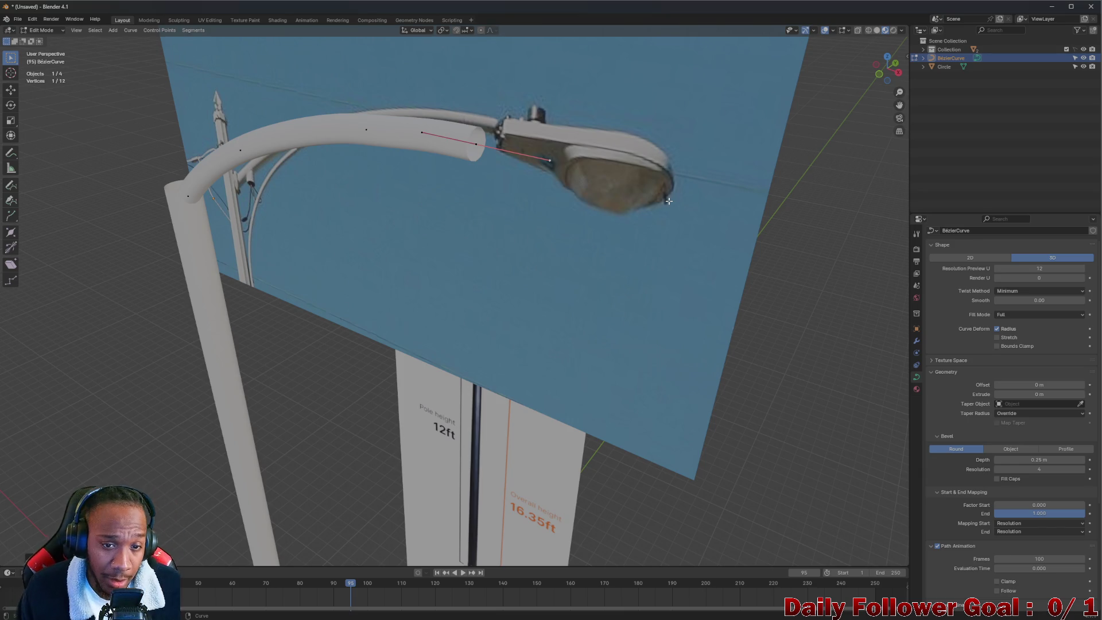
{"action": "middle_click_drag", "start_coordinate": [642, 204], "coordinate": [585, 210]}
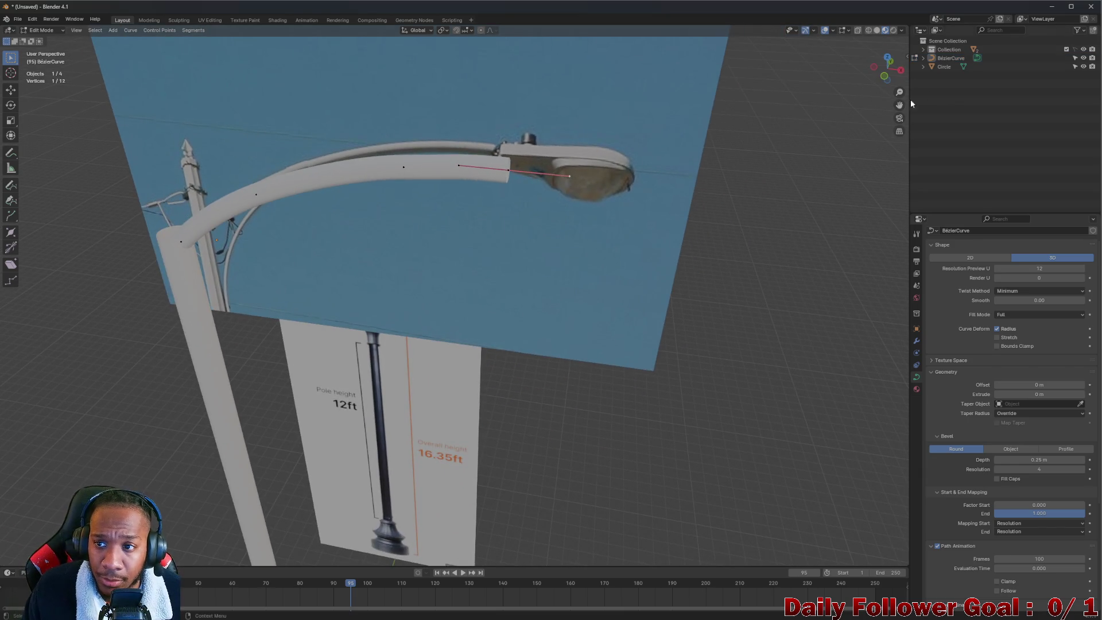
{"action": "key", "text": "Tab"}
{"action": "mouse_move", "coordinate": [347, 238]}
{"action": "middle_mouse_down"}
{"action": "mouse_move", "coordinate": [389, 261]}
{"action": "mouse_move", "coordinate": [432, 172]}
{"action": "middle_mouse_up"}
{"action": "scroll", "coordinate": [538, 384], "scroll_direction": "down", "scroll_amount": 6}
{"action": "mouse_move", "coordinate": [536, 413]}
{"action": "middle_mouse_down"}
{"action": "mouse_move", "coordinate": [531, 339]}
{"action": "mouse_move", "coordinate": [527, 440]}
{"action": "mouse_move", "coordinate": [282, 313]}
{"action": "middle_mouse_up"}
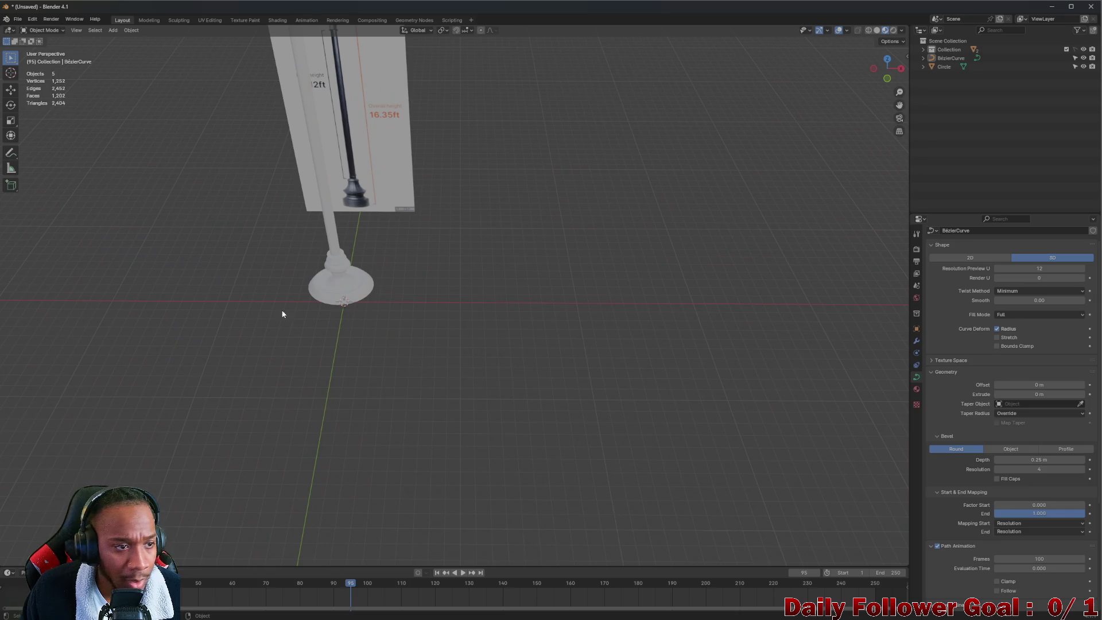
- Add a mesh Cylinder to the scene
{"action": "left_click", "coordinate": [48, 41]}
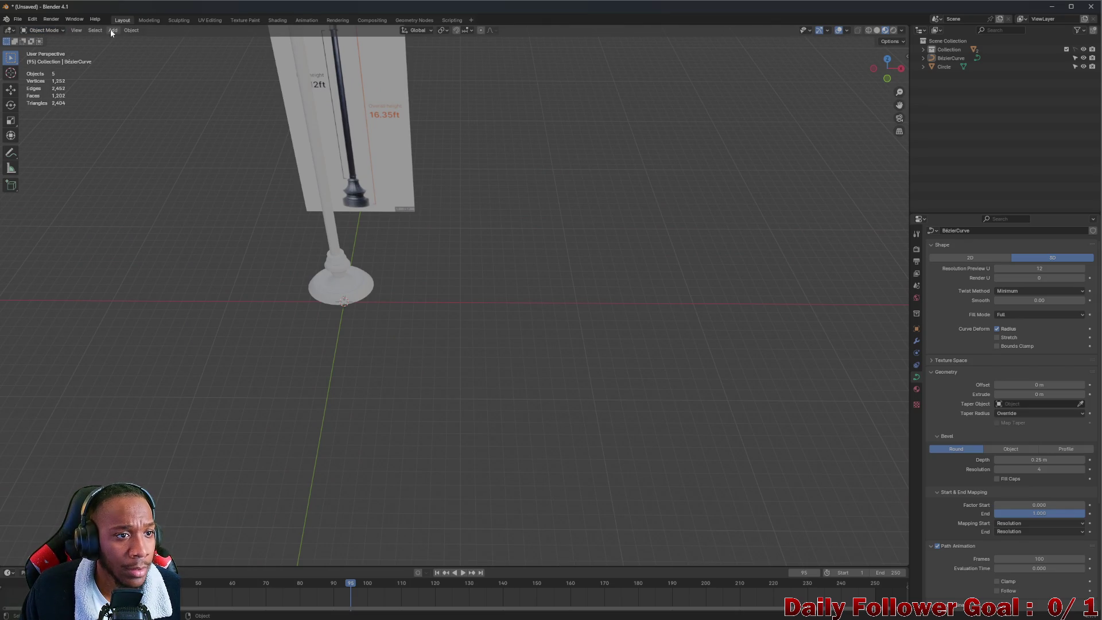
{"action": "left_click", "coordinate": [112, 31]}
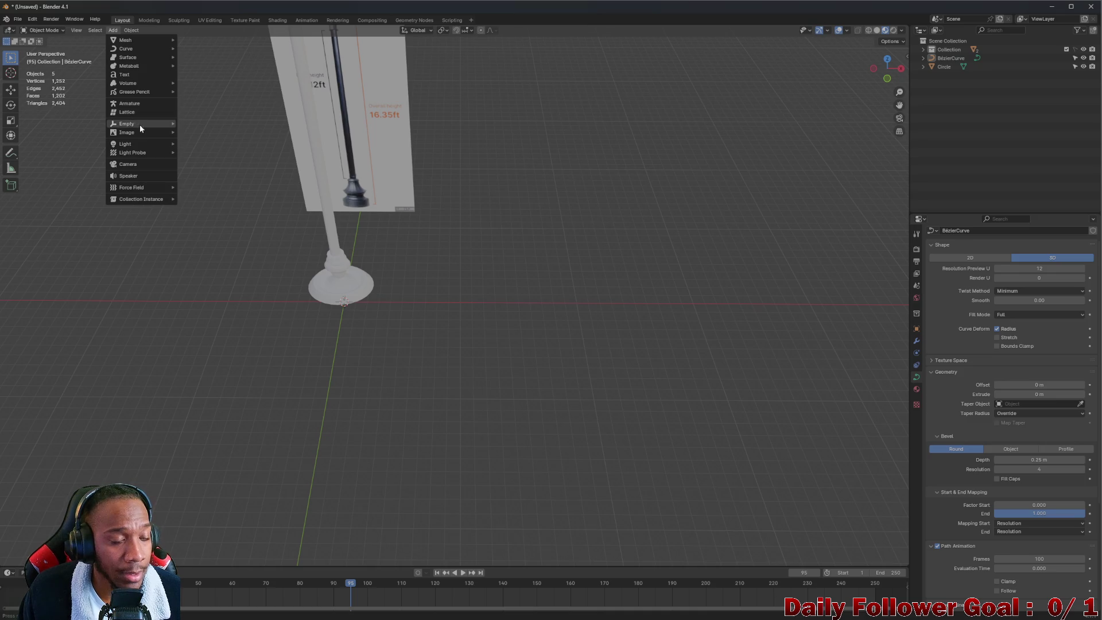
{"action": "mouse_move", "coordinate": [149, 126]}
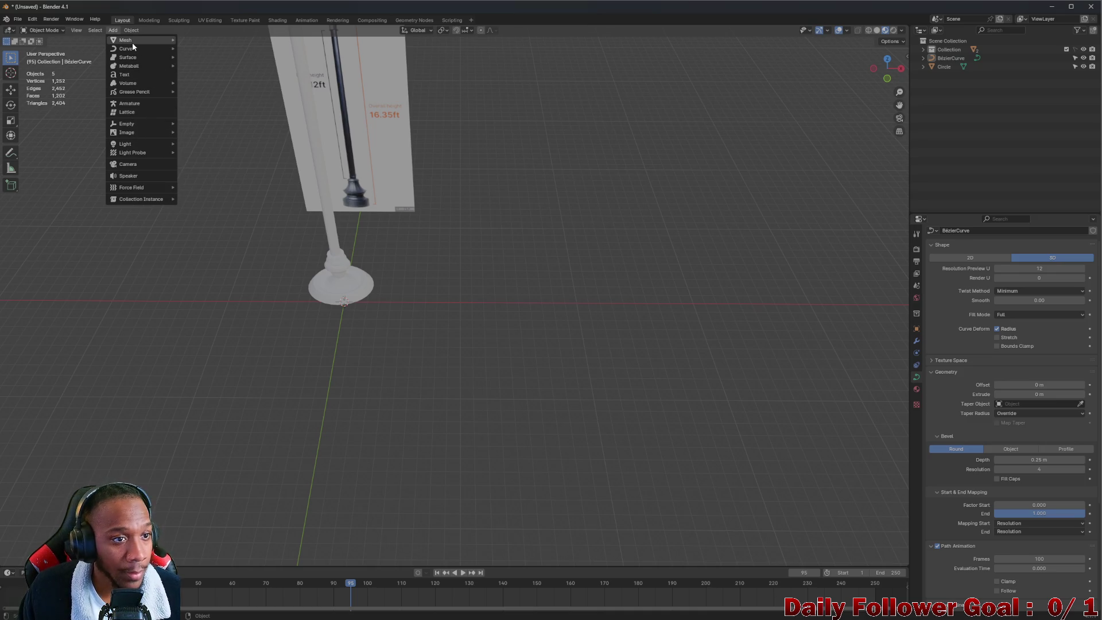
{"action": "mouse_move", "coordinate": [132, 41]}
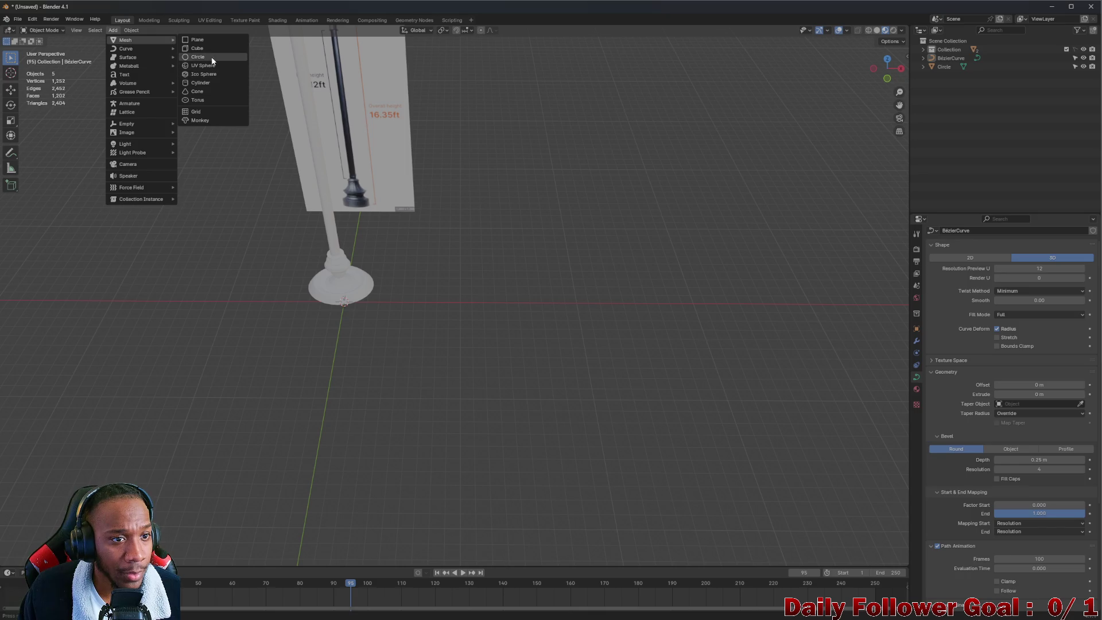
{"action": "left_click", "coordinate": [200, 83]}
{"action": "scroll", "coordinate": [310, 319], "scroll_direction": "up", "scroll_amount": 4}
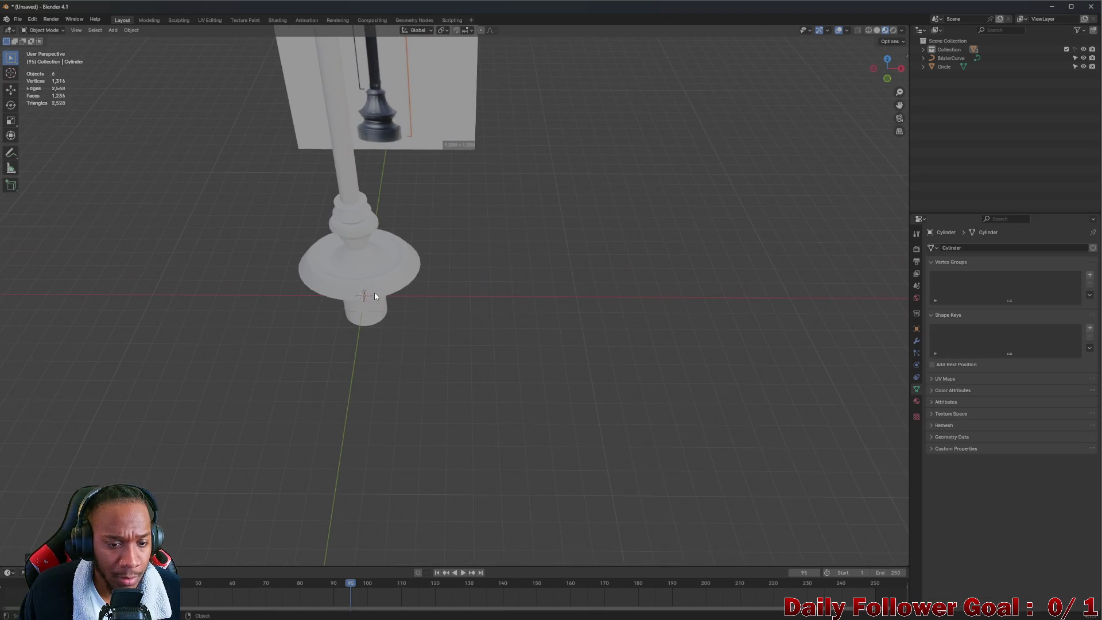
- Regroup the new Cylinder in the Outliner and select it
{"action": "left_click", "coordinate": [922, 50]}
{"action": "mouse_move", "coordinate": [954, 58]}
{"action": "left_mouse_down"}
{"action": "mouse_move", "coordinate": [949, 75]}
{"action": "mouse_move", "coordinate": [939, 41]}
{"action": "left_mouse_up"}
{"action": "left_click", "coordinate": [922, 49]}
{"action": "left_click", "coordinate": [947, 75]}
- Raise the cylinder up the pole, constraining the final move to Z
{"action": "key", "text": "g"}
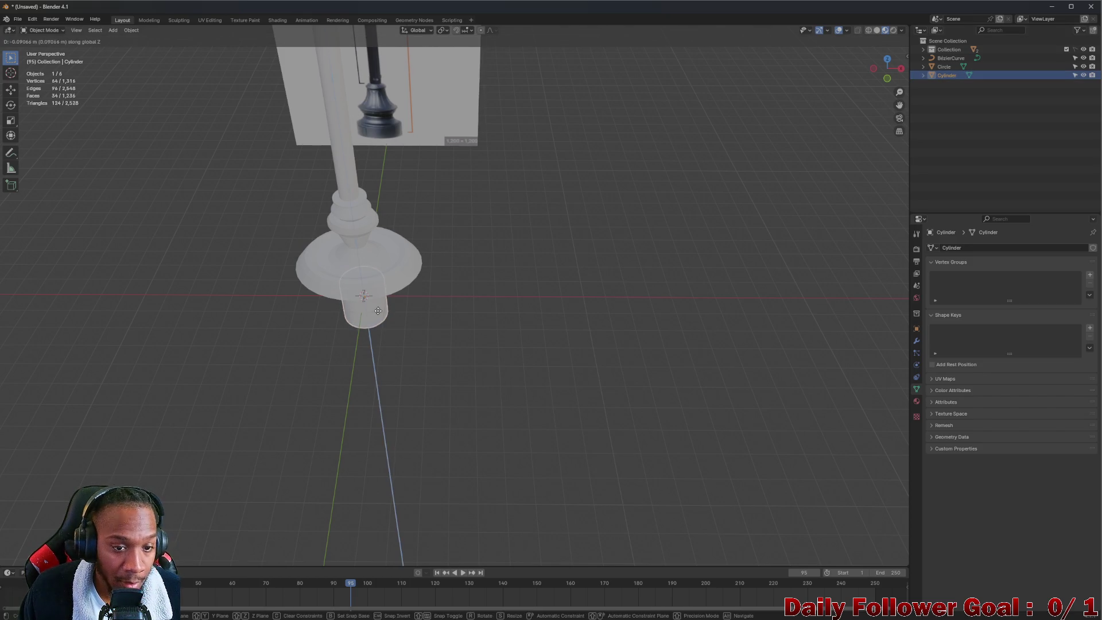
{"action": "mouse_move", "coordinate": [406, 155]}
{"action": "middle_mouse_down", "text": "alt"}
{"action": "mouse_move", "coordinate": [378, 150]}
{"action": "mouse_move", "coordinate": [369, 165]}
{"action": "mouse_move", "coordinate": [412, 78]}
{"action": "middle_mouse_up", "text": "alt"}
{"action": "left_click", "coordinate": [385, 146]}
{"action": "scroll", "coordinate": [411, 218], "scroll_direction": "down", "scroll_amount": 8}
{"action": "key", "text": "g"}
{"action": "key", "text": "z"}
{"action": "left_click", "coordinate": [330, 178]}
{"action": "middle_click_drag", "start_coordinate": [329, 178], "coordinate": [397, 195]}
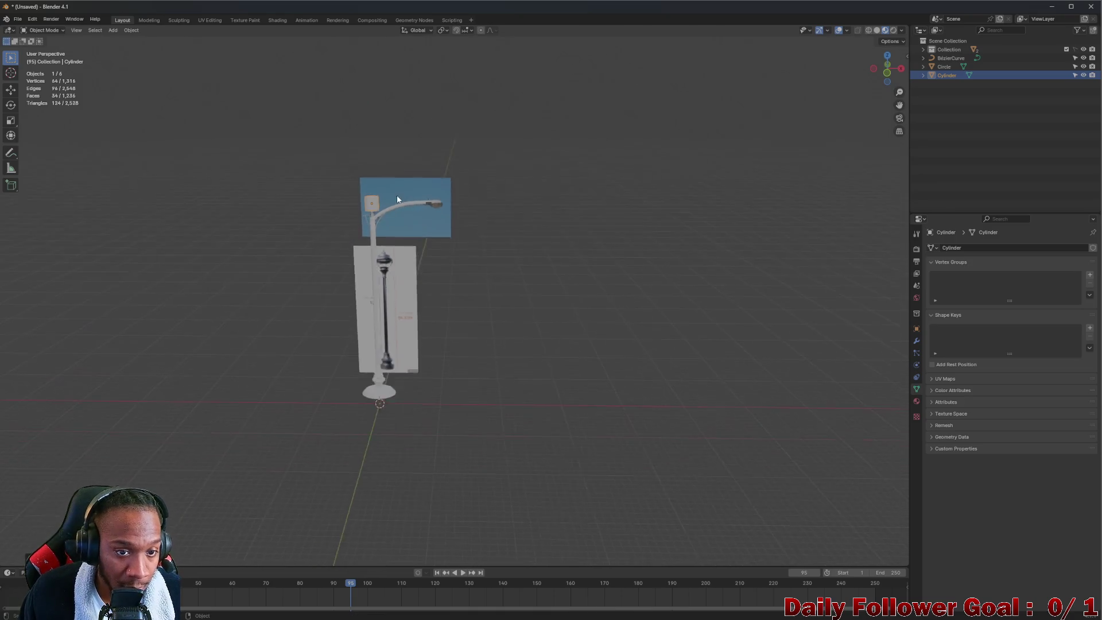
- Move the cylinder along X to the lamp head and fine-tune its position on the arm
{"action": "scroll", "coordinate": [373, 210], "scroll_direction": "up", "scroll_amount": 5}
{"action": "key", "text": "g"}
{"action": "key", "text": "x"}
{"action": "left_click", "coordinate": [615, 218]}
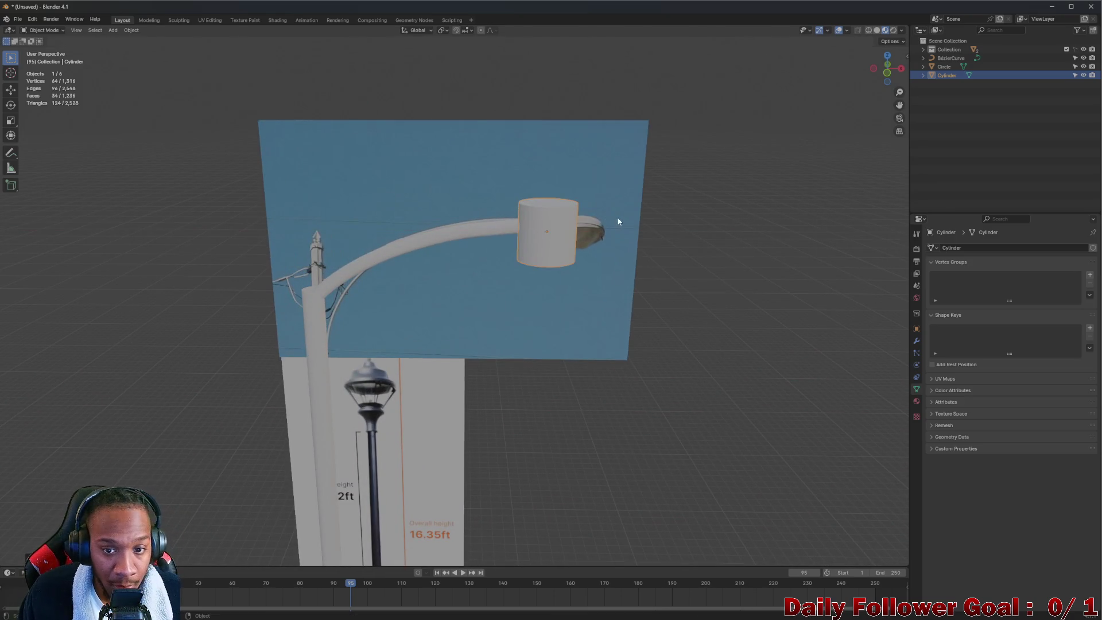
{"action": "mouse_move", "coordinate": [600, 235]}
{"action": "middle_mouse_down"}
{"action": "mouse_move", "coordinate": [503, 240]}
{"action": "mouse_move", "coordinate": [464, 267]}
{"action": "middle_mouse_up"}
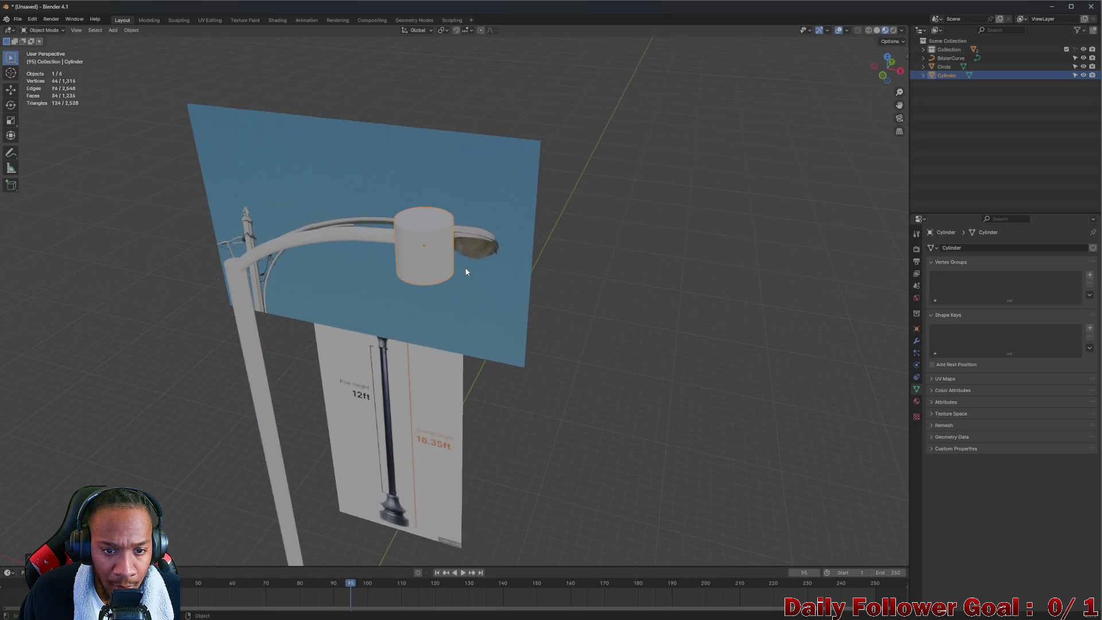
{"action": "scroll", "coordinate": [462, 268], "scroll_direction": "up", "scroll_amount": 2}
{"action": "scroll", "coordinate": [463, 267], "scroll_direction": "up", "scroll_amount": 2}
{"action": "key", "text": "g"}
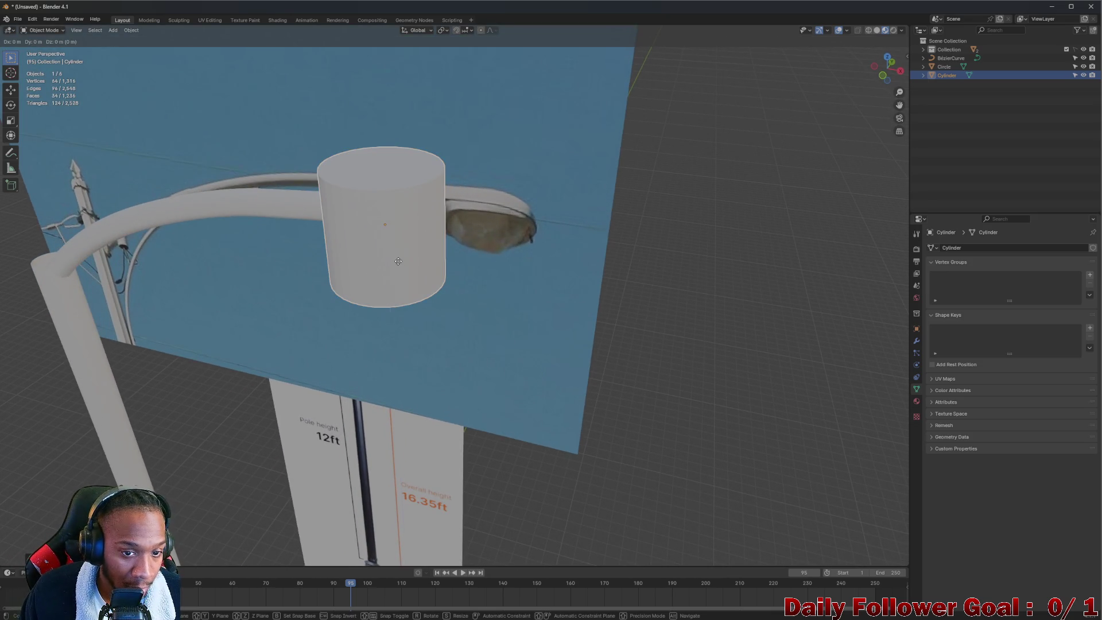
{"action": "mouse_move", "coordinate": [423, 266]}
{"action": "middle_mouse_down", "text": "alt"}
{"action": "mouse_move", "coordinate": [476, 252]}
{"action": "mouse_move", "coordinate": [514, 305]}
{"action": "mouse_move", "coordinate": [453, 275]}
{"action": "mouse_move", "coordinate": [498, 252]}
{"action": "middle_mouse_up", "text": "alt"}
{"action": "left_click", "coordinate": [477, 252]}
- Widen the cylinder by scaling it along X
{"action": "key", "text": "s"}
{"action": "right_click", "coordinate": [499, 253]}
{"action": "scroll", "coordinate": [497, 254], "scroll_direction": "up", "scroll_amount": 2}
{"action": "key", "text": "s"}
{"action": "key", "text": "x"}
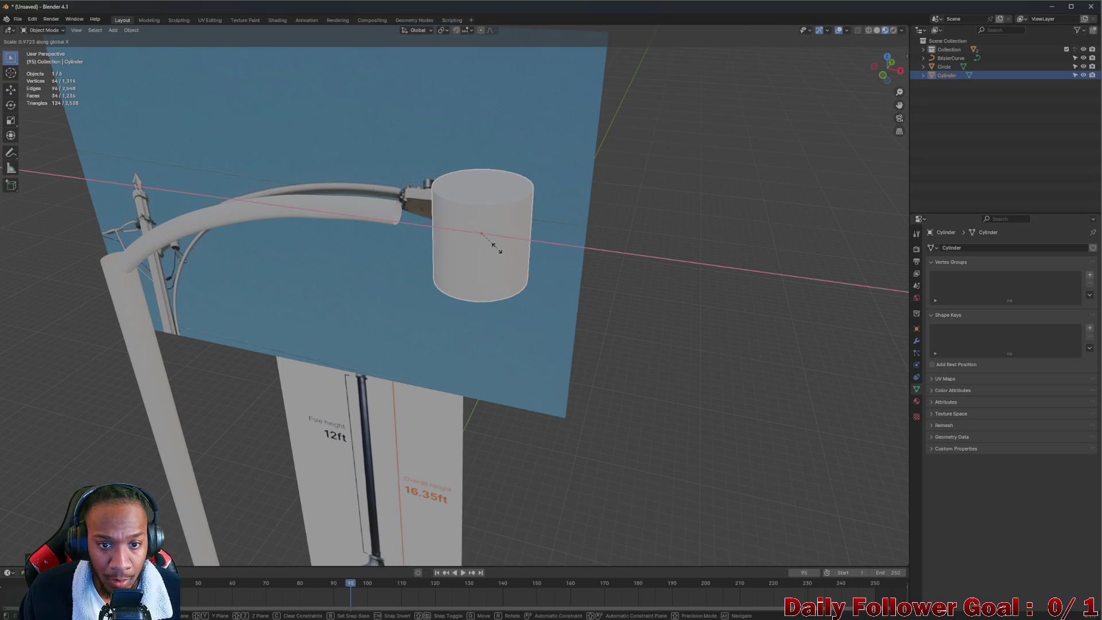
{"action": "left_click", "coordinate": [505, 248]}
{"action": "mouse_move", "coordinate": [505, 248]}
{"action": "middle_mouse_down"}
{"action": "mouse_move", "coordinate": [598, 280]}
{"action": "mouse_move", "coordinate": [608, 260]}
{"action": "mouse_move", "coordinate": [504, 258]}
{"action": "middle_mouse_up"}
- Scale the cylinder down along Z twice into a thin disc
{"action": "key", "text": "s"}
{"action": "key", "text": "z"}
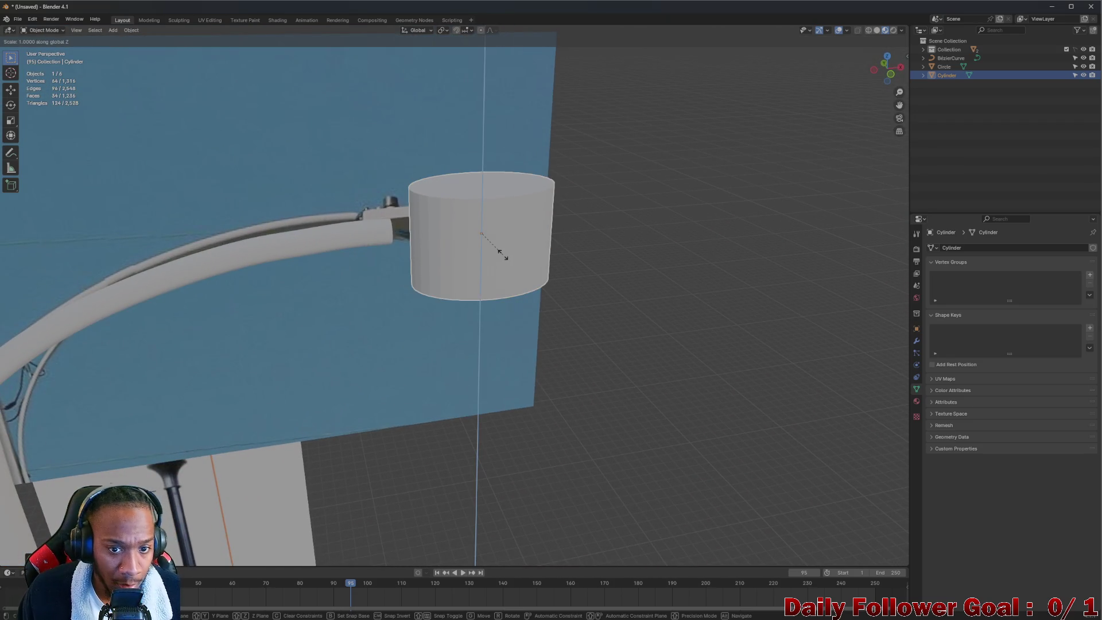
{"action": "left_click", "coordinate": [491, 233]}
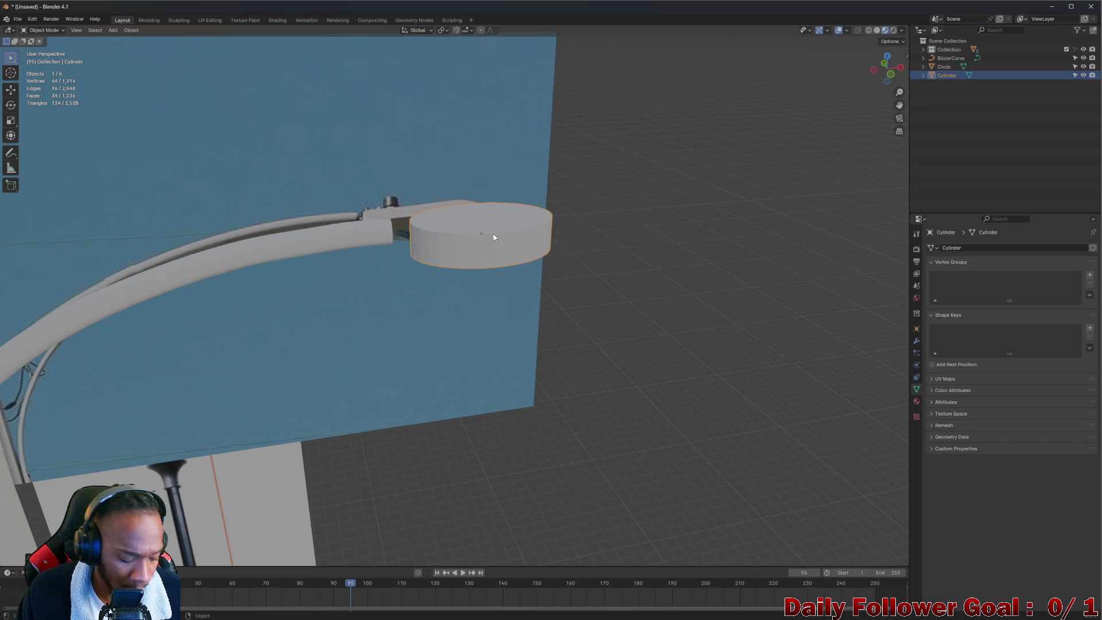
{"action": "key", "text": "s"}
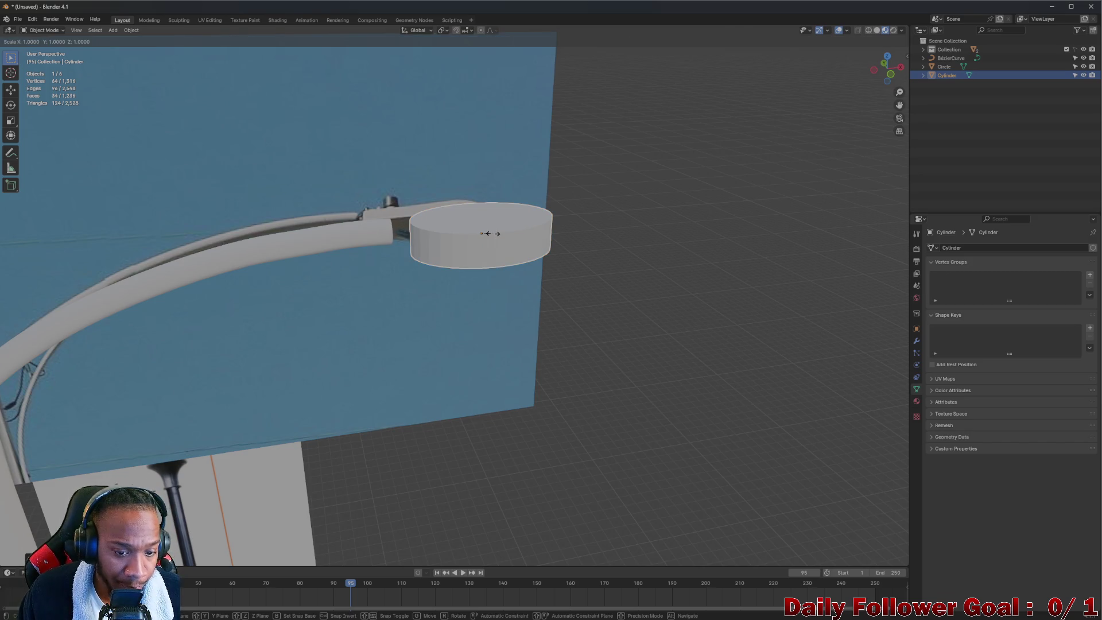
{"action": "key", "text": "z"}
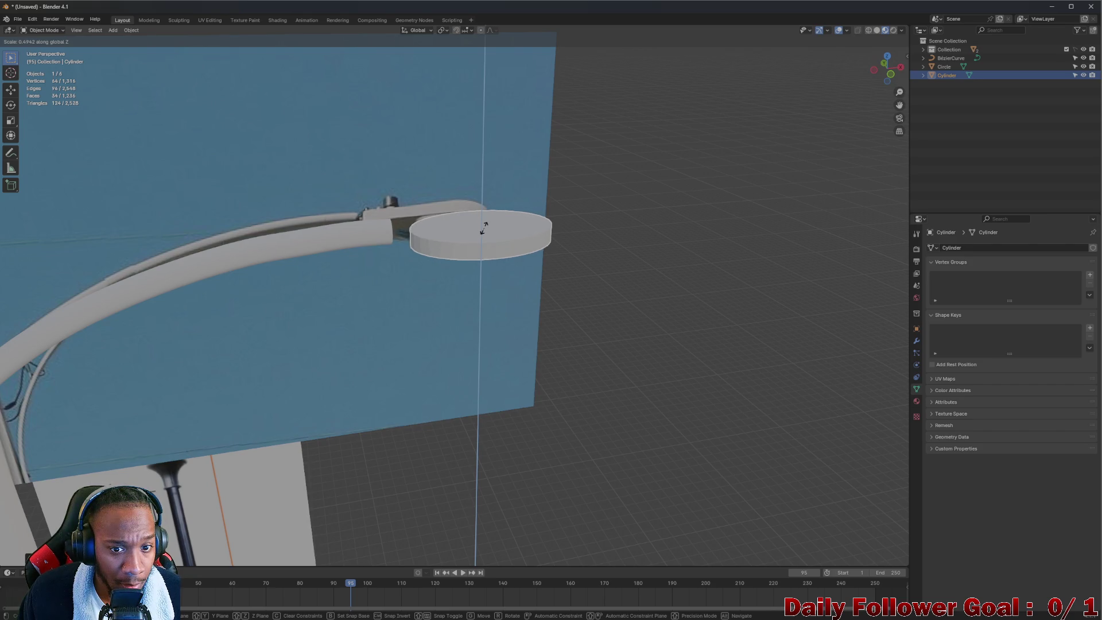
{"action": "left_click", "coordinate": [484, 228]}
{"action": "mouse_move", "coordinate": [484, 229]}
{"action": "middle_mouse_down"}
{"action": "mouse_move", "coordinate": [419, 232]}
{"action": "mouse_move", "coordinate": [406, 188]}
{"action": "mouse_move", "coordinate": [507, 214]}
{"action": "mouse_move", "coordinate": [492, 176]}
{"action": "mouse_move", "coordinate": [480, 221]}
{"action": "middle_mouse_up"}
{"action": "scroll", "coordinate": [480, 222], "scroll_direction": "up", "scroll_amount": 3}
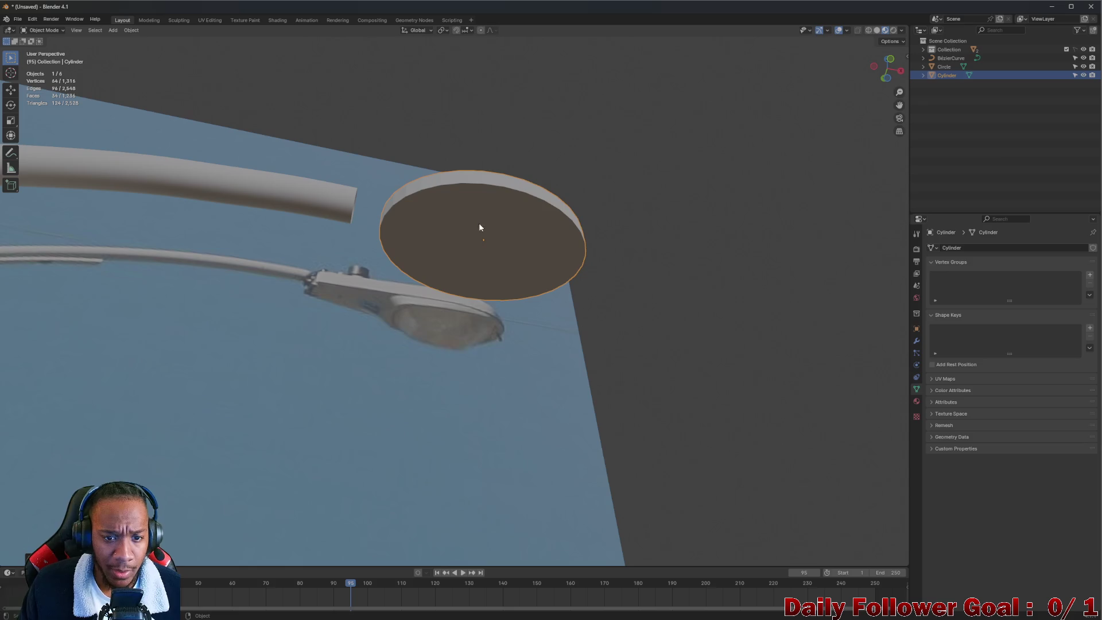
- In Edit Mode, select the disc's cap face and inset it with Inset Faces
{"action": "key", "text": "Tab"}
{"action": "key", "text": "alt+a"}
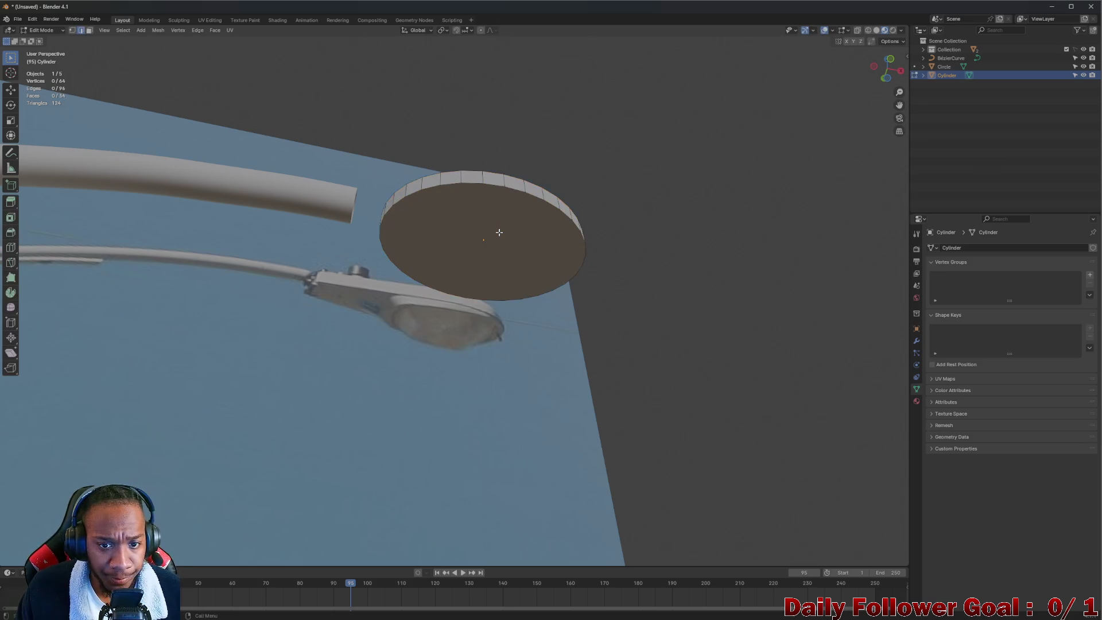
{"action": "left_click", "coordinate": [499, 232]}
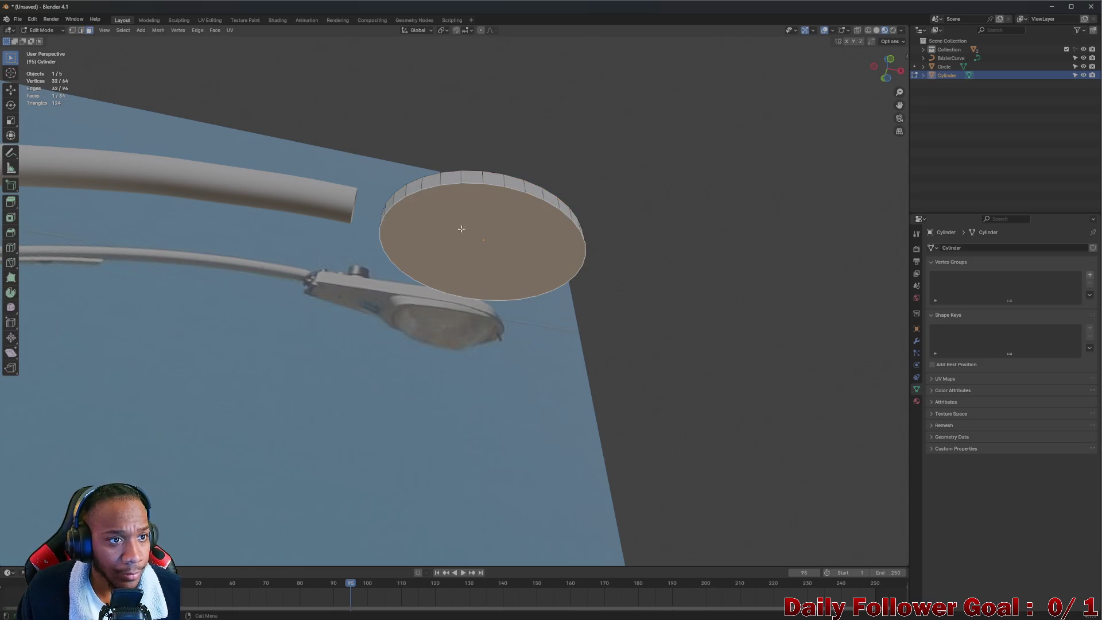
{"action": "left_click", "coordinate": [197, 31]}
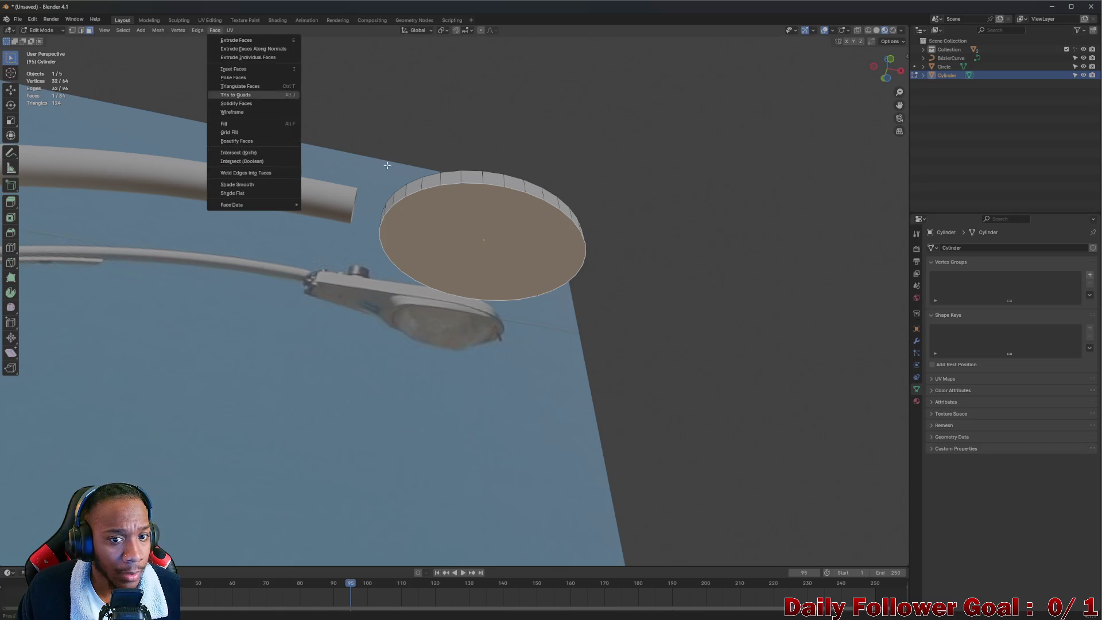
{"action": "left_click", "coordinate": [216, 30]}
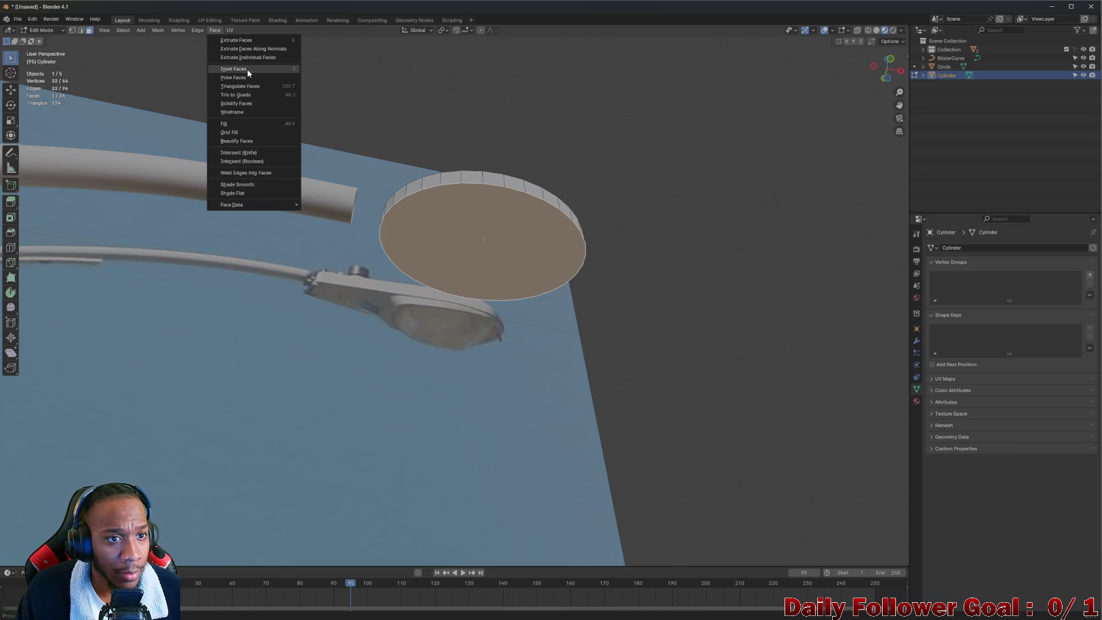
{"action": "left_click", "coordinate": [229, 76]}
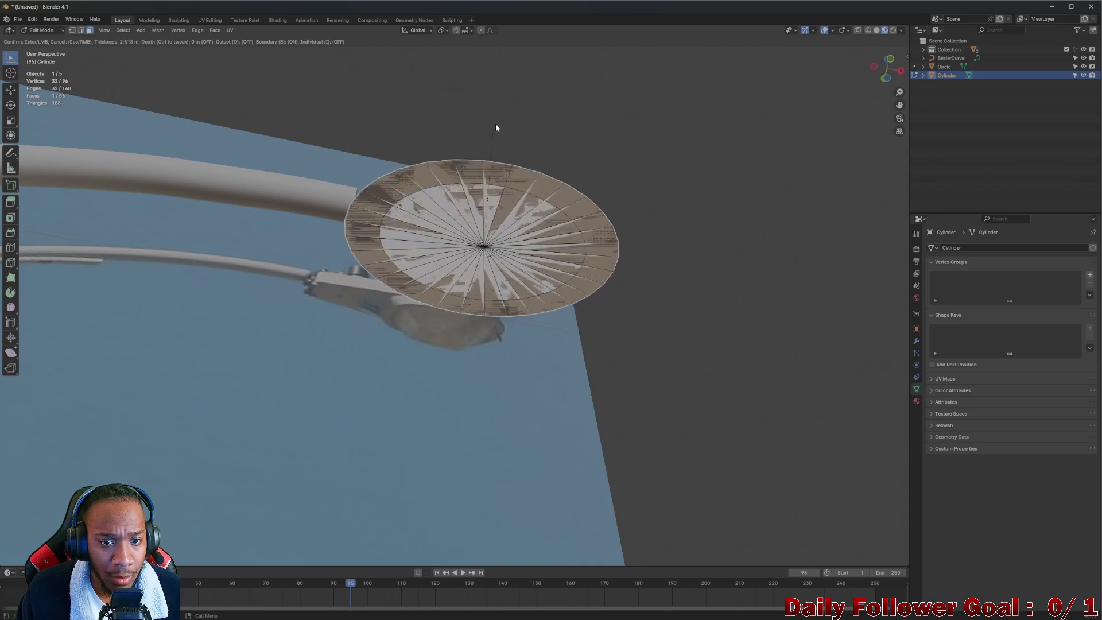
{"action": "left_click", "coordinate": [417, 84]}
{"action": "mouse_move", "coordinate": [417, 84]}
{"action": "middle_mouse_down"}
{"action": "mouse_move", "coordinate": [438, 171]}
{"action": "mouse_move", "coordinate": [463, 178]}
{"action": "middle_mouse_up"}
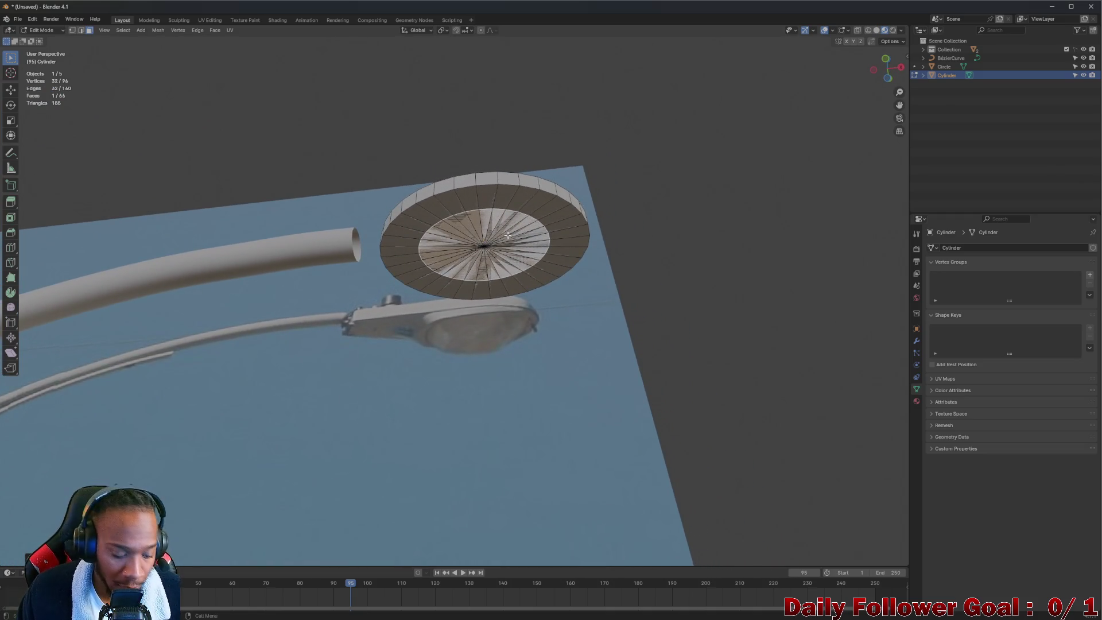
- Shift the inner inset face along the X axis
{"action": "key", "text": "g"}
{"action": "key", "text": "x"}
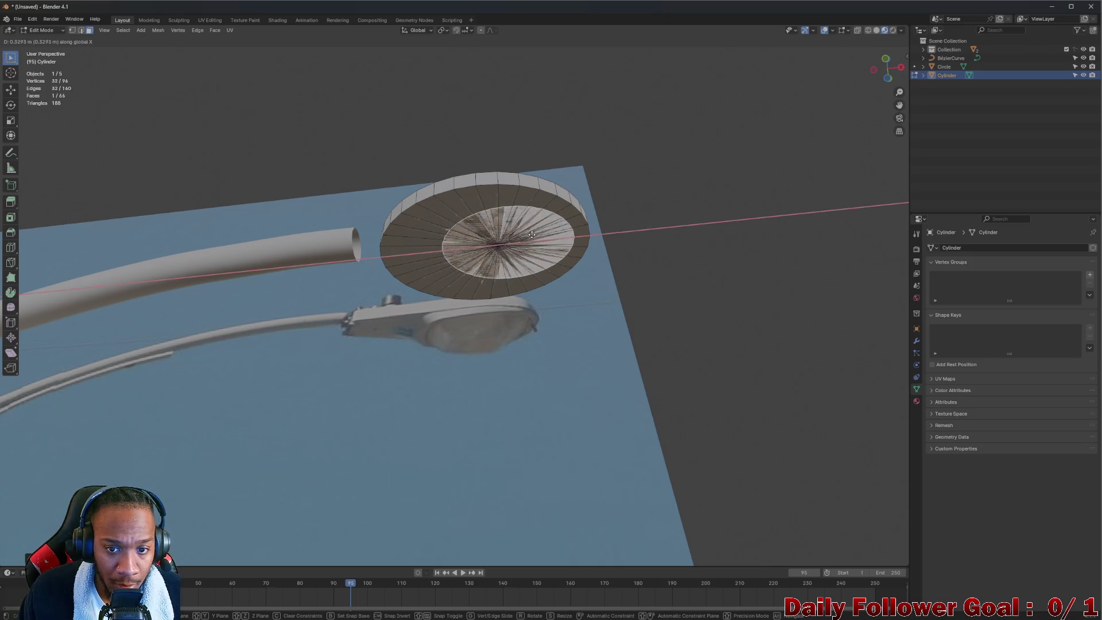
{"action": "left_click", "coordinate": [538, 228]}
{"action": "mouse_move", "coordinate": [539, 228]}
{"action": "middle_mouse_down"}
{"action": "mouse_move", "coordinate": [610, 195]}
{"action": "mouse_move", "coordinate": [536, 248]}
{"action": "mouse_move", "coordinate": [518, 221]}
{"action": "mouse_move", "coordinate": [526, 246]}
{"action": "middle_mouse_up"}
{"action": "scroll", "coordinate": [543, 242], "scroll_direction": "up", "scroll_amount": 1}
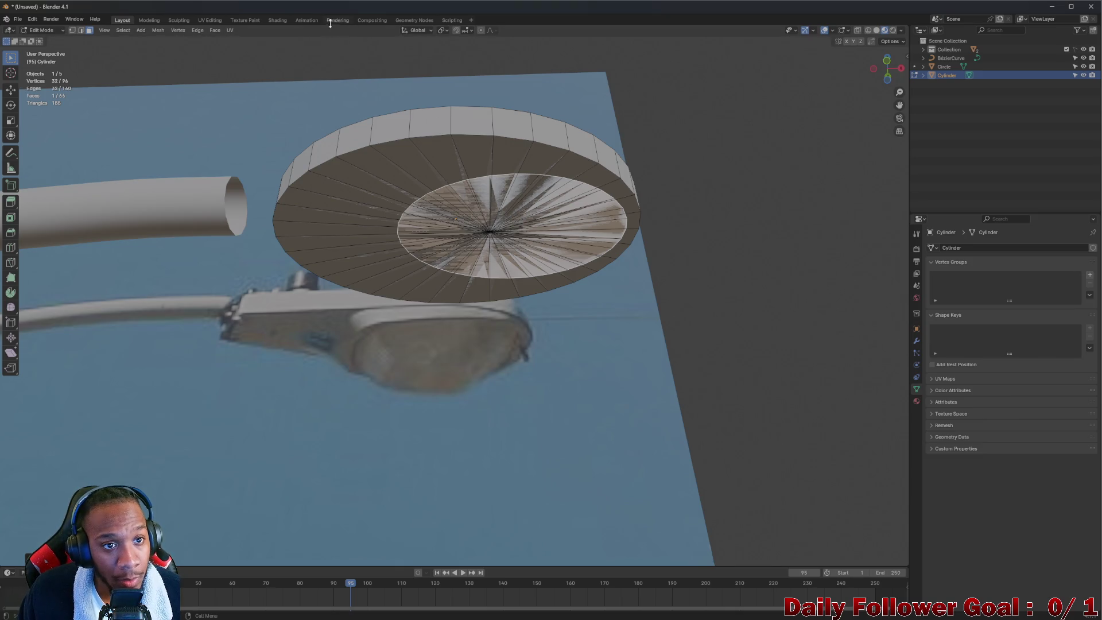
- Try a second inset, then undo the trial insets back to a flat cap
{"action": "left_click", "coordinate": [215, 30]}
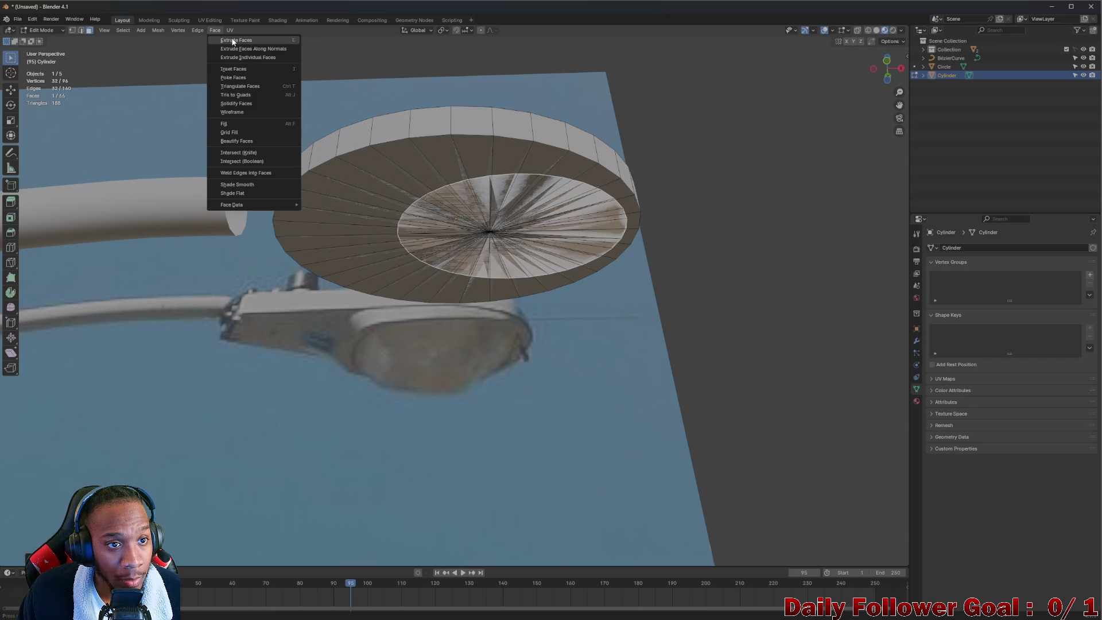
{"action": "left_click", "coordinate": [233, 69]}
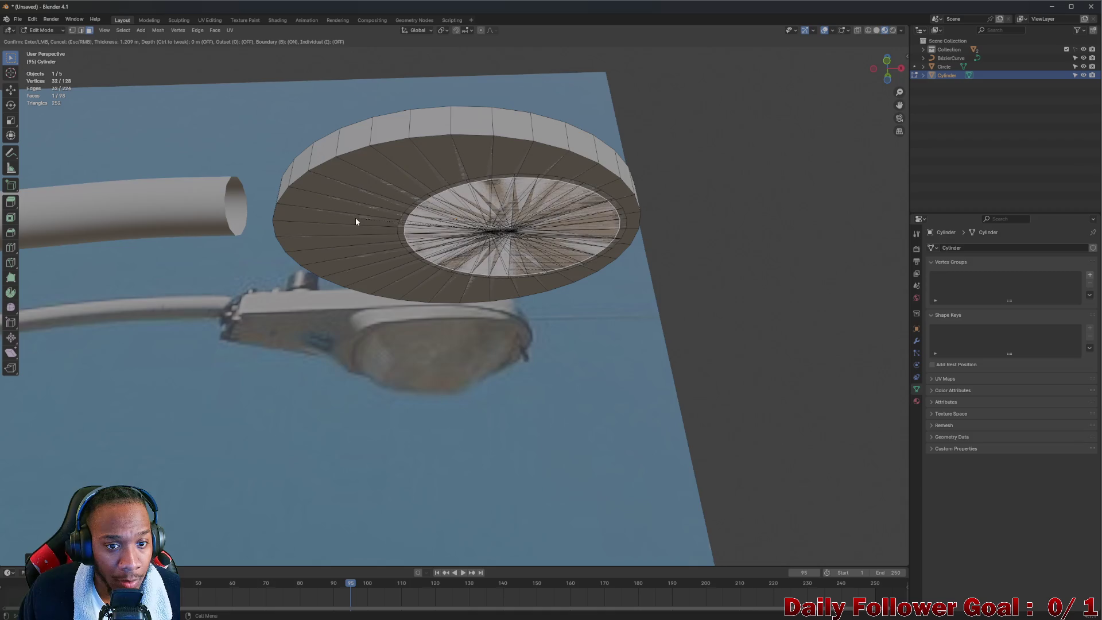
{"action": "key", "text": "g"}
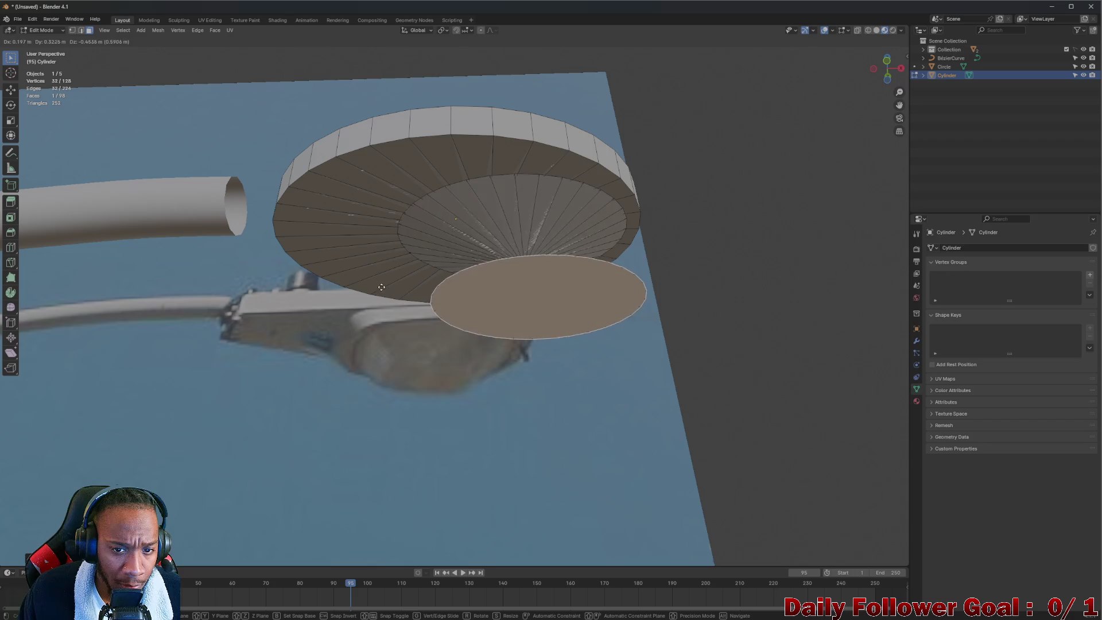
{"action": "right_click", "coordinate": [349, 221]}
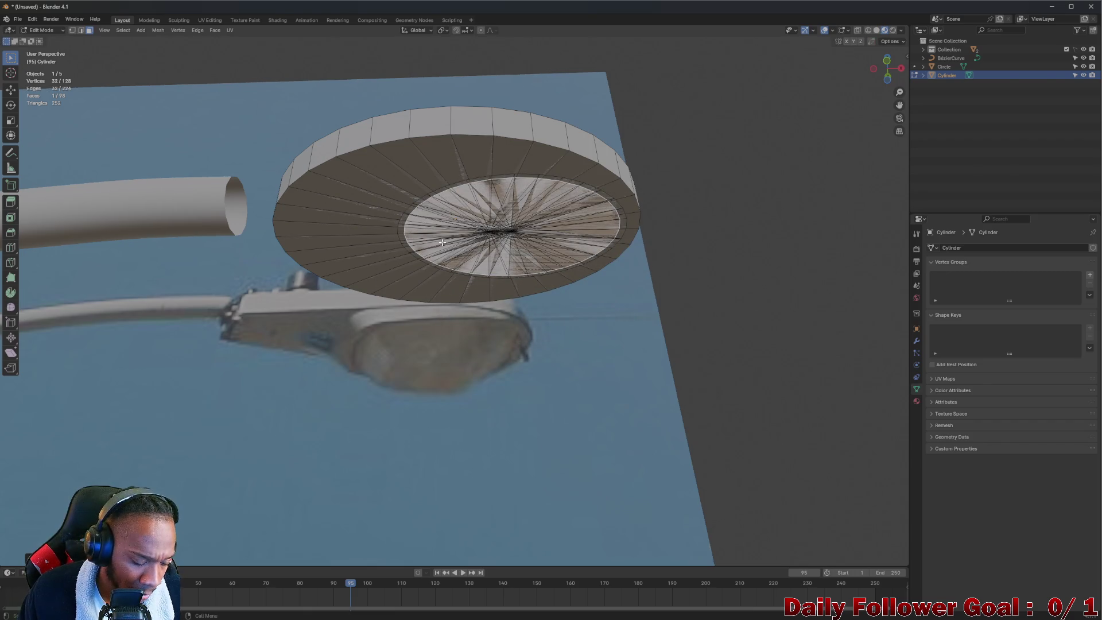
{"action": "key", "text": "ctrl+z"}
{"action": "key", "text": "ctrl+z"}
{"action": "key", "text": "ctrl+z"}
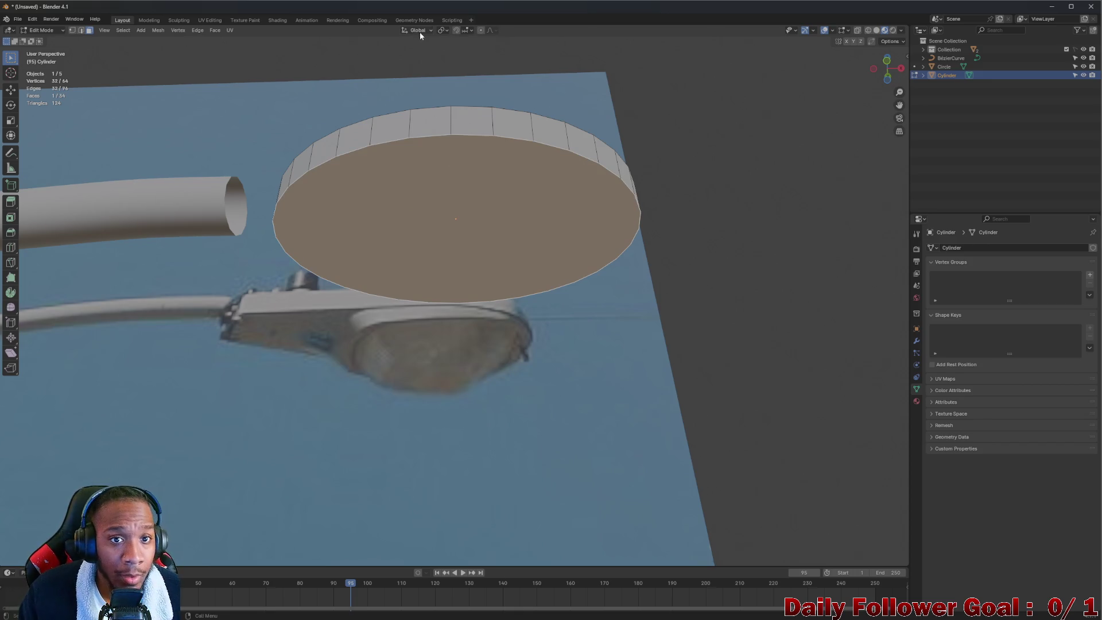
{"action": "left_click", "coordinate": [216, 32]}
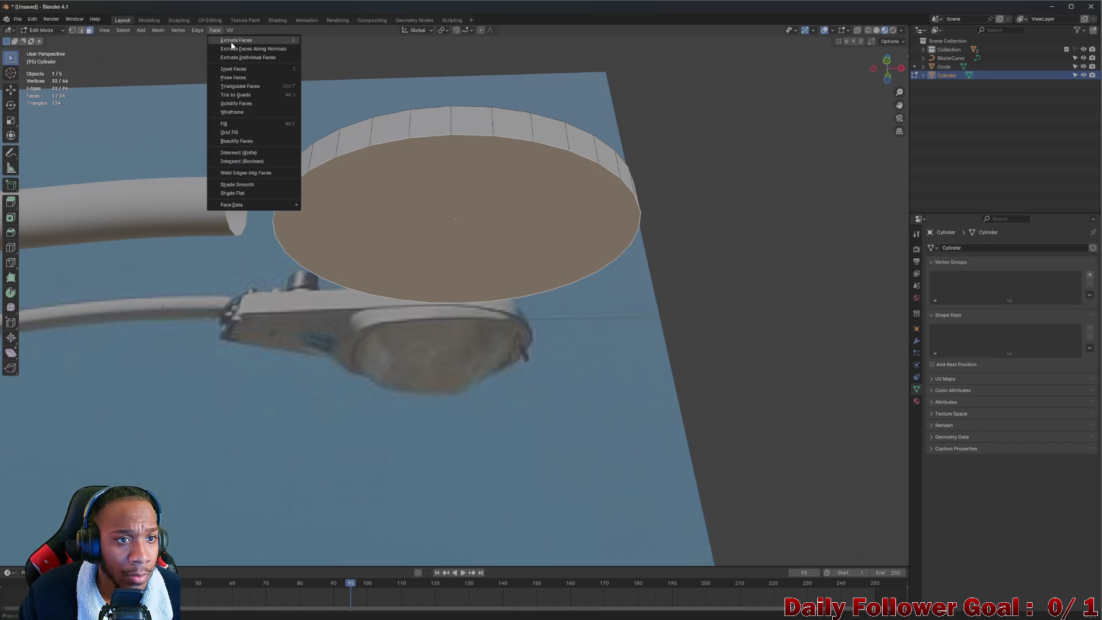
- Inset the cap, shrink the inner face, and shift it right along X
{"action": "left_click", "coordinate": [241, 70]}
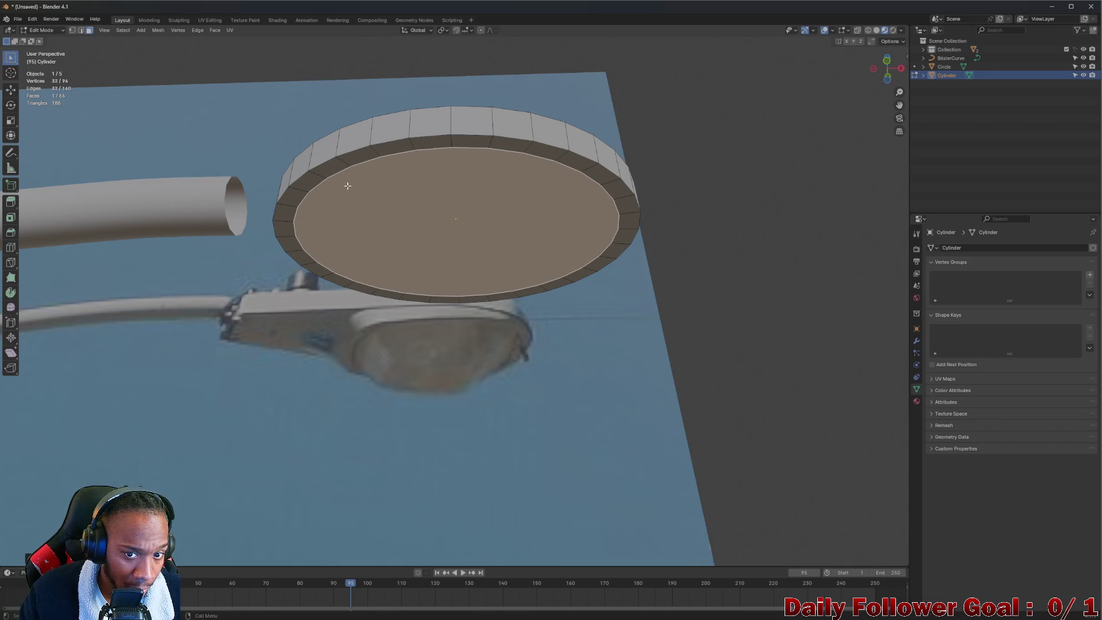
{"action": "key", "text": "g"}
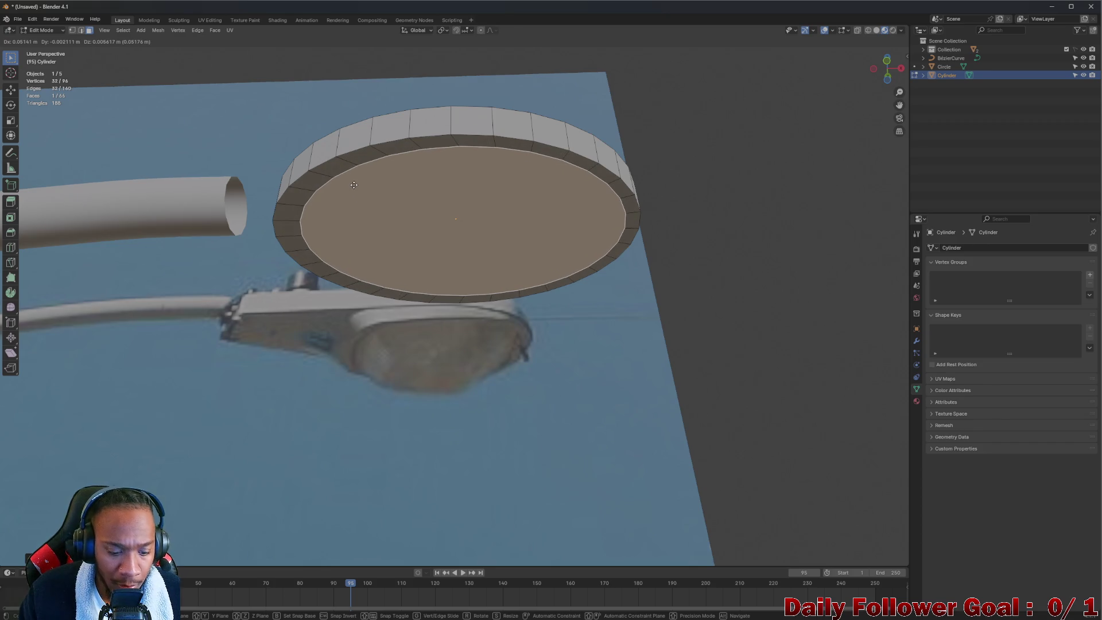
{"action": "key", "text": "x"}
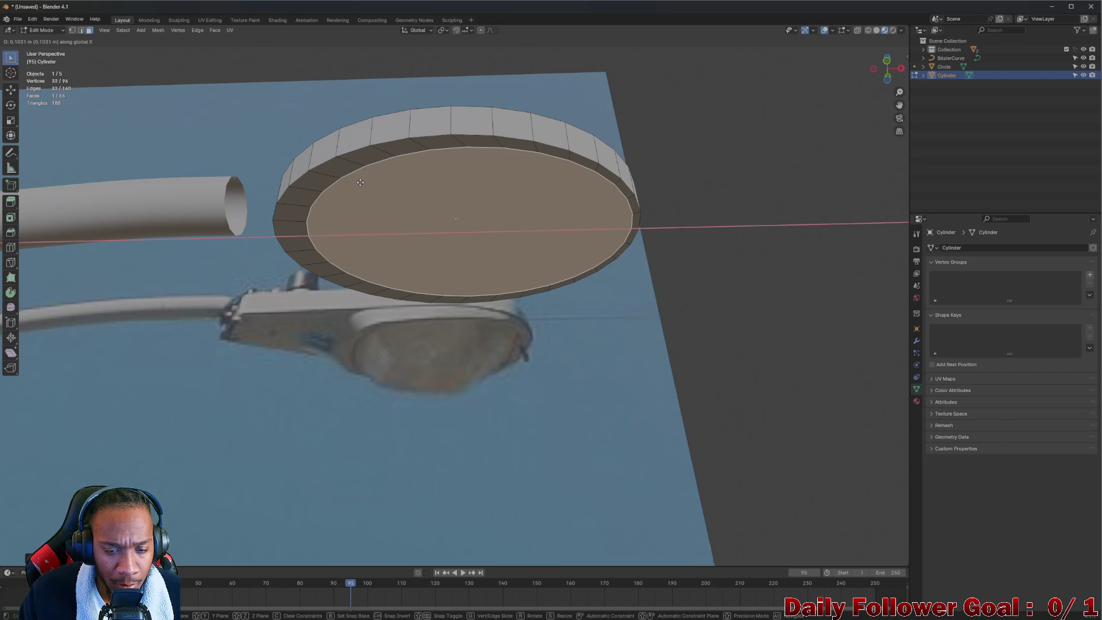
{"action": "key", "text": "Escape"}
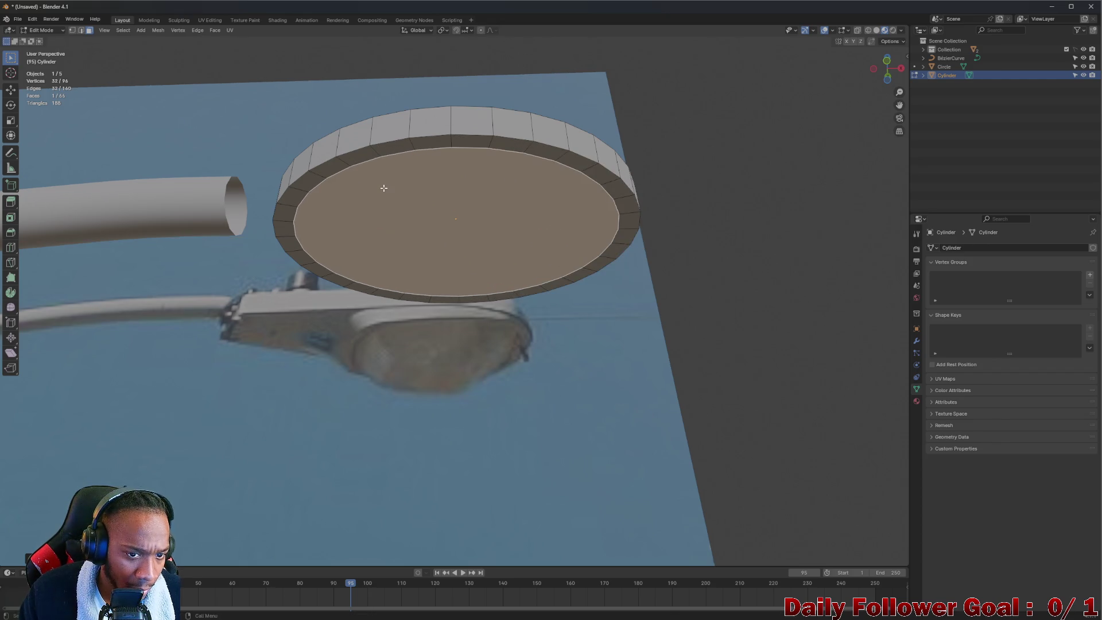
{"action": "key", "text": "s"}
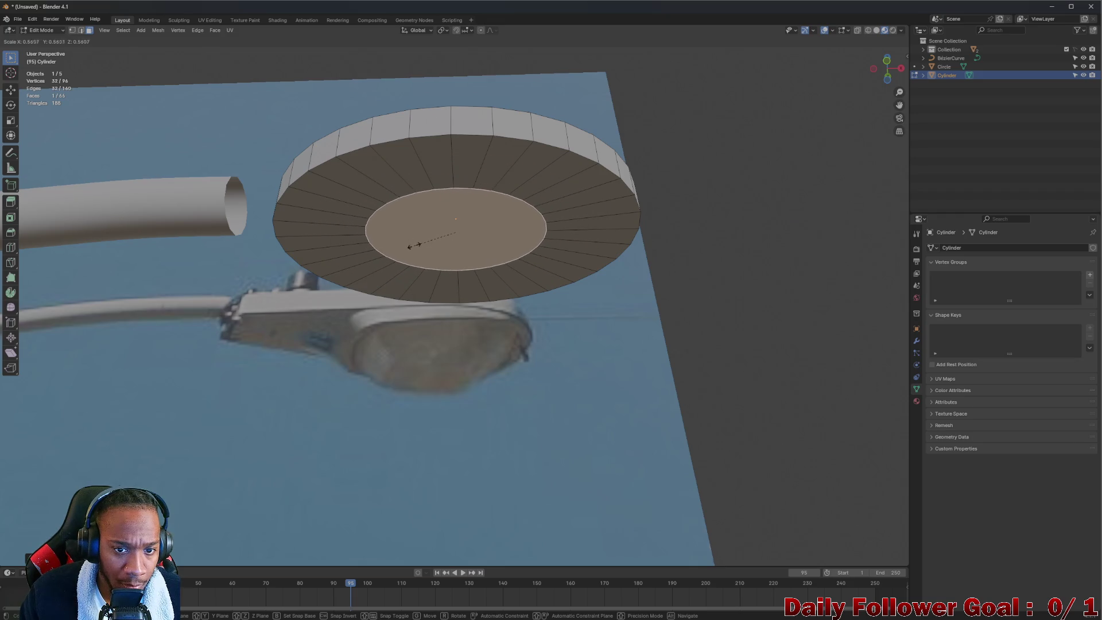
{"action": "left_click", "coordinate": [394, 220]}
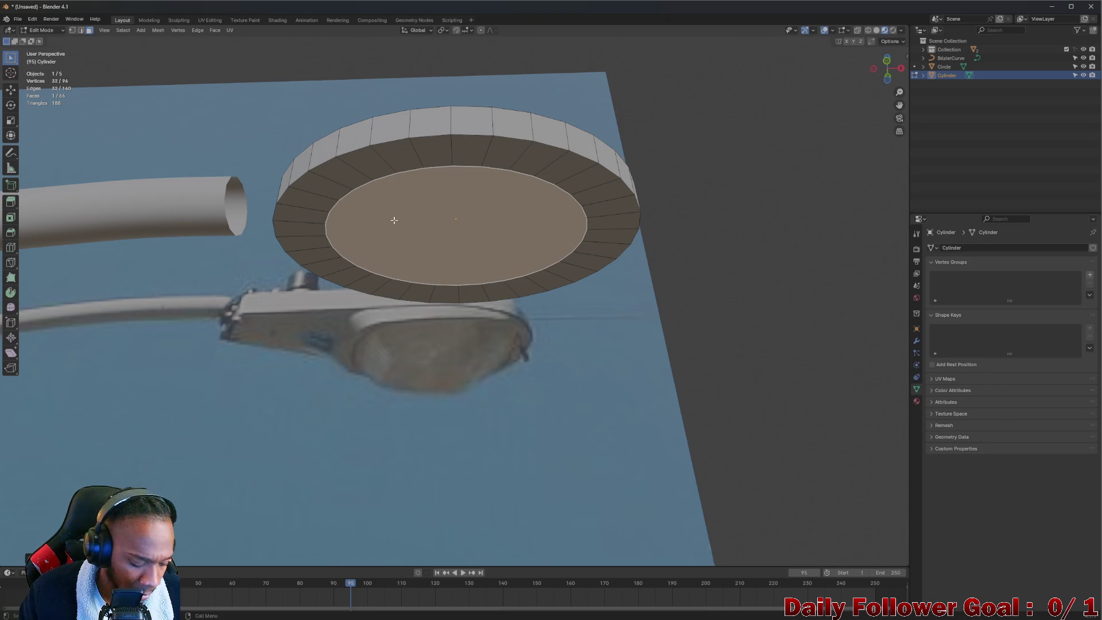
{"action": "key", "text": "g"}
{"action": "key", "text": "x"}
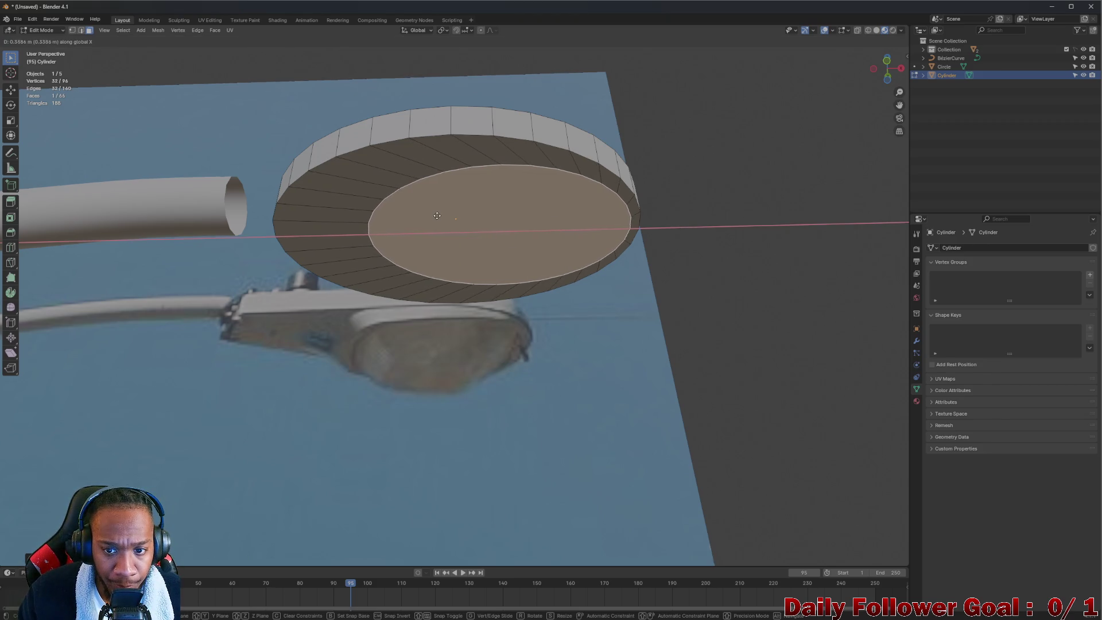
{"action": "left_click", "coordinate": [438, 214]}
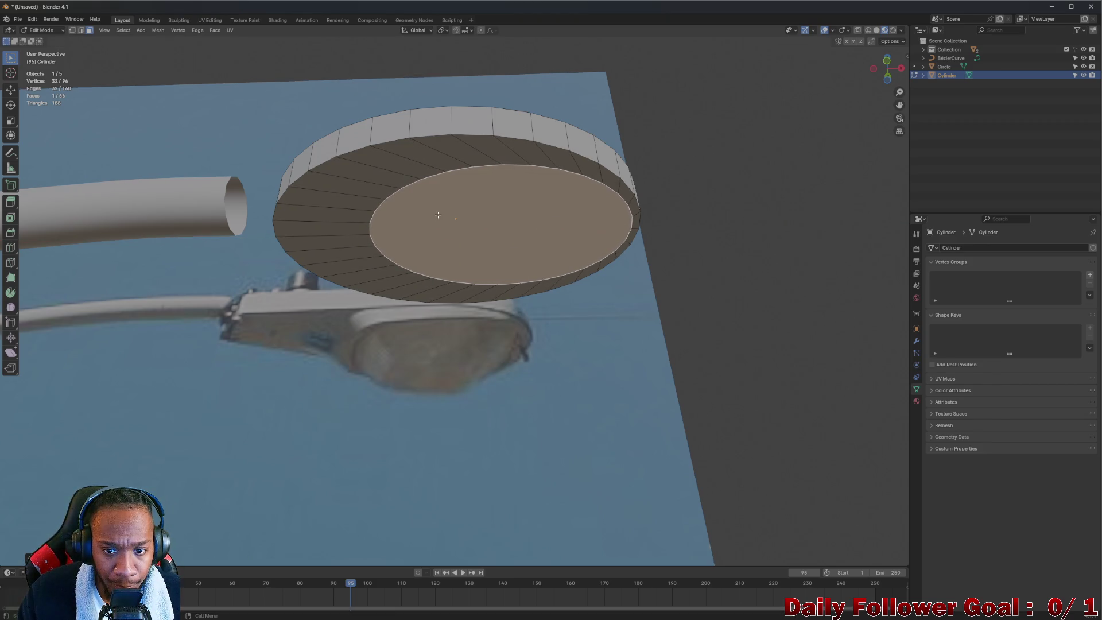
- Inset the inner face again and extrude it along Z into a second tier
{"action": "left_click", "coordinate": [215, 32]}
{"action": "left_click", "coordinate": [246, 67]}
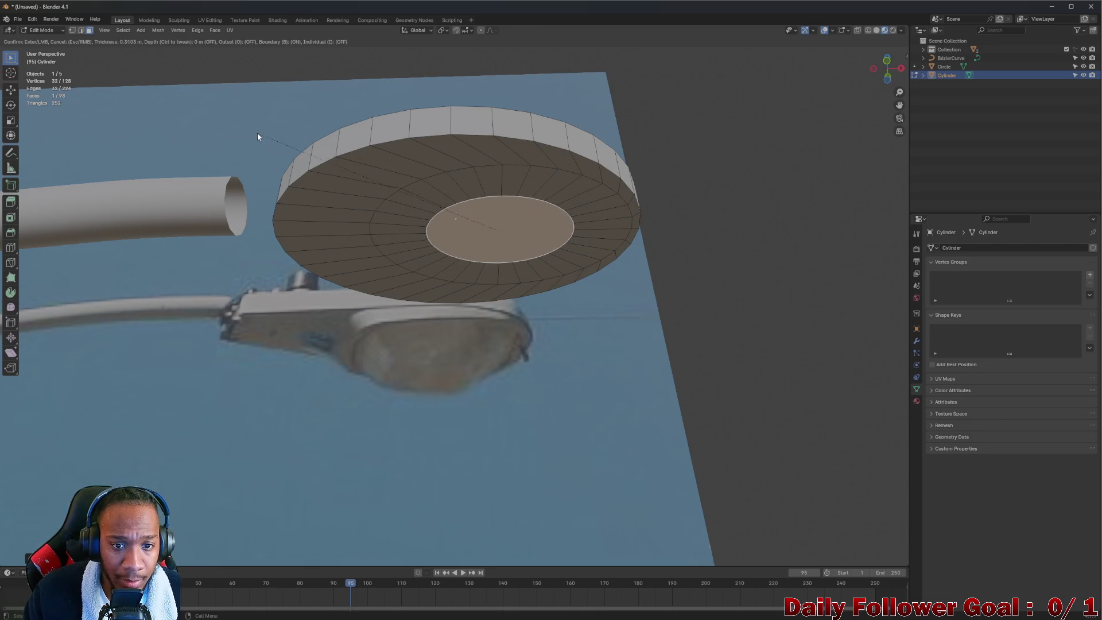
{"action": "left_click", "coordinate": [225, 124]}
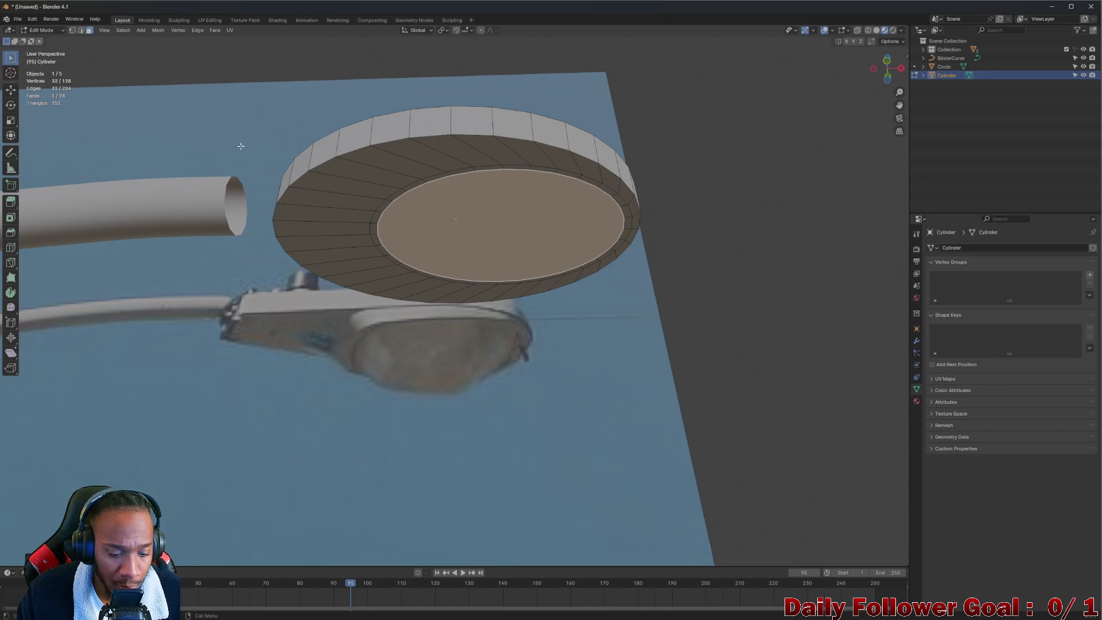
{"action": "key", "text": "e"}
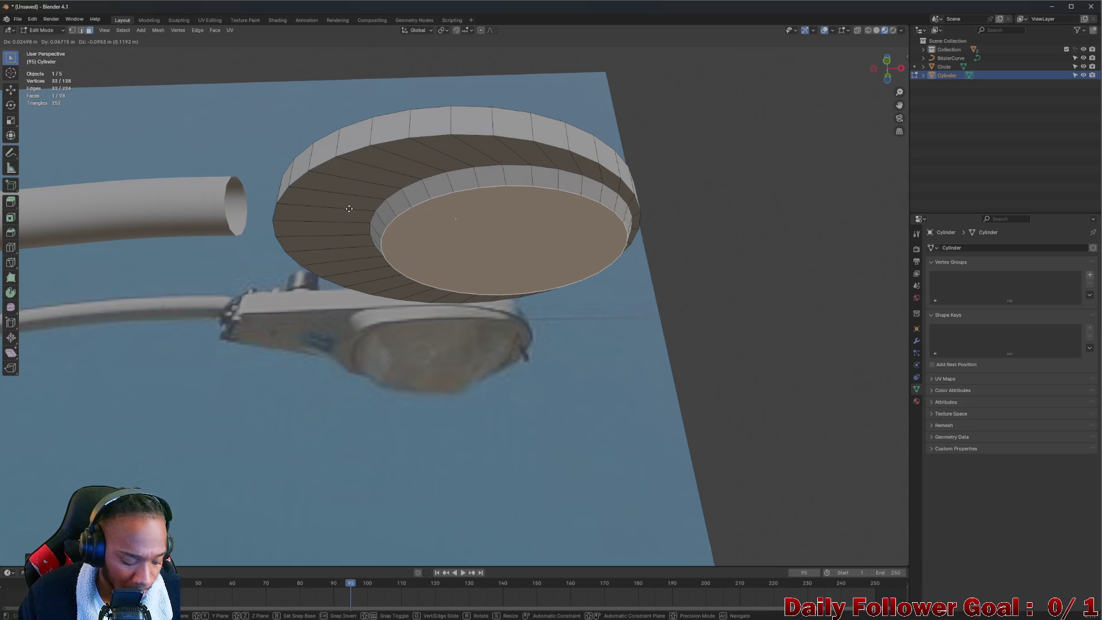
{"action": "key", "text": "z"}
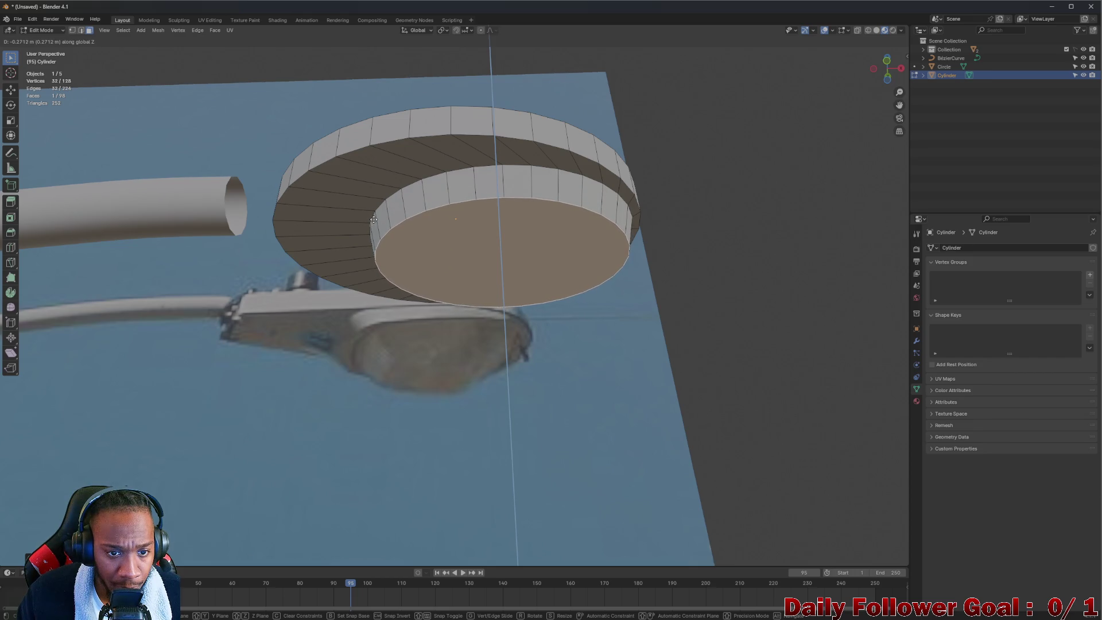
{"action": "left_click", "coordinate": [378, 222]}
{"action": "mouse_move", "coordinate": [377, 222]}
{"action": "middle_mouse_down"}
{"action": "mouse_move", "coordinate": [497, 315]}
{"action": "mouse_move", "coordinate": [514, 304]}
{"action": "mouse_move", "coordinate": [462, 257]}
{"action": "mouse_move", "coordinate": [442, 205]}
{"action": "mouse_move", "coordinate": [467, 261]}
{"action": "mouse_move", "coordinate": [436, 253]}
{"action": "mouse_move", "coordinate": [340, 285]}
{"action": "mouse_move", "coordinate": [423, 342]}
{"action": "mouse_move", "coordinate": [501, 359]}
{"action": "mouse_move", "coordinate": [494, 342]}
{"action": "mouse_move", "coordinate": [549, 365]}
{"action": "mouse_move", "coordinate": [509, 327]}
{"action": "mouse_move", "coordinate": [445, 324]}
{"action": "mouse_move", "coordinate": [416, 277]}
{"action": "mouse_move", "coordinate": [396, 312]}
{"action": "mouse_move", "coordinate": [418, 308]}
{"action": "mouse_move", "coordinate": [398, 278]}
{"action": "mouse_move", "coordinate": [384, 172]}
{"action": "mouse_move", "coordinate": [413, 241]}
{"action": "mouse_move", "coordinate": [442, 214]}
{"action": "mouse_move", "coordinate": [392, 245]}
{"action": "mouse_move", "coordinate": [497, 187]}
{"action": "mouse_move", "coordinate": [342, 281]}
{"action": "mouse_move", "coordinate": [504, 247]}
{"action": "mouse_move", "coordinate": [493, 207]}
{"action": "mouse_move", "coordinate": [500, 175]}
{"action": "mouse_move", "coordinate": [540, 247]}
{"action": "middle_mouse_up"}
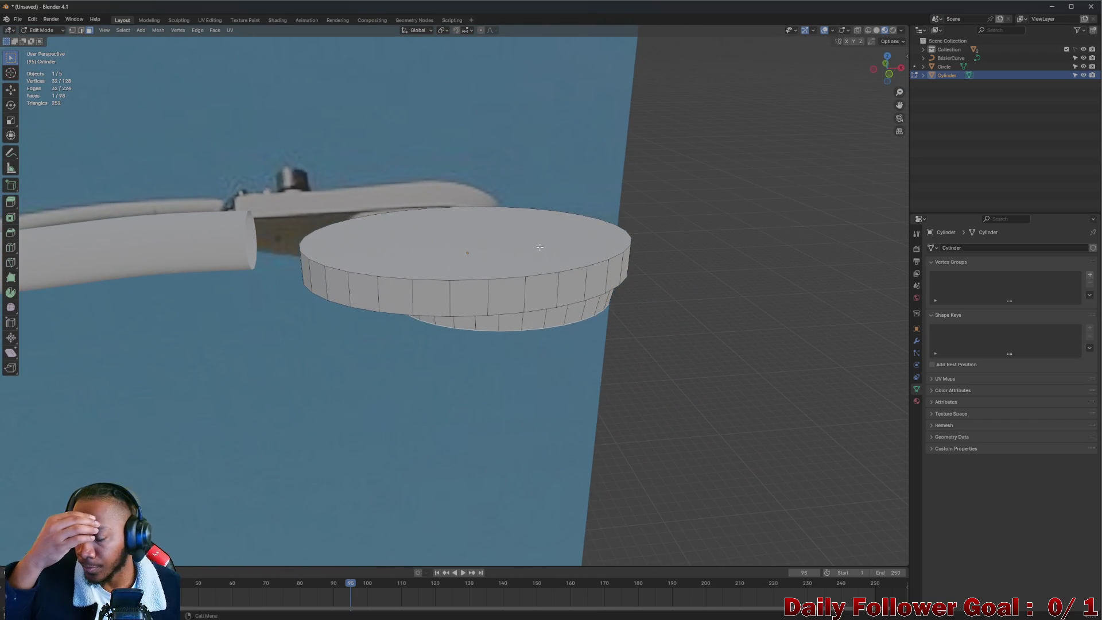
- View the stepped tier from beneath, toggling to Object Mode and back into Edit Mode
{"action": "mouse_move", "coordinate": [525, 247]}
{"action": "middle_mouse_down"}
{"action": "mouse_move", "coordinate": [454, 159]}
{"action": "mouse_move", "coordinate": [505, 224]}
{"action": "mouse_move", "coordinate": [533, 169]}
{"action": "mouse_move", "coordinate": [583, 179]}
{"action": "mouse_move", "coordinate": [479, 253]}
{"action": "mouse_move", "coordinate": [489, 274]}
{"action": "mouse_move", "coordinate": [358, 304]}
{"action": "middle_mouse_up"}
{"action": "key", "text": "Tab"}
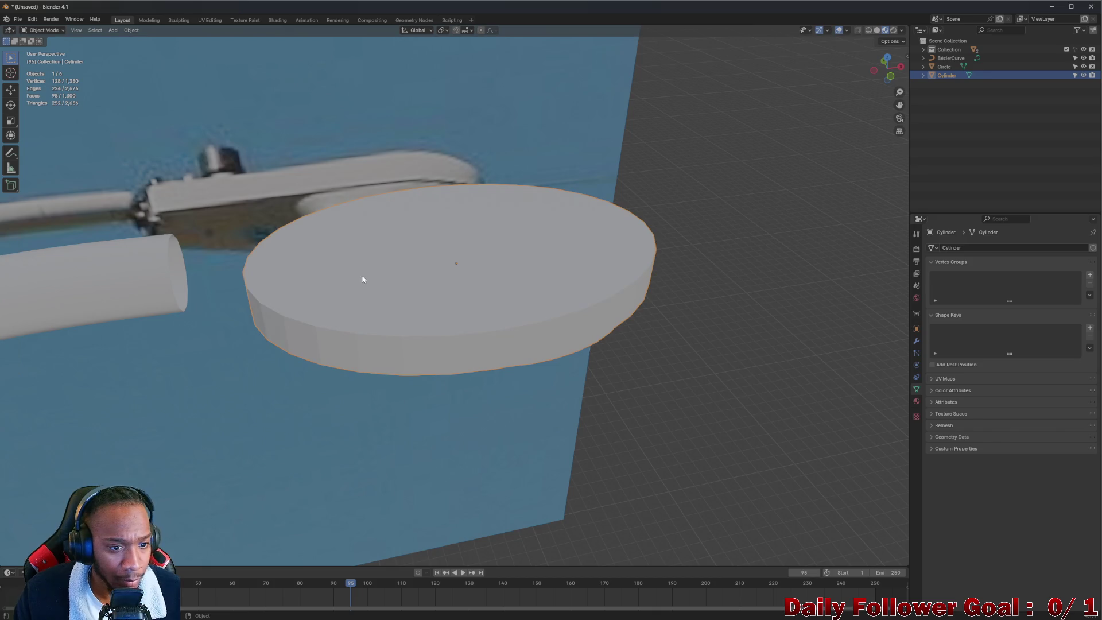
{"action": "key", "text": "Tab"}
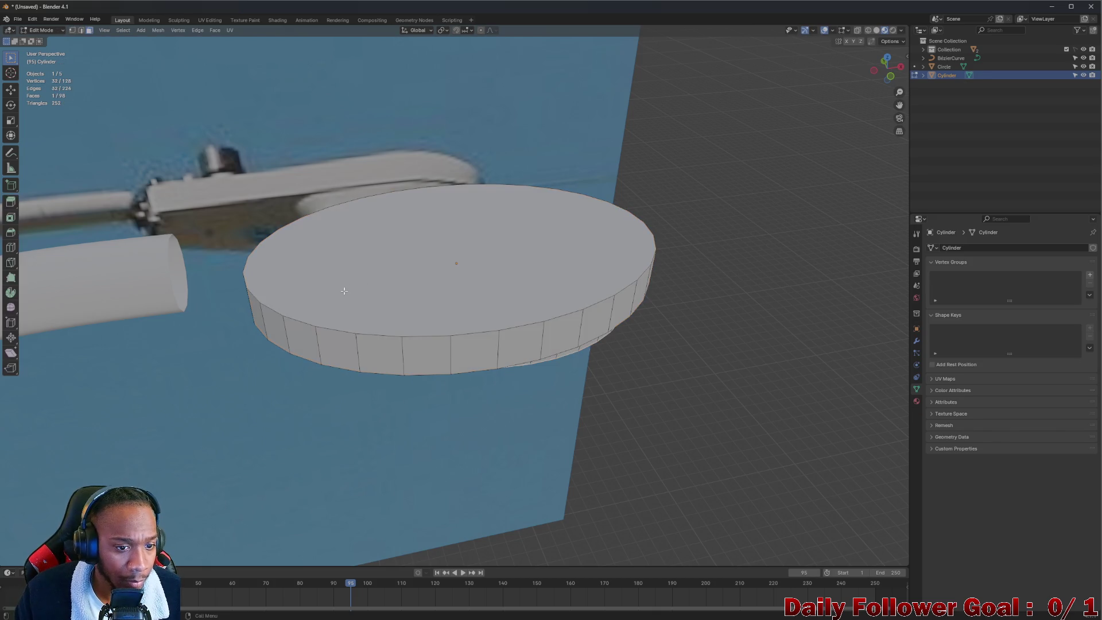
{"action": "mouse_move", "coordinate": [333, 303]}
{"action": "middle_mouse_down"}
{"action": "mouse_move", "coordinate": [327, 437]}
{"action": "mouse_move", "coordinate": [373, 497]}
{"action": "middle_mouse_up"}
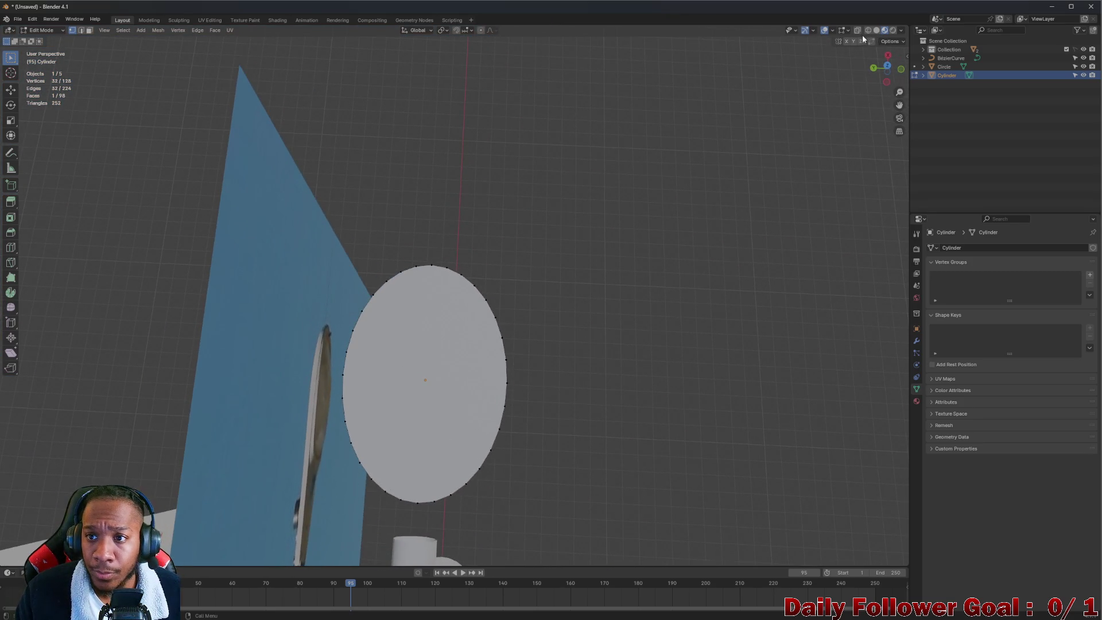
- From top view, scale the oval's left-side vertices to 0 on X, forming a straight edge
{"action": "left_click", "coordinate": [886, 65]}
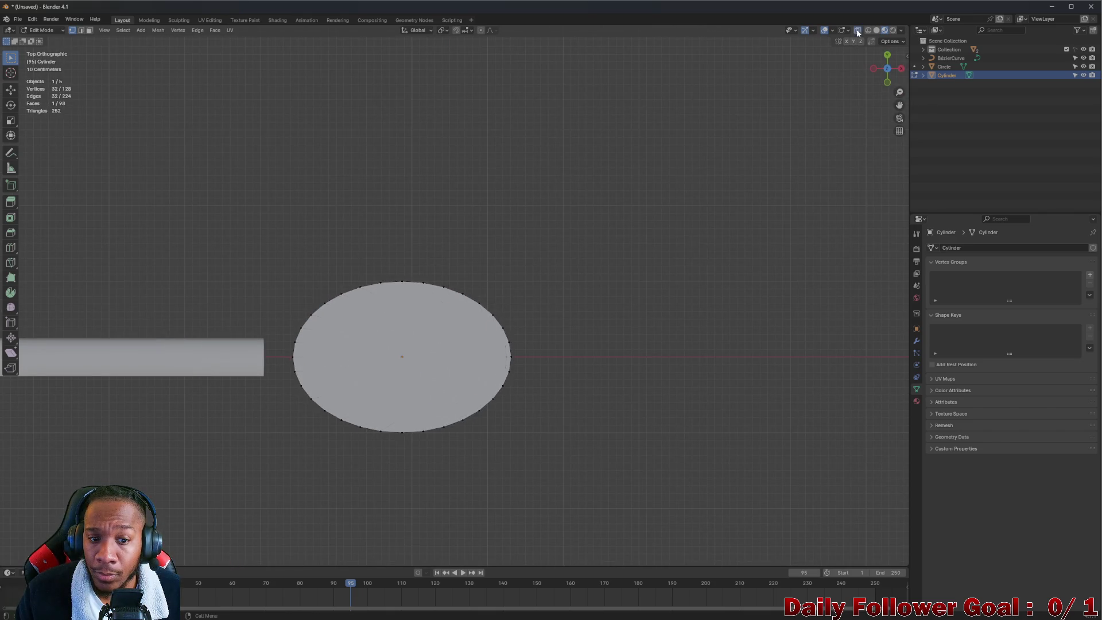
{"action": "left_click_drag", "start_coordinate": [299, 369], "coordinate": [328, 461]}
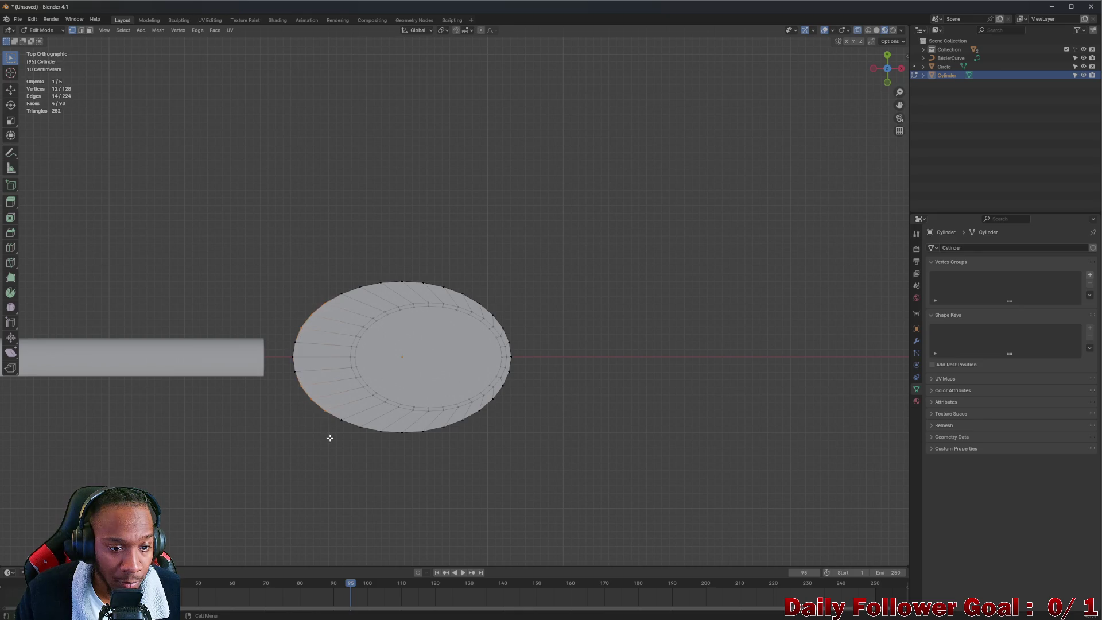
{"action": "left_click_drag", "start_coordinate": [335, 448], "coordinate": [331, 453]}
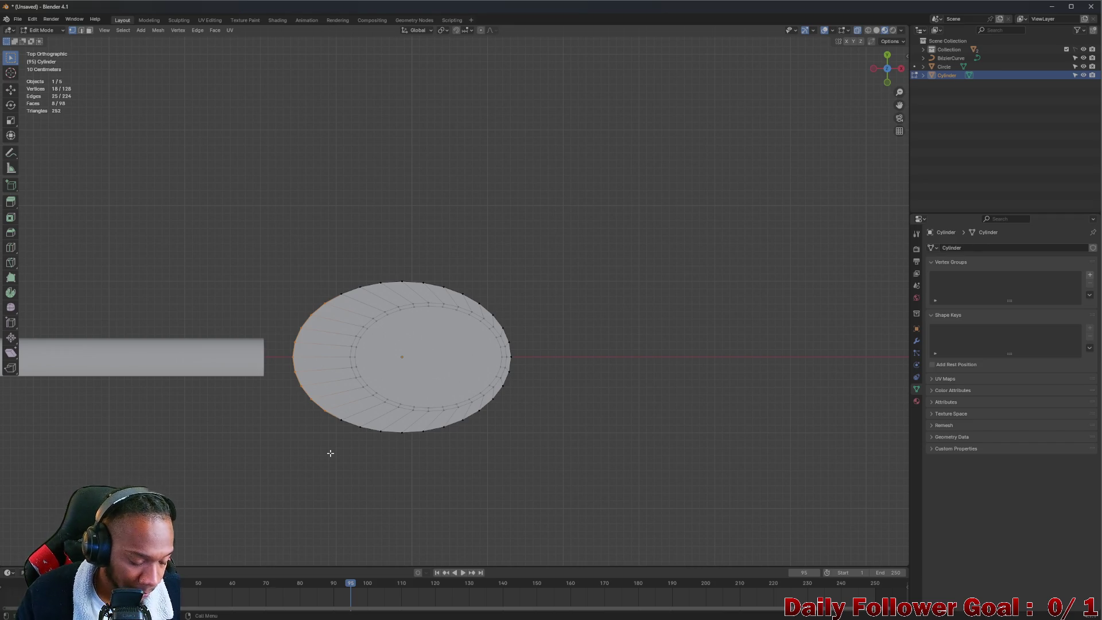
{"action": "key", "text": "s"}
{"action": "key", "text": "x"}
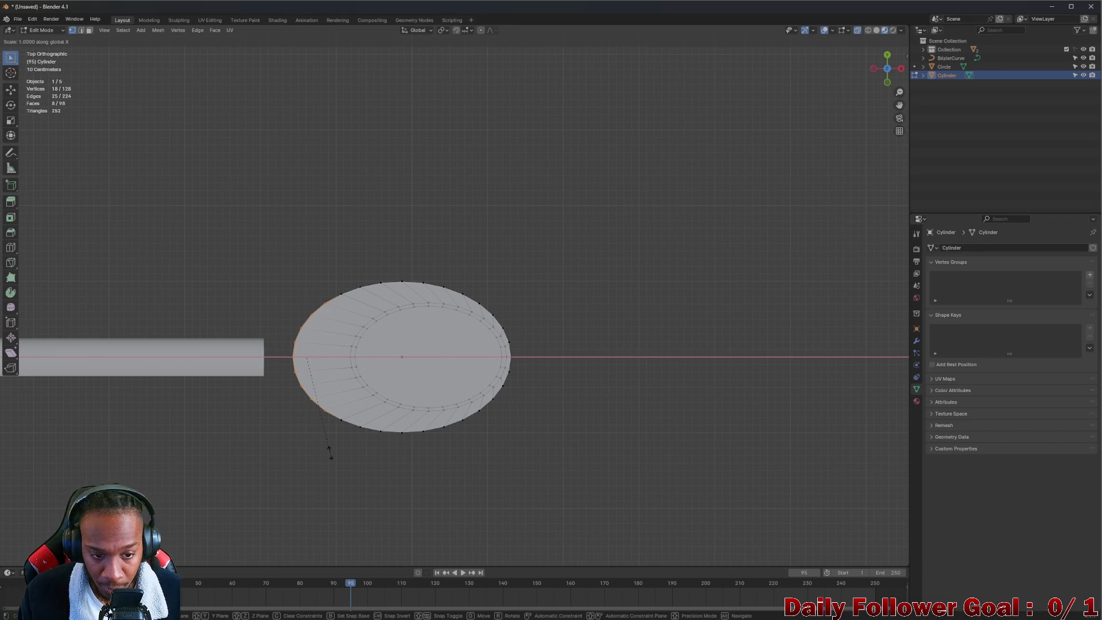
{"action": "key", "text": "Return"}
{"action": "mouse_move", "coordinate": [330, 454]}
{"action": "middle_mouse_down"}
{"action": "mouse_move", "coordinate": [382, 388]}
{"action": "mouse_move", "coordinate": [433, 425]}
{"action": "mouse_move", "coordinate": [283, 322]}
{"action": "mouse_move", "coordinate": [308, 310]}
{"action": "mouse_move", "coordinate": [385, 319]}
{"action": "middle_mouse_up"}
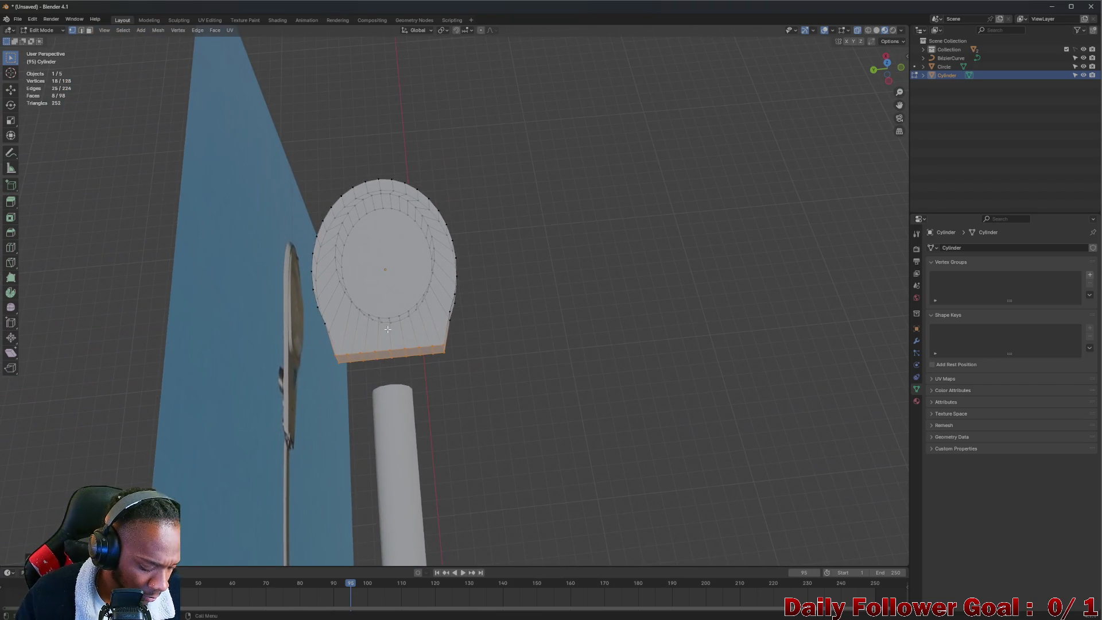
{"action": "key", "text": "s"}
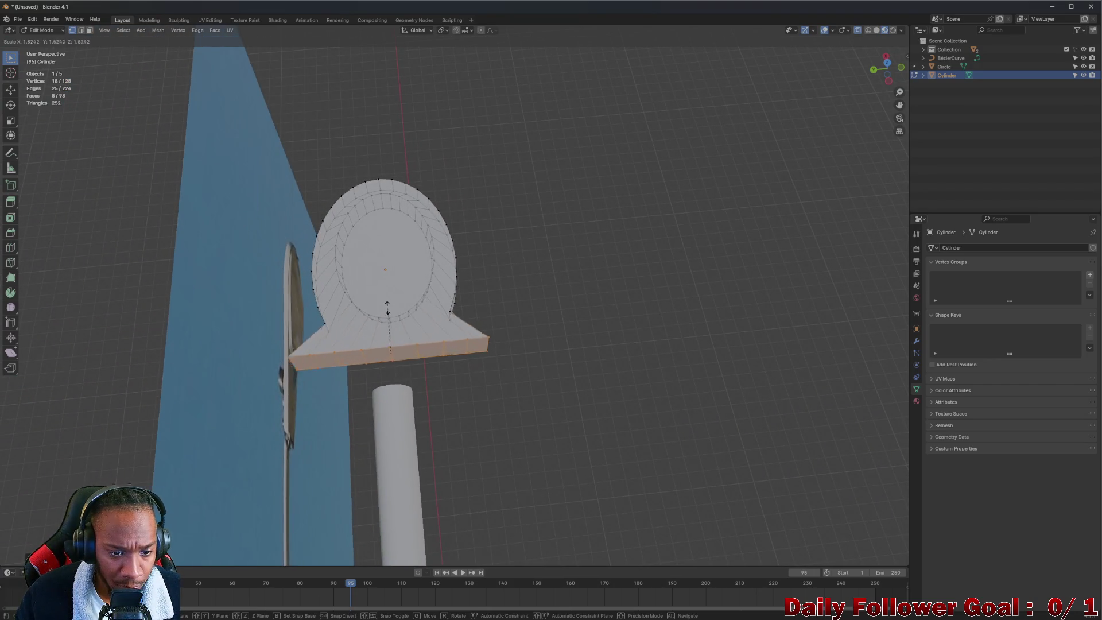
- Narrow the flat end and move it down along Z to meet the arm
{"action": "left_click", "coordinate": [378, 346]}
{"action": "key", "text": "g"}
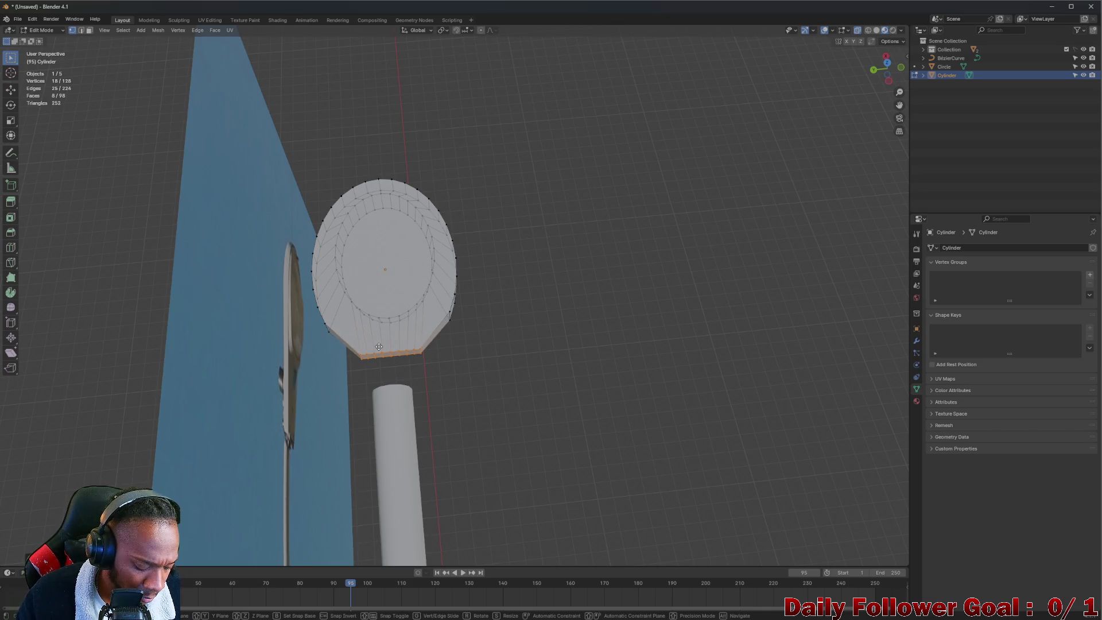
{"action": "key", "text": "z"}
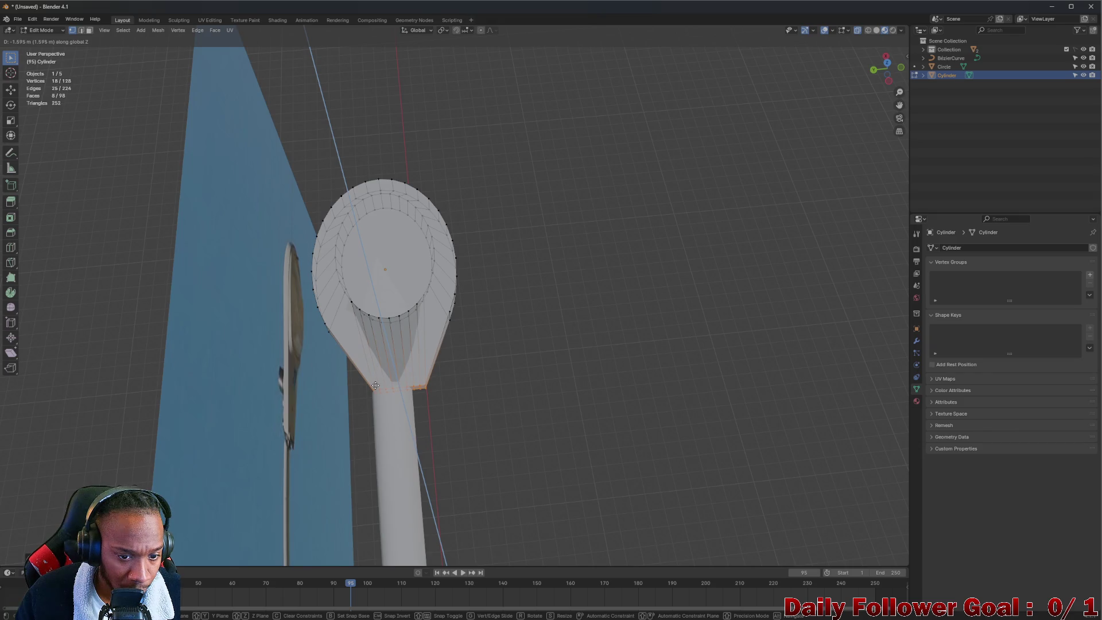
{"action": "key", "text": "Escape"}
{"action": "key", "text": "g"}
{"action": "key", "text": "z"}
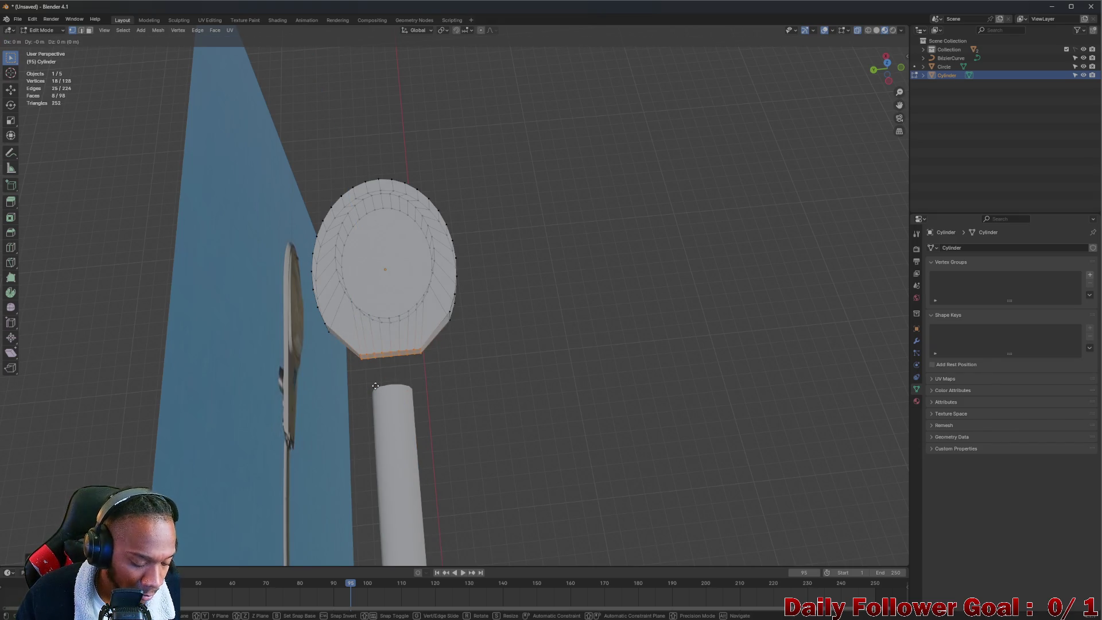
{"action": "left_click", "coordinate": [382, 431]}
{"action": "mouse_move", "coordinate": [383, 432]}
{"action": "middle_mouse_down"}
{"action": "mouse_move", "coordinate": [290, 327]}
{"action": "mouse_move", "coordinate": [383, 366]}
{"action": "mouse_move", "coordinate": [396, 355]}
{"action": "middle_mouse_up"}
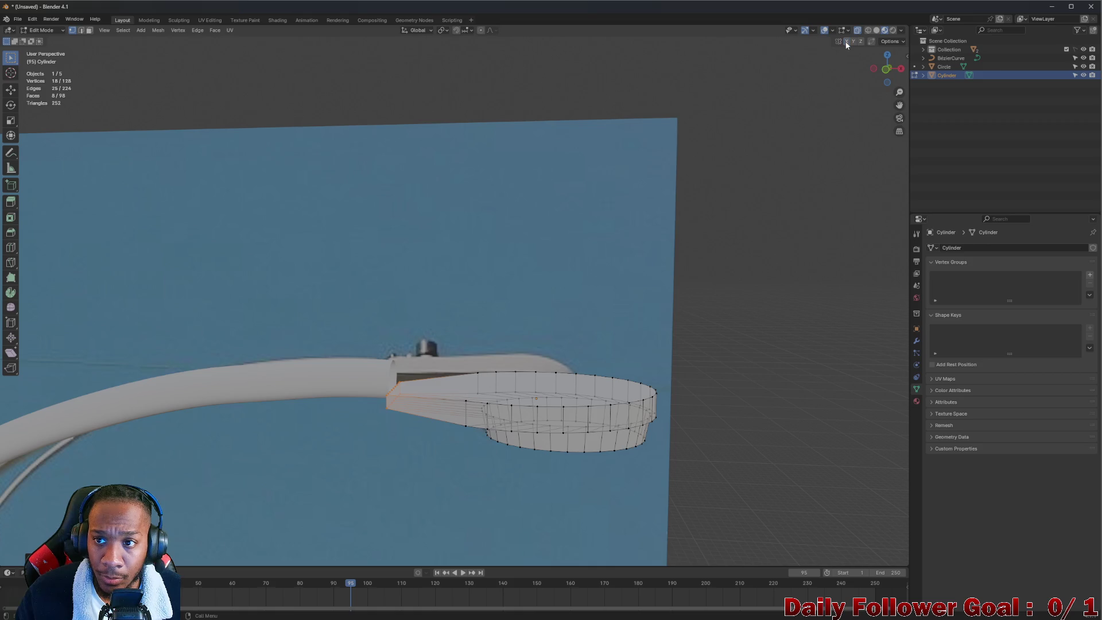
- Check the housing-arm join with X-ray and nudge the housing end vertically to align
{"action": "left_click", "coordinate": [856, 30]}
{"action": "mouse_move", "coordinate": [534, 261]}
{"action": "middle_mouse_down"}
{"action": "mouse_move", "coordinate": [516, 300]}
{"action": "mouse_move", "coordinate": [541, 253]}
{"action": "mouse_move", "coordinate": [473, 347]}
{"action": "middle_mouse_up"}
{"action": "scroll", "coordinate": [472, 347], "scroll_direction": "up", "scroll_amount": 3}
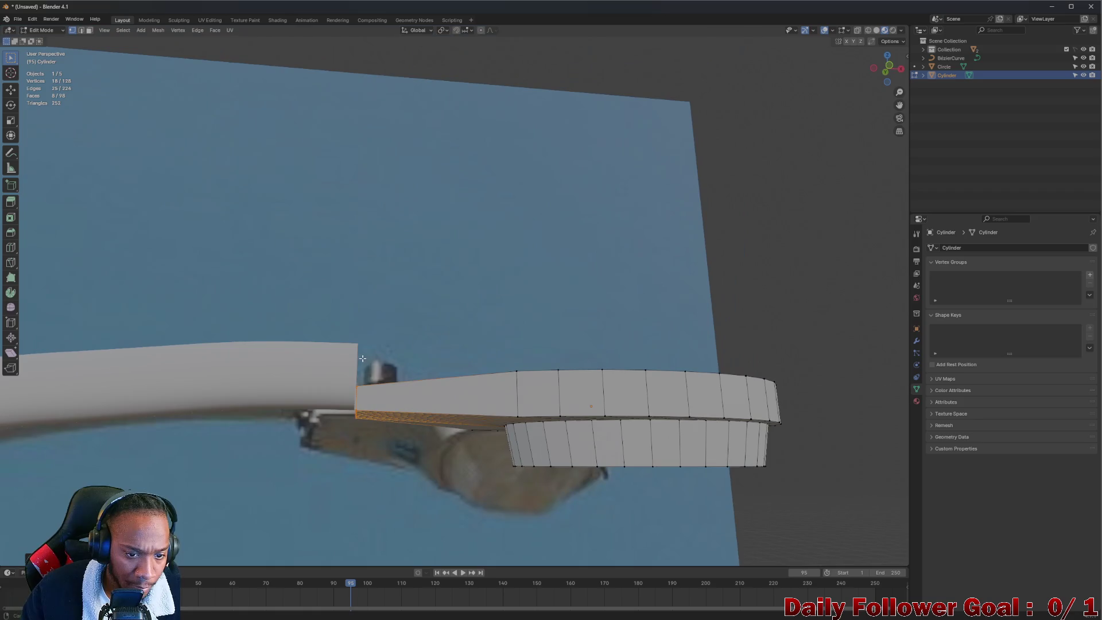
{"action": "left_click", "coordinate": [857, 29]}
{"action": "mouse_move", "coordinate": [445, 238]}
{"action": "middle_mouse_down"}
{"action": "mouse_move", "coordinate": [364, 319]}
{"action": "mouse_move", "coordinate": [299, 323]}
{"action": "middle_mouse_up"}
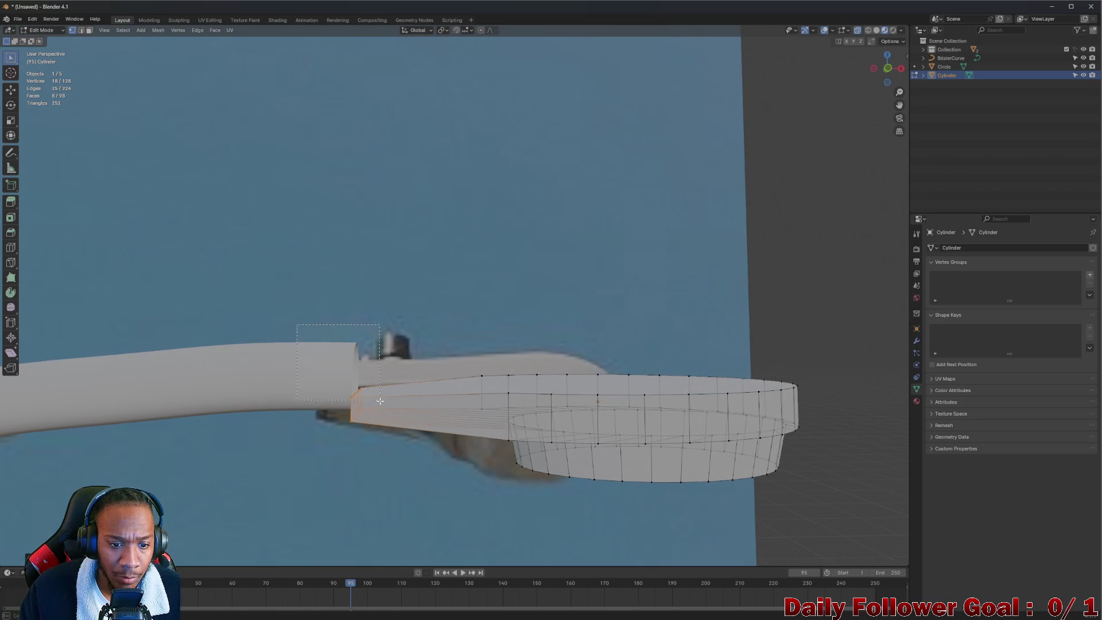
{"action": "mouse_move", "coordinate": [389, 392]}
{"action": "middle_mouse_down"}
{"action": "mouse_move", "coordinate": [397, 363]}
{"action": "mouse_move", "coordinate": [390, 390]}
{"action": "mouse_move", "coordinate": [376, 360]}
{"action": "mouse_move", "coordinate": [494, 446]}
{"action": "mouse_move", "coordinate": [502, 472]}
{"action": "mouse_move", "coordinate": [356, 377]}
{"action": "mouse_move", "coordinate": [347, 356]}
{"action": "mouse_move", "coordinate": [333, 367]}
{"action": "mouse_move", "coordinate": [288, 253]}
{"action": "mouse_move", "coordinate": [355, 436]}
{"action": "mouse_move", "coordinate": [400, 484]}
{"action": "middle_mouse_up"}
{"action": "key", "text": "g"}
{"action": "key", "text": "z"}
{"action": "left_click", "coordinate": [395, 351]}
{"action": "scroll", "coordinate": [401, 484], "scroll_direction": "down", "scroll_amount": 5}
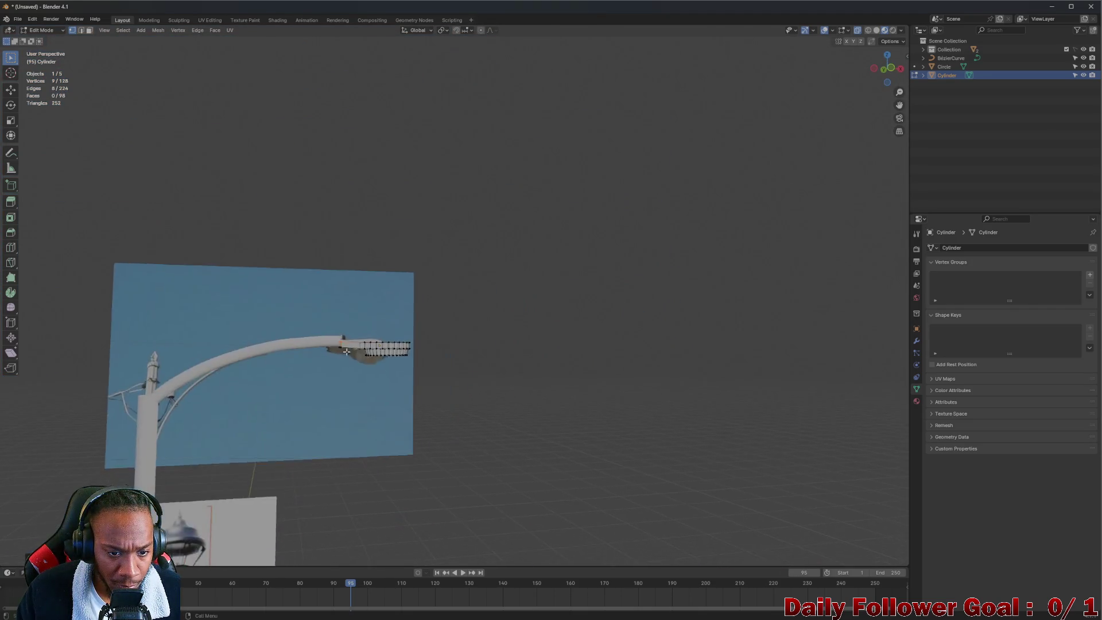
{"action": "scroll", "coordinate": [380, 329], "scroll_direction": "up", "scroll_amount": 5}
- In Object Mode, raise the lamp housing slightly along the Z axis, then deselect it
{"action": "key", "text": "Tab"}
{"action": "key", "text": "g"}
{"action": "key", "text": "z"}
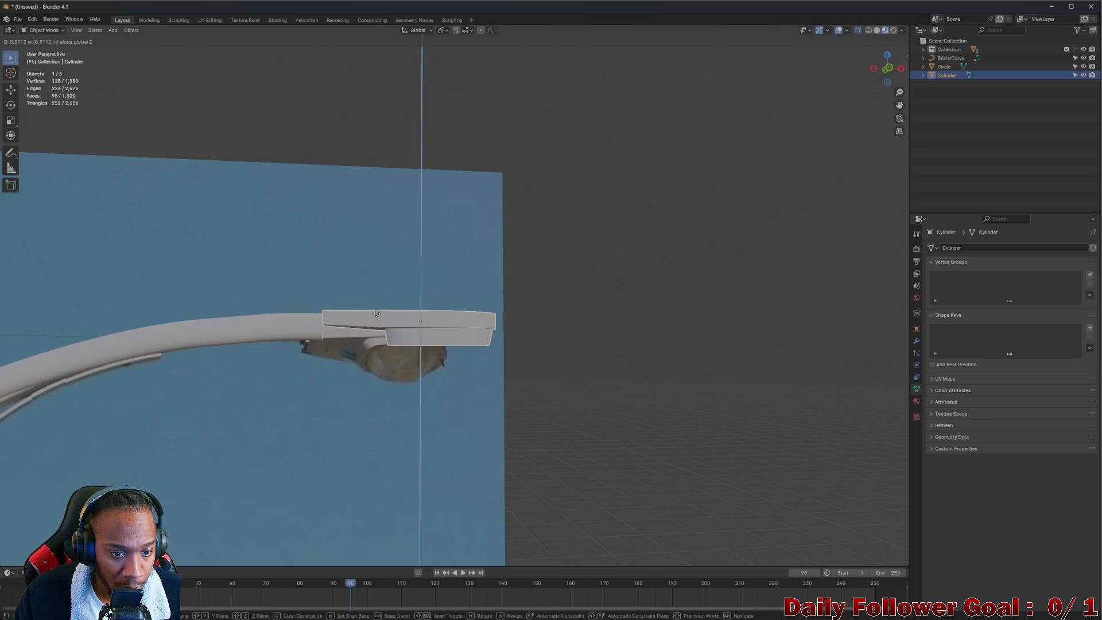
{"action": "left_click", "coordinate": [377, 313]}
{"action": "scroll", "coordinate": [376, 316], "scroll_direction": "down", "scroll_amount": 5}
{"action": "left_click", "coordinate": [551, 350]}
- Hide the reference image collection so only the street lamp model shows
{"action": "mouse_move", "coordinate": [552, 350]}
{"action": "middle_mouse_down"}
{"action": "mouse_move", "coordinate": [205, 386]}
{"action": "mouse_move", "coordinate": [442, 317]}
{"action": "mouse_move", "coordinate": [482, 332]}
{"action": "mouse_move", "coordinate": [360, 346]}
{"action": "mouse_move", "coordinate": [477, 335]}
{"action": "mouse_move", "coordinate": [394, 236]}
{"action": "mouse_move", "coordinate": [457, 280]}
{"action": "middle_mouse_up"}
{"action": "scroll", "coordinate": [342, 344], "scroll_direction": "up", "scroll_amount": 3}
{"action": "scroll", "coordinate": [341, 344], "scroll_direction": "down", "scroll_amount": 2}
{"action": "left_click", "coordinate": [1083, 49]}
{"action": "scroll", "coordinate": [470, 391], "scroll_direction": "up", "scroll_amount": 5}
{"action": "scroll", "coordinate": [419, 394], "scroll_direction": "down", "scroll_amount": 5}
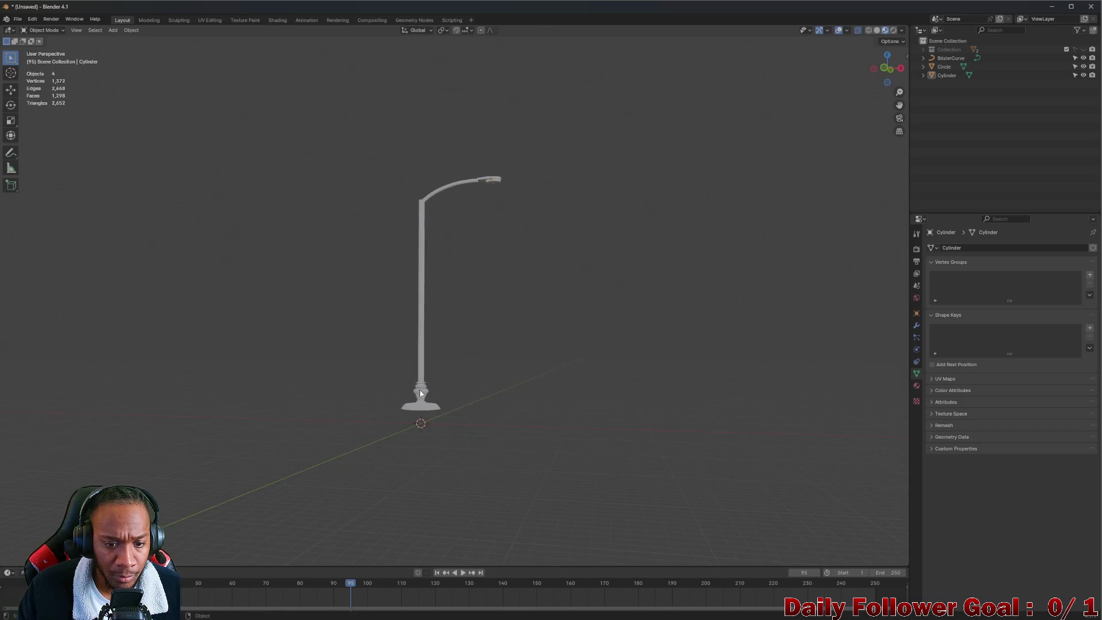
- Box-select the whole street lamp, inspect the pole-arm bend, and enter Edit Mode on the pole and housing
{"action": "mouse_move", "coordinate": [448, 357]}
{"action": "middle_mouse_down"}
{"action": "mouse_move", "coordinate": [504, 337]}
{"action": "mouse_move", "coordinate": [502, 298]}
{"action": "mouse_move", "coordinate": [445, 202]}
{"action": "mouse_move", "coordinate": [360, 270]}
{"action": "mouse_move", "coordinate": [276, 308]}
{"action": "mouse_move", "coordinate": [235, 241]}
{"action": "mouse_move", "coordinate": [394, 241]}
{"action": "mouse_move", "coordinate": [457, 293]}
{"action": "mouse_move", "coordinate": [488, 299]}
{"action": "mouse_move", "coordinate": [546, 275]}
{"action": "mouse_move", "coordinate": [480, 312]}
{"action": "mouse_move", "coordinate": [430, 259]}
{"action": "mouse_move", "coordinate": [364, 263]}
{"action": "mouse_move", "coordinate": [484, 305]}
{"action": "mouse_move", "coordinate": [596, 284]}
{"action": "mouse_move", "coordinate": [497, 277]}
{"action": "mouse_move", "coordinate": [438, 315]}
{"action": "mouse_move", "coordinate": [486, 269]}
{"action": "middle_mouse_up"}
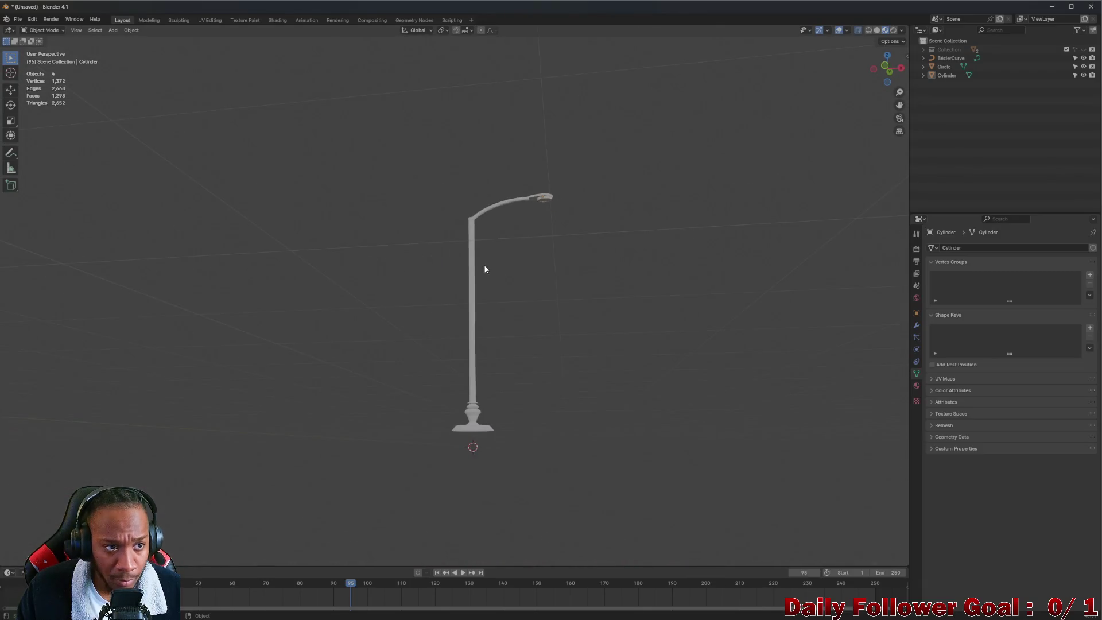
{"action": "left_click_drag", "start_coordinate": [393, 137], "coordinate": [652, 528]}
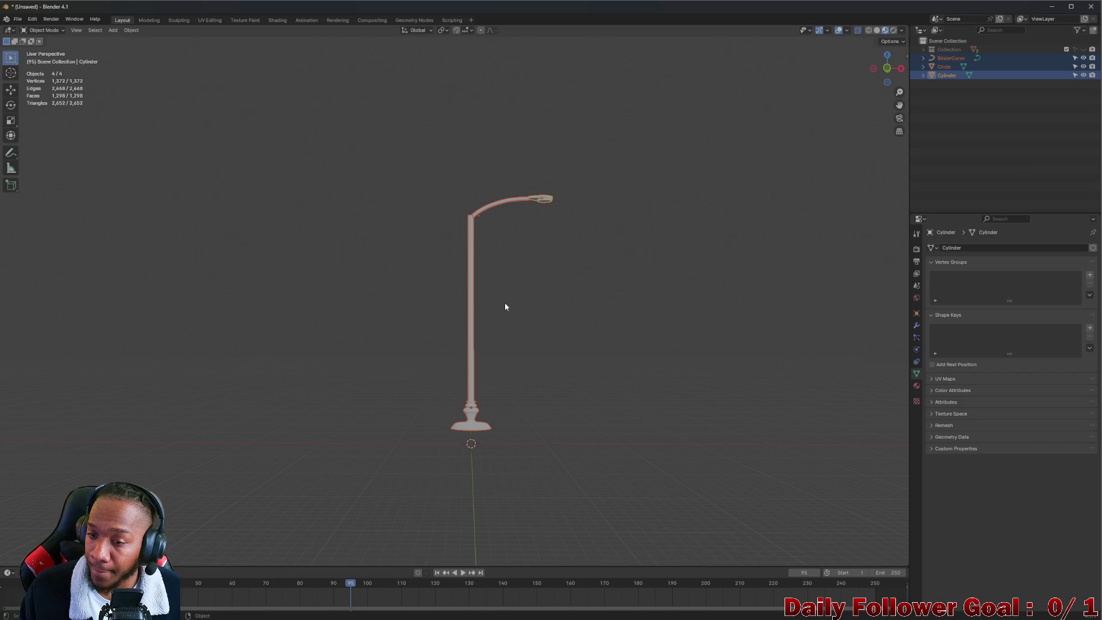
{"action": "scroll", "coordinate": [549, 330], "scroll_direction": "up", "scroll_amount": 4}
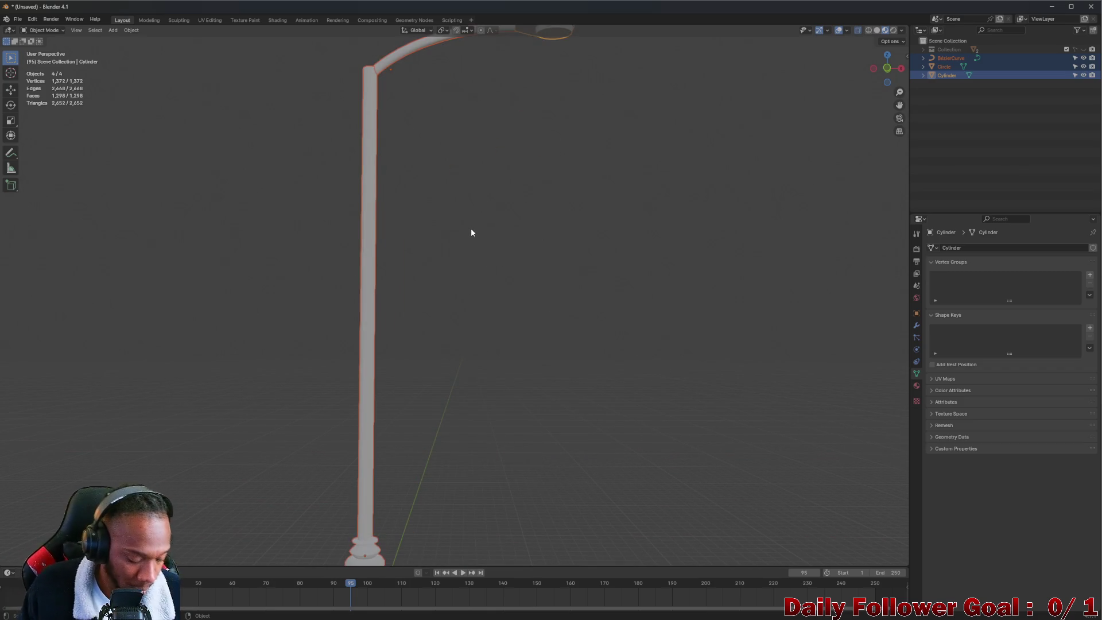
{"action": "mouse_move", "coordinate": [438, 194]}
{"action": "middle_mouse_down"}
{"action": "mouse_move", "coordinate": [460, 264]}
{"action": "mouse_move", "coordinate": [391, 142]}
{"action": "mouse_move", "coordinate": [422, 197]}
{"action": "mouse_move", "coordinate": [454, 201]}
{"action": "mouse_move", "coordinate": [485, 236]}
{"action": "mouse_move", "coordinate": [447, 226]}
{"action": "mouse_move", "coordinate": [360, 112]}
{"action": "mouse_move", "coordinate": [401, 216]}
{"action": "mouse_move", "coordinate": [413, 172]}
{"action": "mouse_move", "coordinate": [512, 245]}
{"action": "middle_mouse_up"}
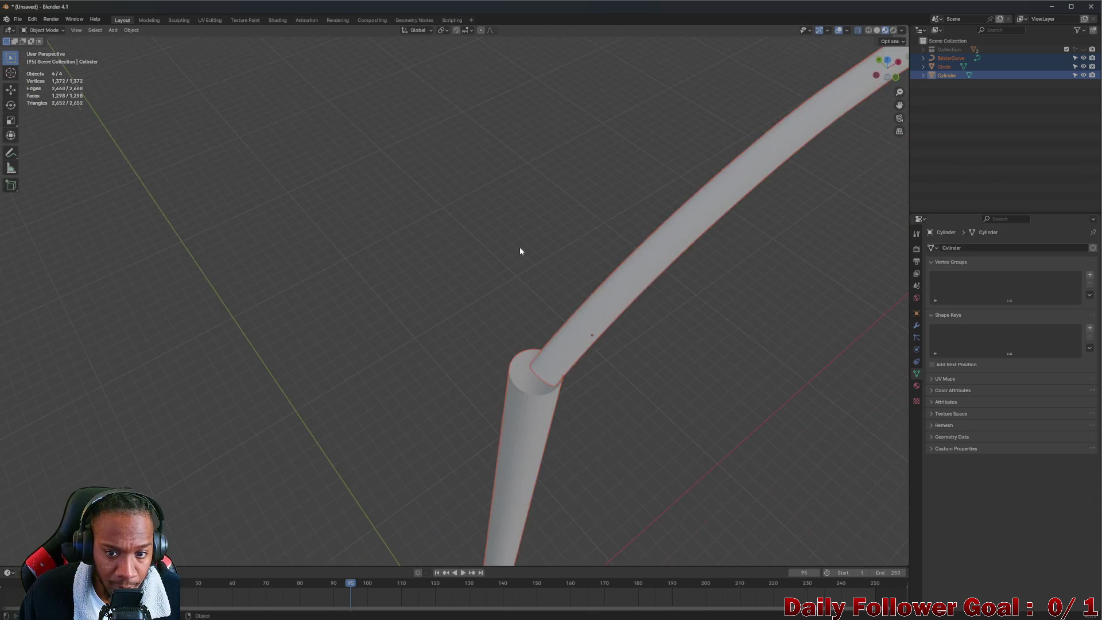
{"action": "scroll", "coordinate": [513, 244], "scroll_direction": "down", "scroll_amount": 5}
{"action": "key", "text": "Tab"}
{"action": "scroll", "coordinate": [553, 195], "scroll_direction": "down", "scroll_amount": 2}
{"action": "middle_click_drag", "start_coordinate": [557, 211], "coordinate": [560, 202]}
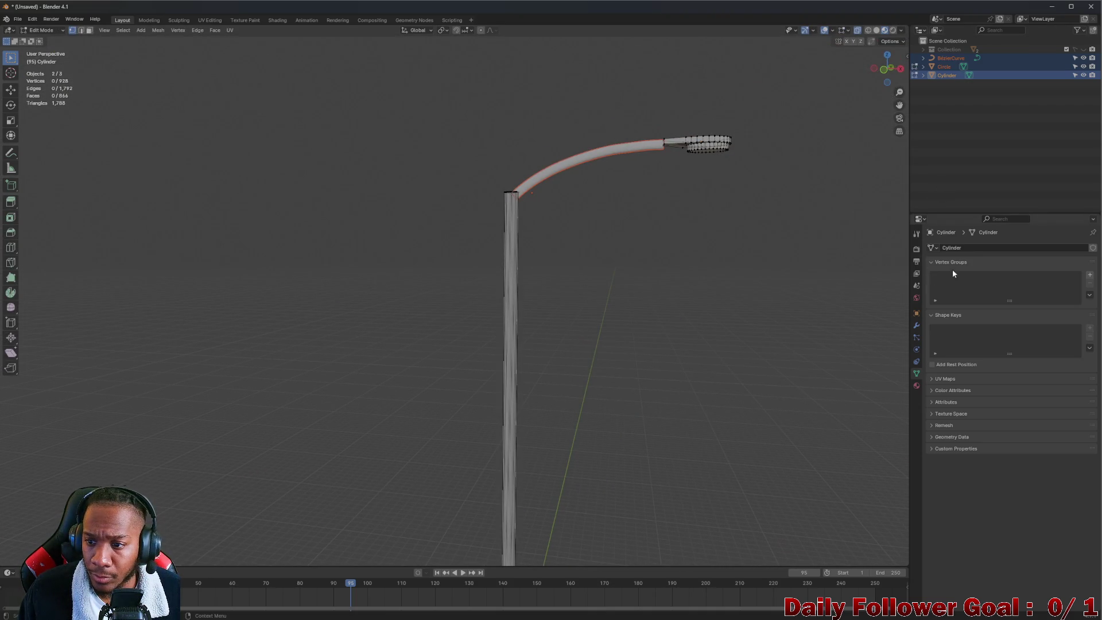
- Select the BezierCurve arm and review its Modifier, Object and Constraint properties
{"action": "left_click", "coordinate": [916, 326]}
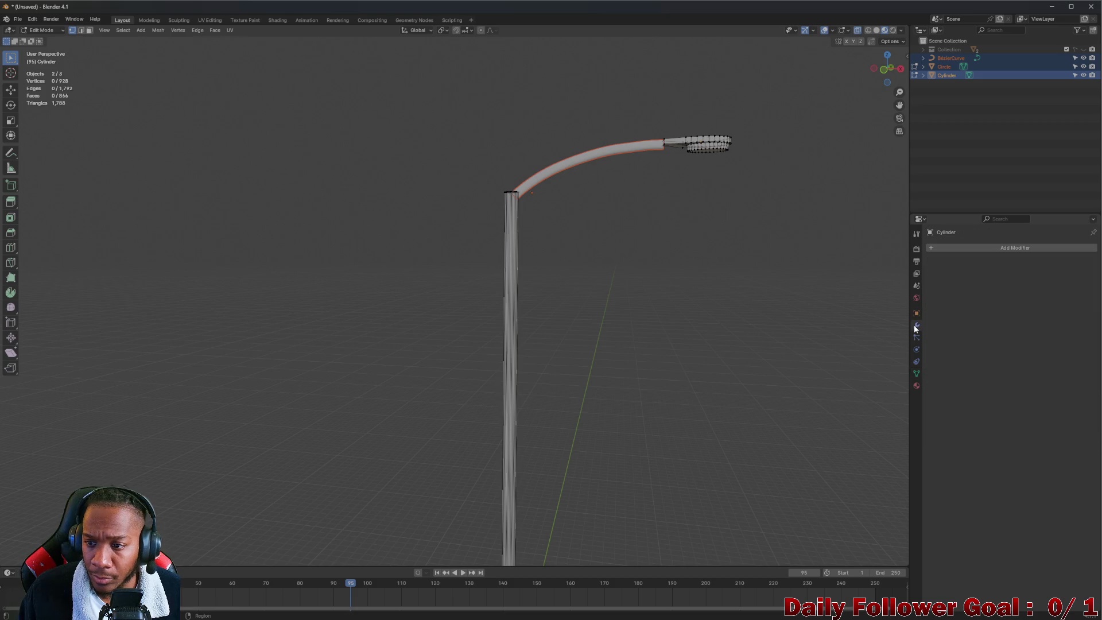
{"action": "left_click", "coordinate": [945, 57]}
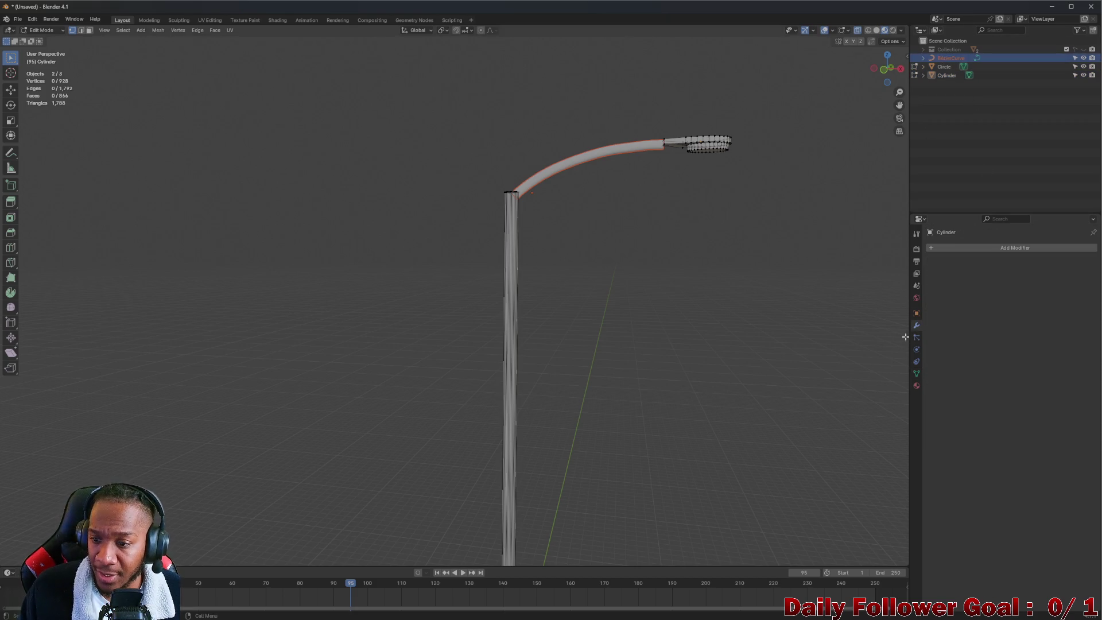
{"action": "left_click", "coordinate": [916, 314]}
{"action": "left_click", "coordinate": [916, 361]}
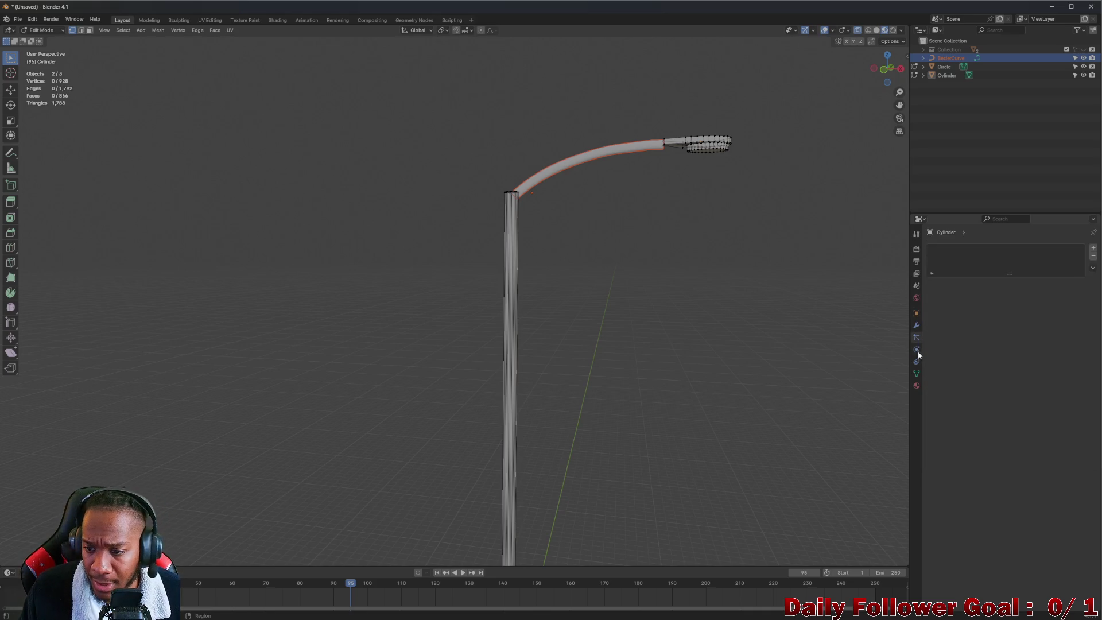
{"action": "left_click", "coordinate": [916, 325]}
{"action": "left_click", "coordinate": [916, 362]}
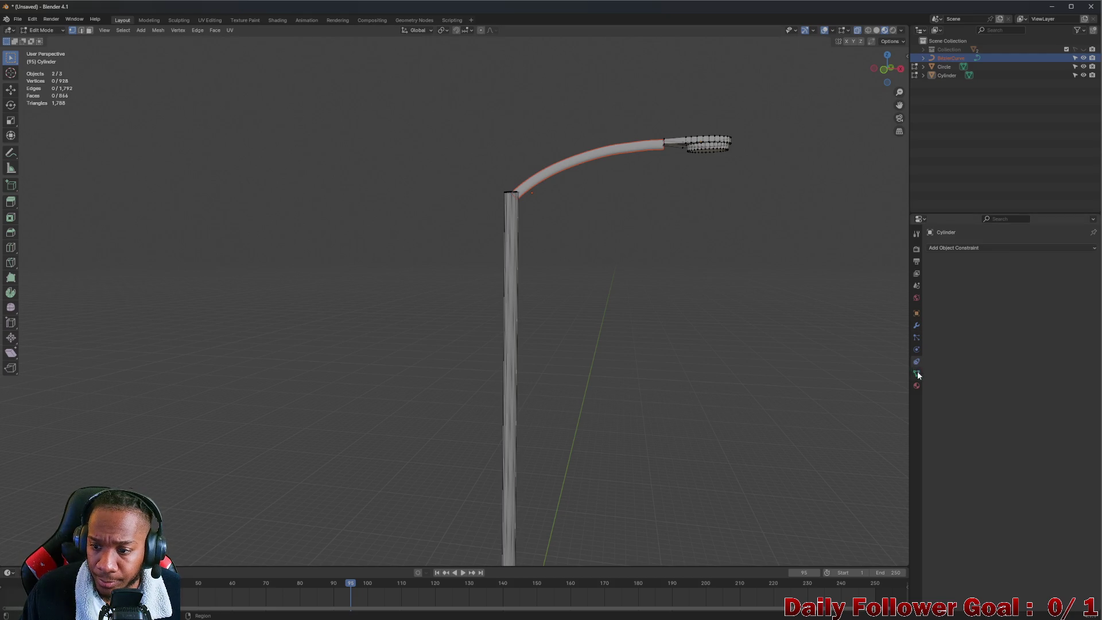
{"action": "left_click", "coordinate": [918, 326]}
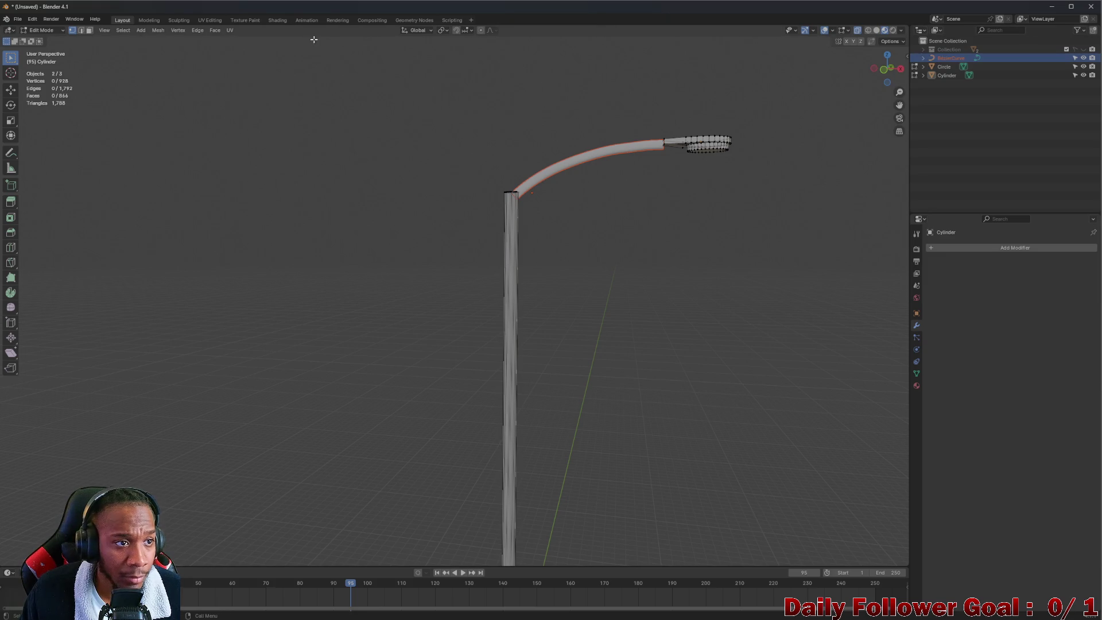
- Return to Object Mode and make BezierCurve the active object
{"action": "key", "text": "grave"}
{"action": "key", "text": "Escape"}
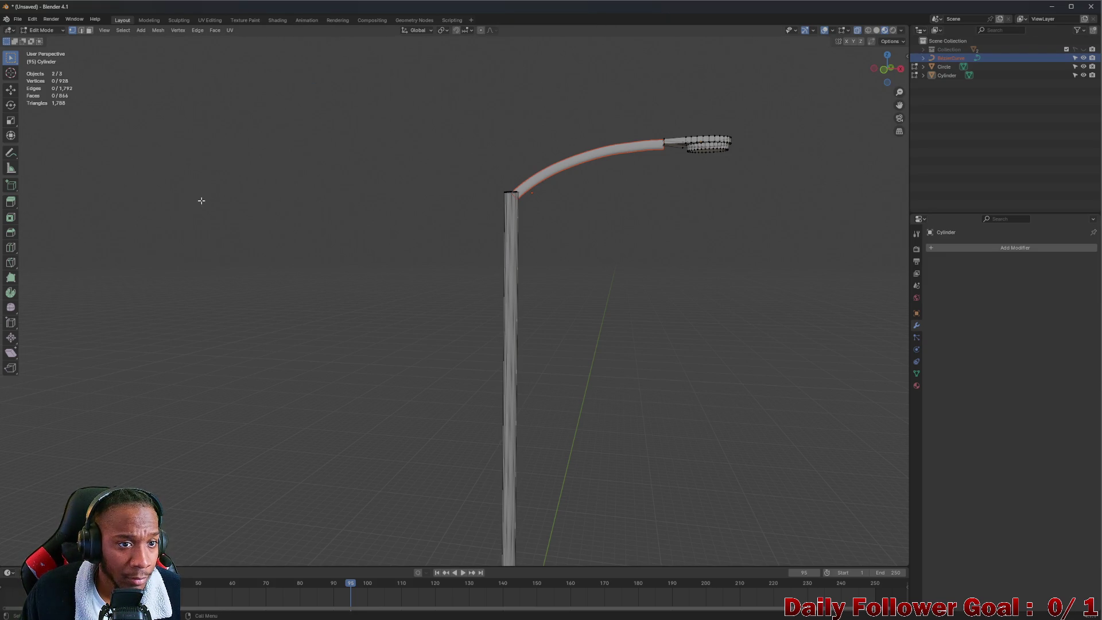
{"action": "key", "text": "Tab"}
{"action": "left_click", "coordinate": [954, 59]}
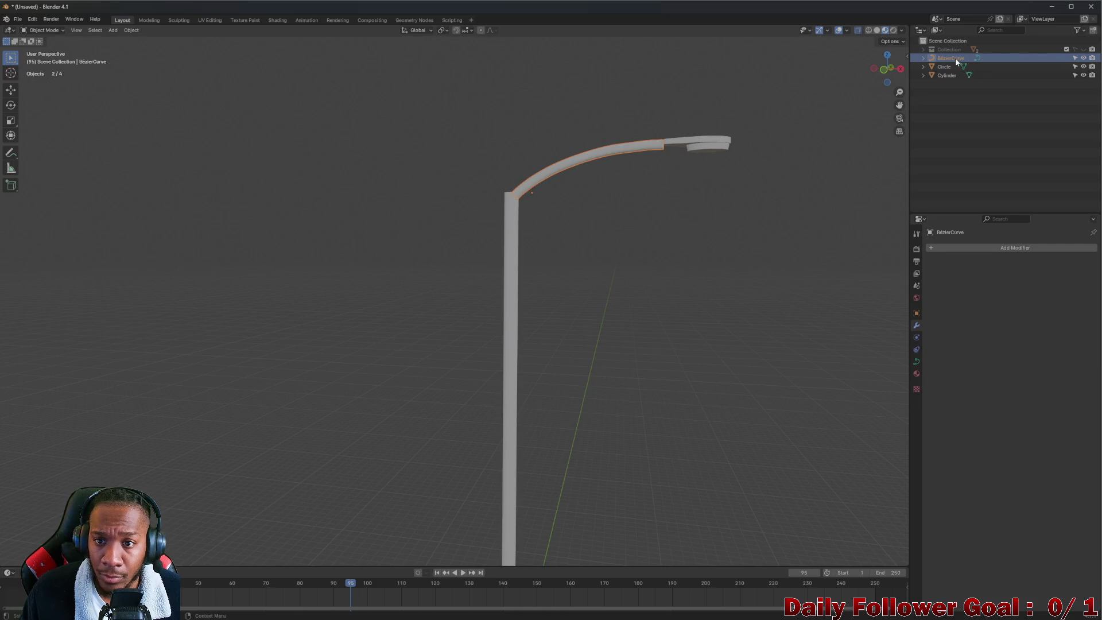
{"action": "left_click", "coordinate": [917, 361]}
{"action": "scroll", "coordinate": [981, 319], "scroll_direction": "down", "scroll_amount": 3}
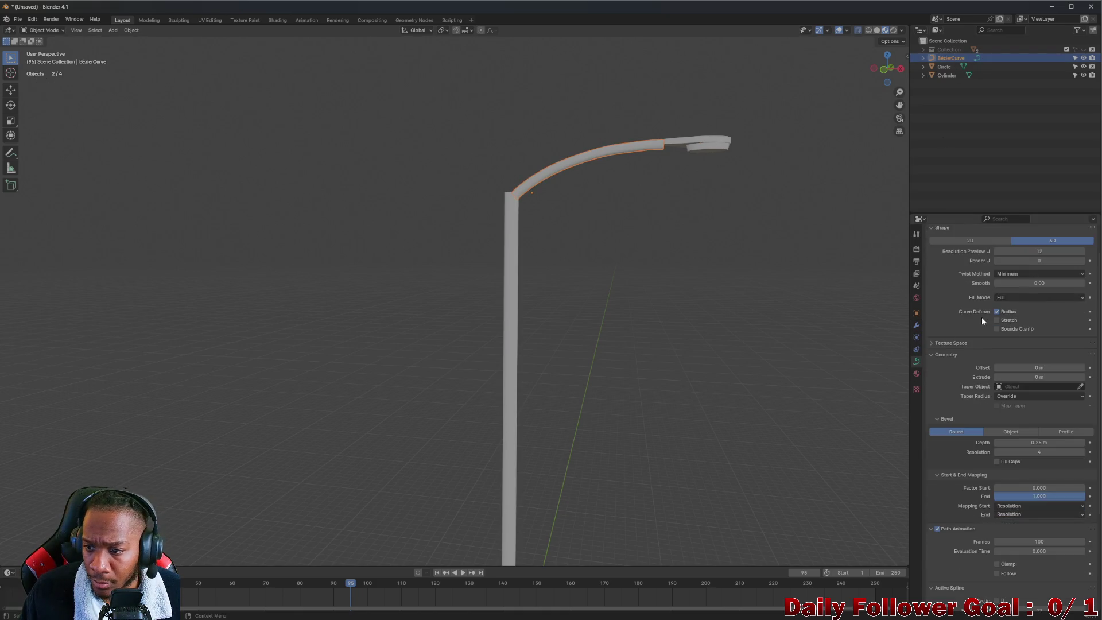
{"action": "scroll", "coordinate": [1024, 428], "scroll_direction": "up", "scroll_amount": 3}
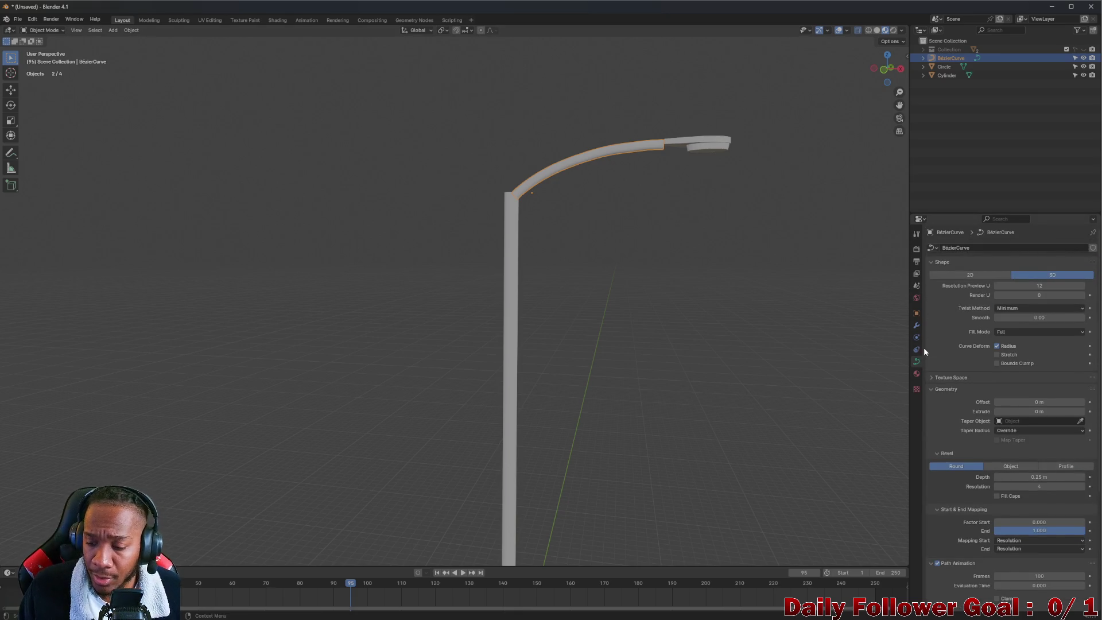
{"action": "scroll", "coordinate": [983, 385], "scroll_direction": "down", "scroll_amount": 1}
{"action": "scroll", "coordinate": [957, 384], "scroll_direction": "down", "scroll_amount": 3}
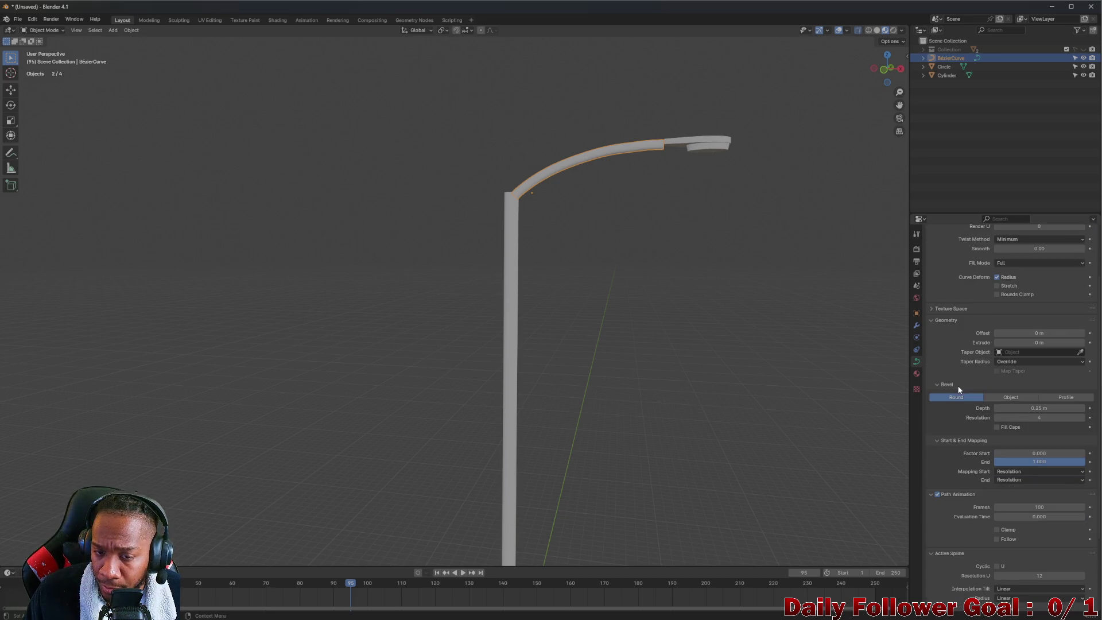
{"action": "scroll", "coordinate": [962, 391], "scroll_direction": "down", "scroll_amount": 1}
{"action": "scroll", "coordinate": [969, 389], "scroll_direction": "down", "scroll_amount": 5}
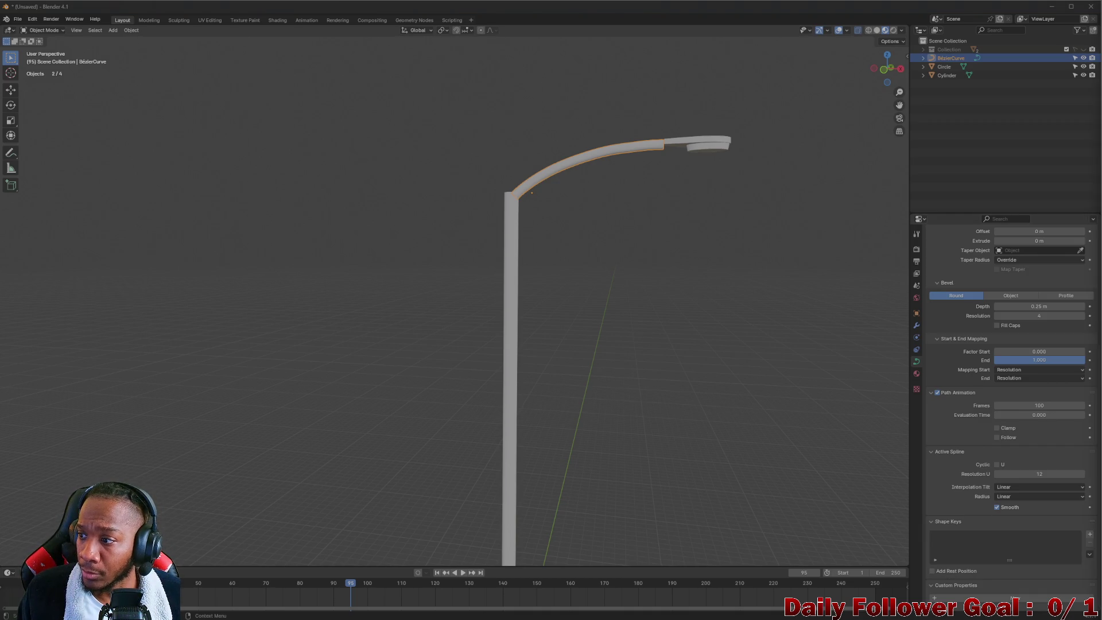
{"action": "scroll", "coordinate": [697, 246], "scroll_direction": "up", "scroll_amount": 4}
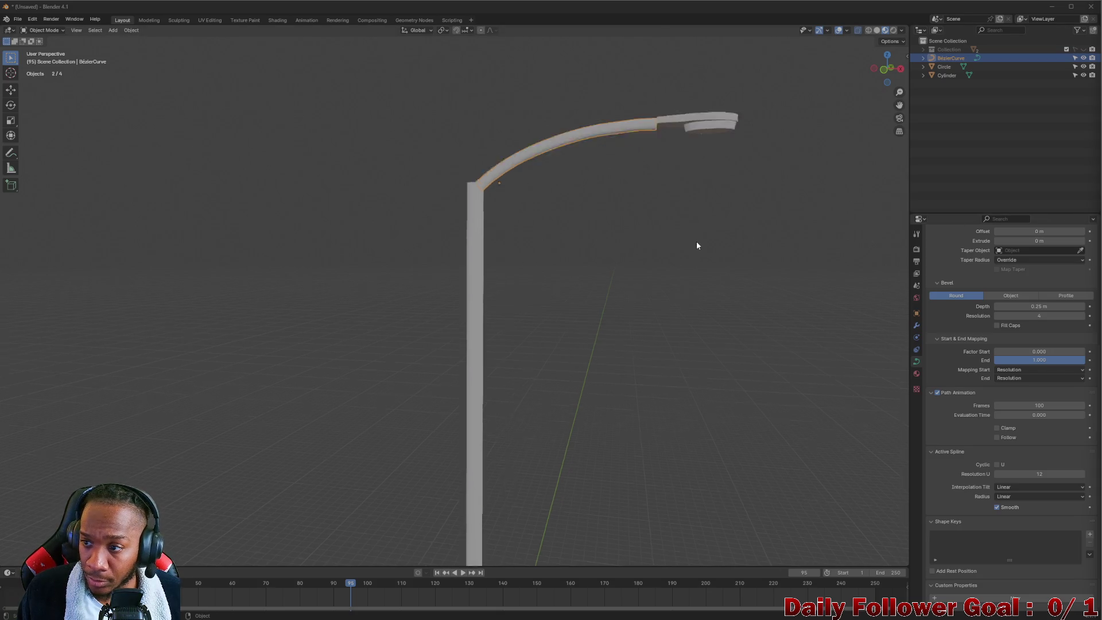
{"action": "scroll", "coordinate": [746, 147], "scroll_direction": "down", "scroll_amount": 2}
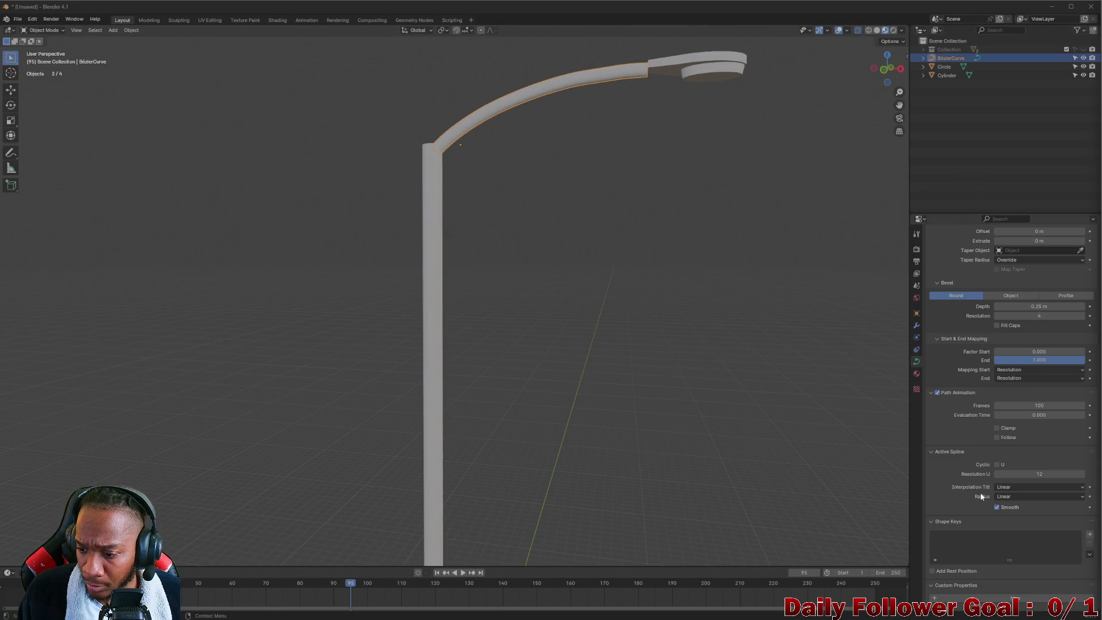
{"action": "scroll", "coordinate": [1028, 441], "scroll_direction": "up", "scroll_amount": 7}
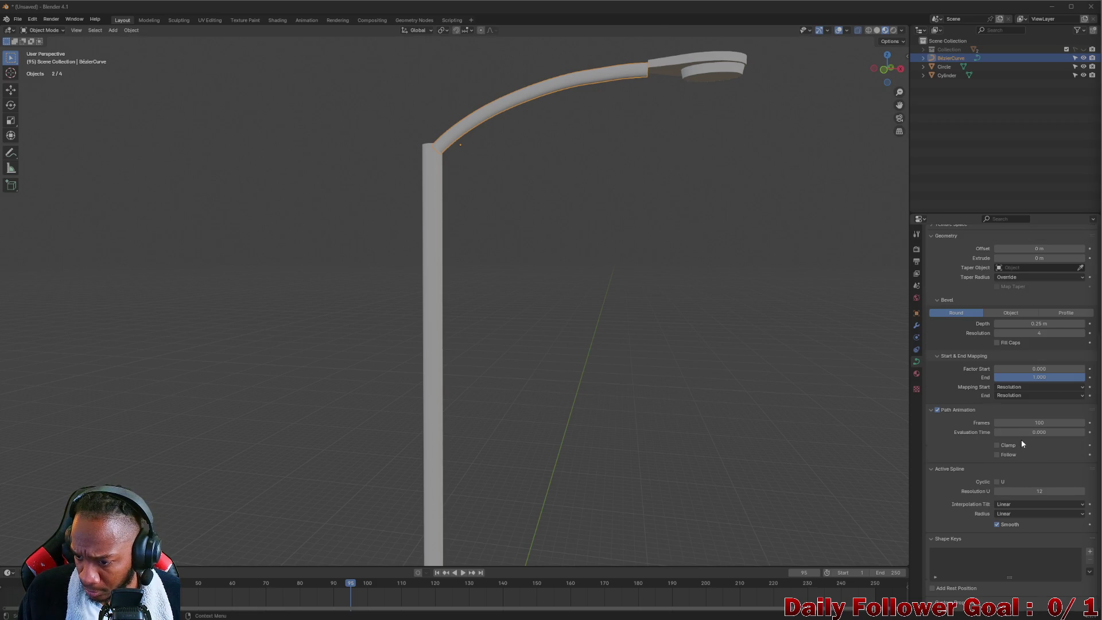
{"action": "scroll", "coordinate": [978, 422], "scroll_direction": "up", "scroll_amount": 1}
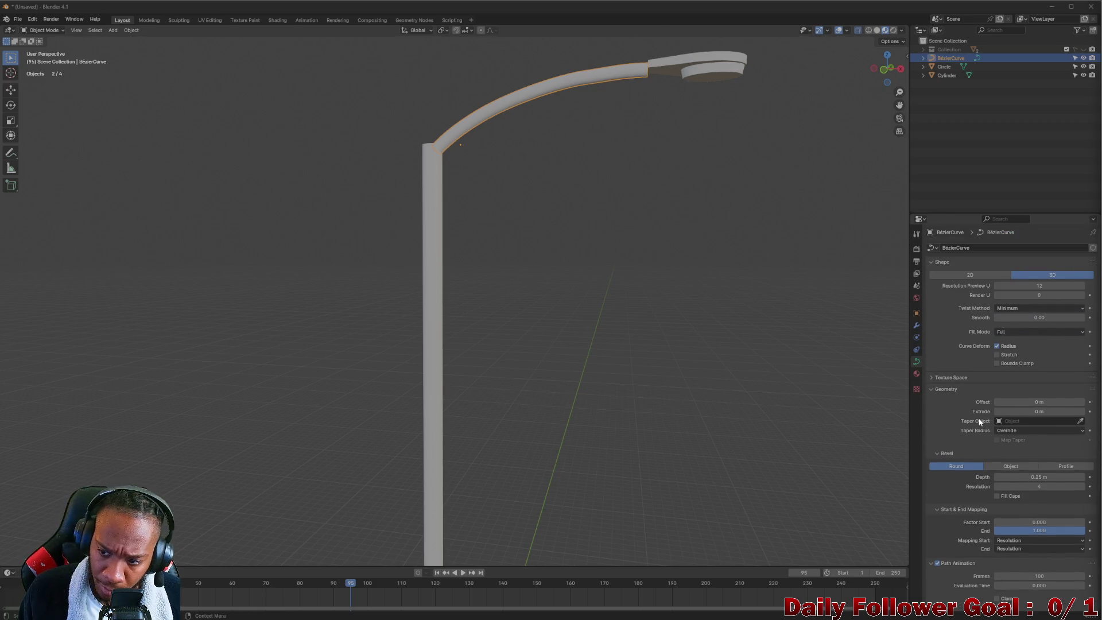
- Convert the curved BezierCurve arm to a mesh
{"action": "right_click", "coordinate": [590, 80]}
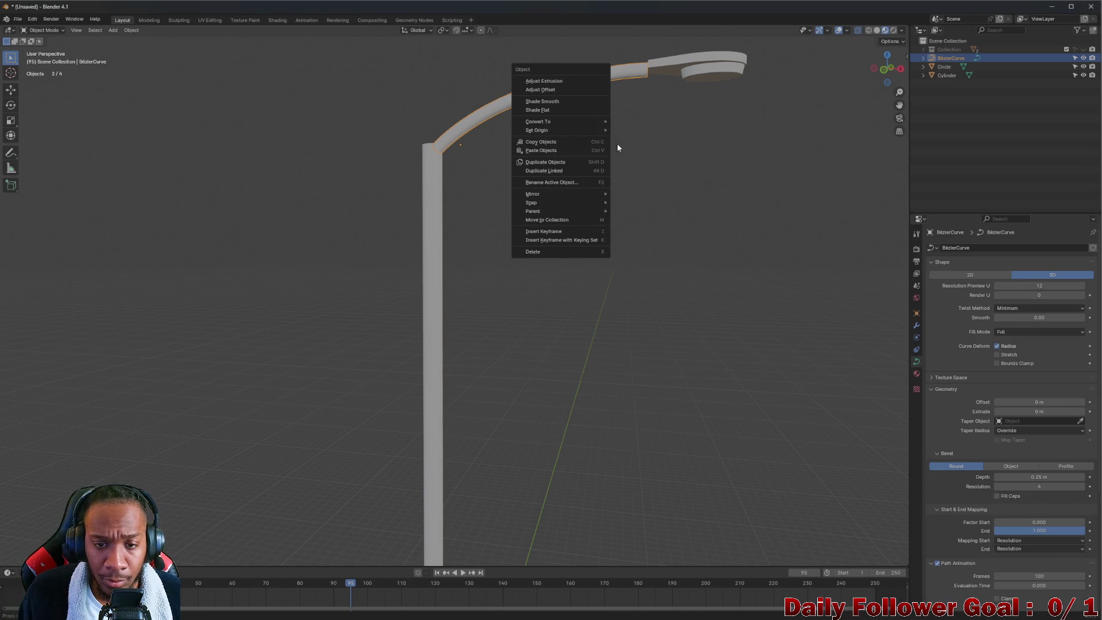
{"action": "mouse_move", "coordinate": [547, 123]}
{"action": "left_click", "coordinate": [626, 130]}
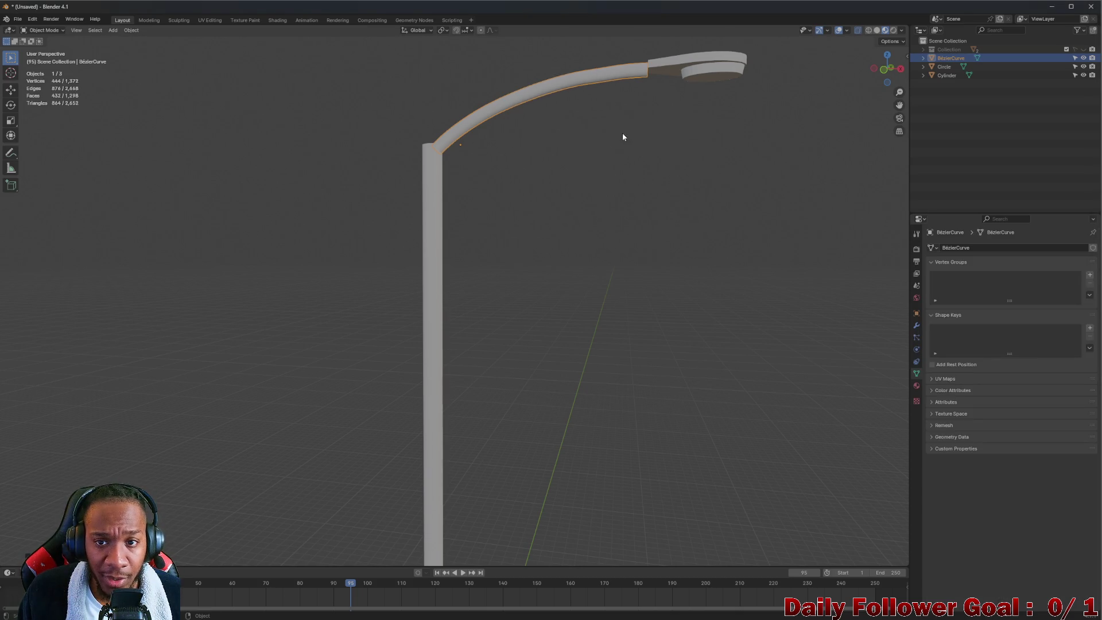
{"action": "middle_click_drag", "start_coordinate": [683, 161], "coordinate": [661, 157]}
{"action": "middle_click_drag", "start_coordinate": [511, 118], "coordinate": [498, 115]}
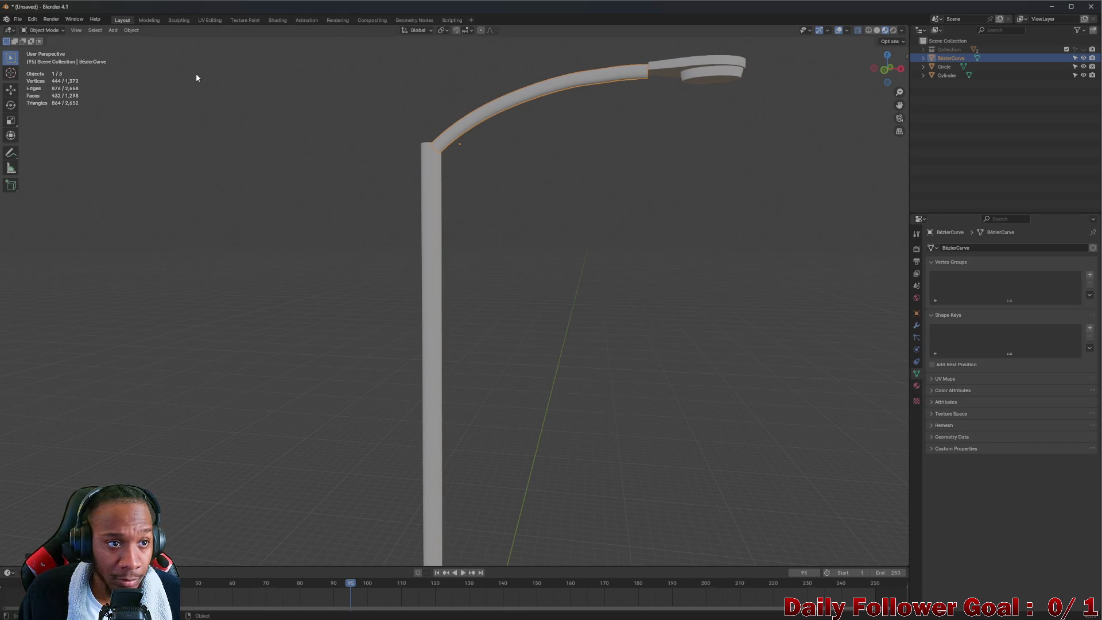
- Switch the converted arm into Edit Mode to view its edge loops
{"action": "left_click", "coordinate": [47, 30]}
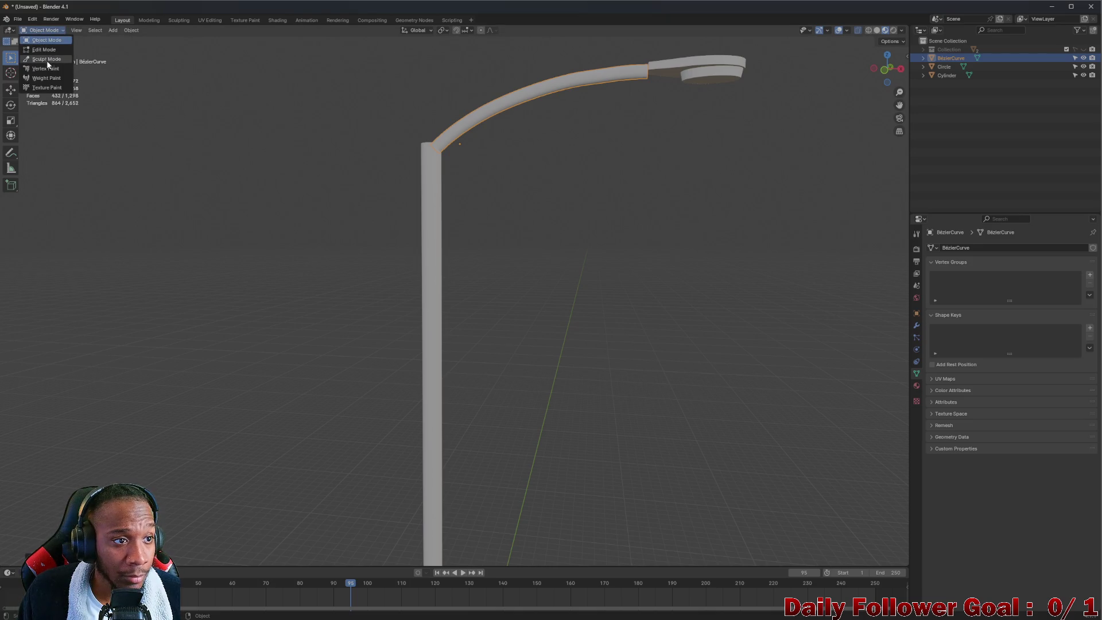
{"action": "left_click", "coordinate": [46, 49]}
{"action": "mouse_move", "coordinate": [414, 109]}
{"action": "middle_mouse_down"}
{"action": "mouse_move", "coordinate": [498, 133]}
{"action": "mouse_move", "coordinate": [476, 167]}
{"action": "mouse_move", "coordinate": [388, 162]}
{"action": "mouse_move", "coordinate": [499, 175]}
{"action": "mouse_move", "coordinate": [520, 132]}
{"action": "mouse_move", "coordinate": [534, 165]}
{"action": "middle_mouse_up"}
{"action": "scroll", "coordinate": [498, 134], "scroll_direction": "up", "scroll_amount": 4}
{"action": "scroll", "coordinate": [519, 132], "scroll_direction": "down", "scroll_amount": 4}
{"action": "key", "text": "Tab"}
{"action": "key", "text": "Tab"}
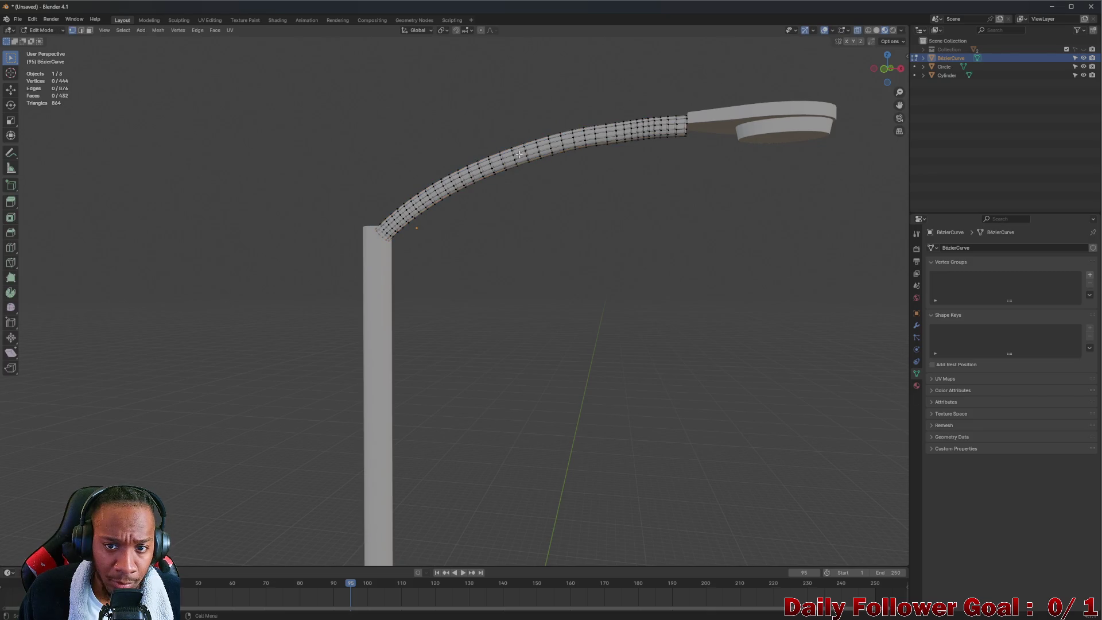
- Select an edge loop on the arm and start a Z move, cancelling it without displacing the loop
{"action": "scroll", "coordinate": [635, 145], "scroll_direction": "up", "scroll_amount": 5}
{"action": "left_click", "coordinate": [629, 151], "text": "alt"}
{"action": "key", "text": "g"}
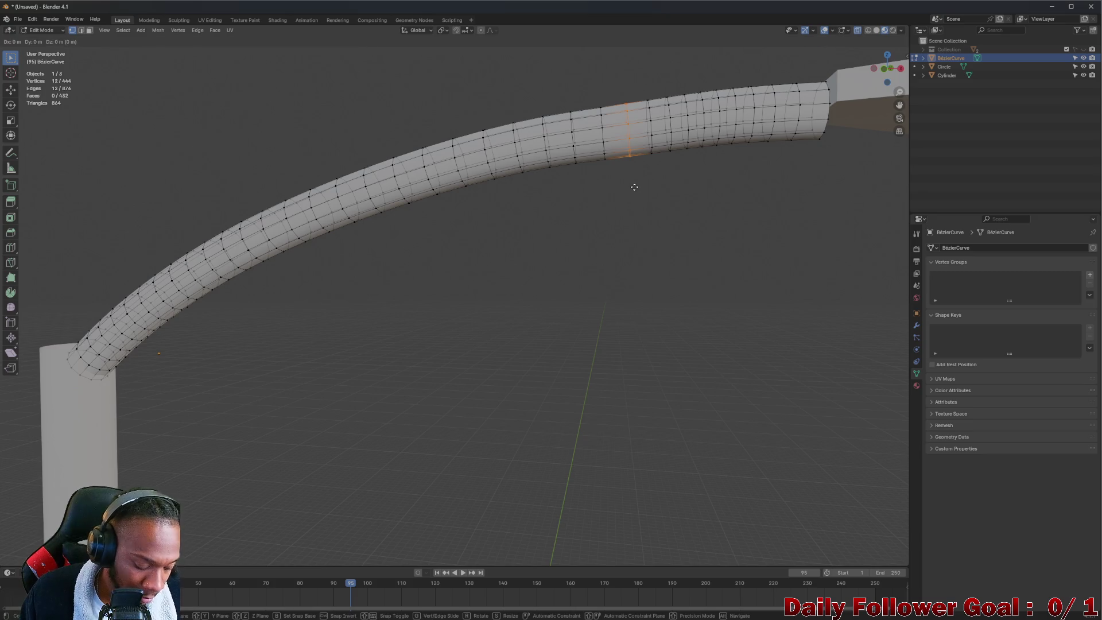
{"action": "key", "text": "z"}
{"action": "right_click", "coordinate": [633, 184]}
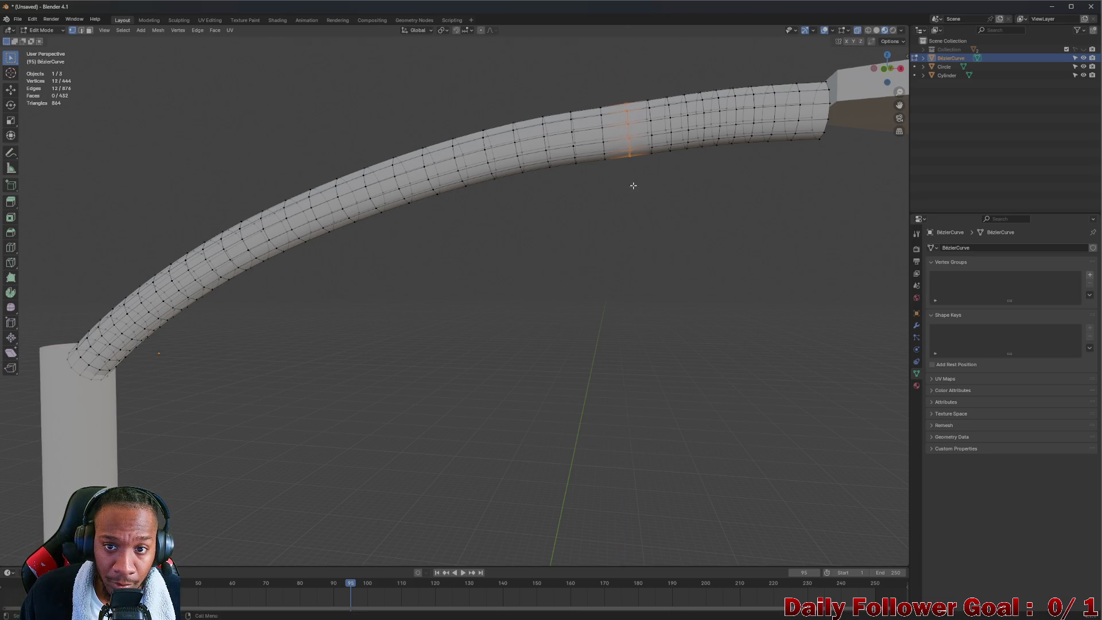
{"action": "scroll", "coordinate": [603, 142], "scroll_direction": "down", "scroll_amount": 2}
{"action": "left_click", "coordinate": [603, 141]}
{"action": "middle_click_drag", "start_coordinate": [603, 142], "coordinate": [478, 164]}
{"action": "middle_click_drag", "start_coordinate": [581, 140], "coordinate": [590, 130]}
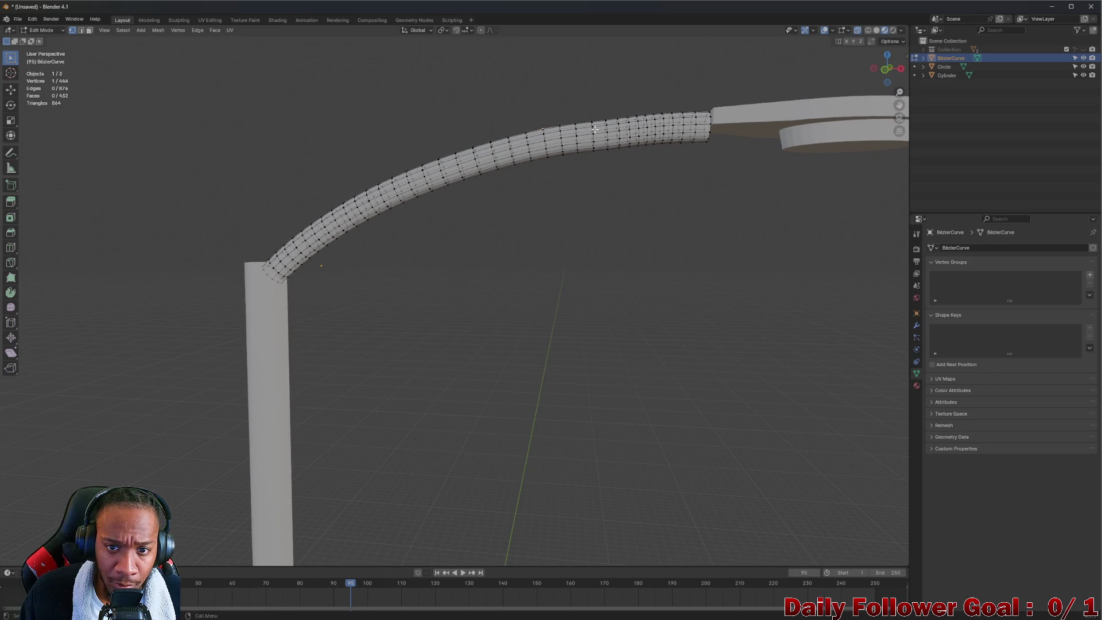
{"action": "scroll", "coordinate": [594, 129], "scroll_direction": "up", "scroll_amount": 4}
- Try deleting an edge ring on the arm, undoing each attempt since it splits the tube
{"action": "left_click", "coordinate": [588, 109], "text": "alt"}
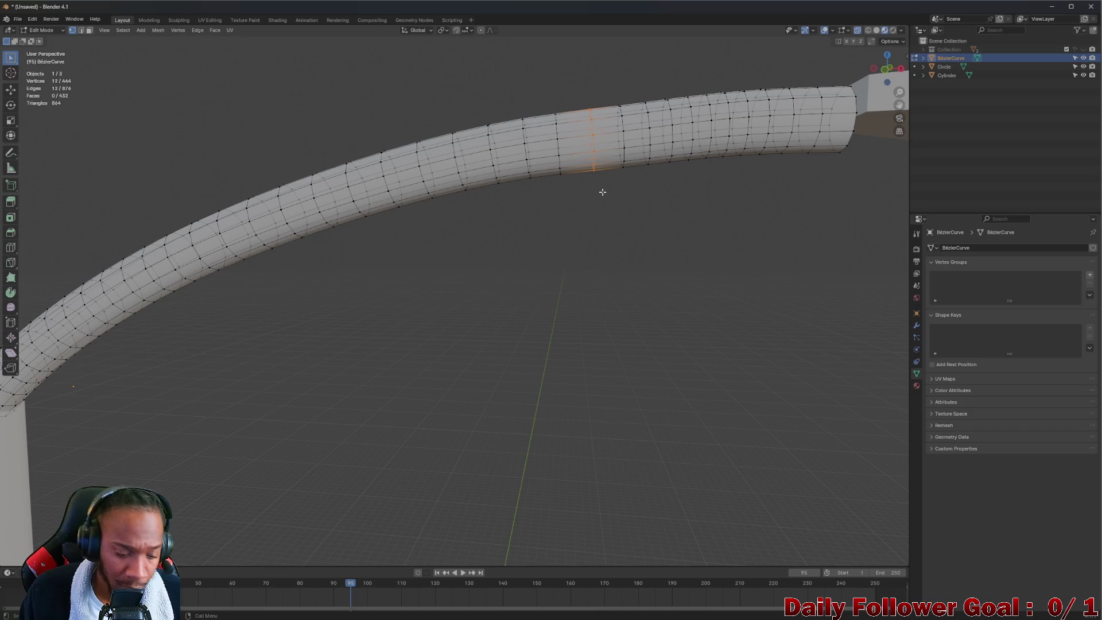
{"action": "key", "text": "x"}
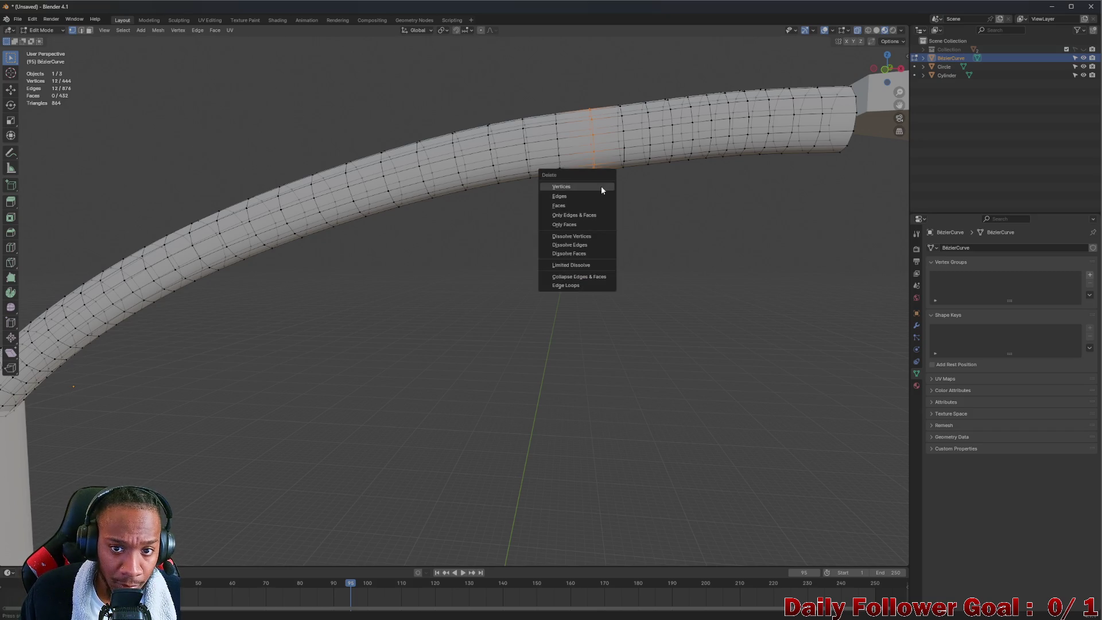
{"action": "left_click", "coordinate": [599, 186]}
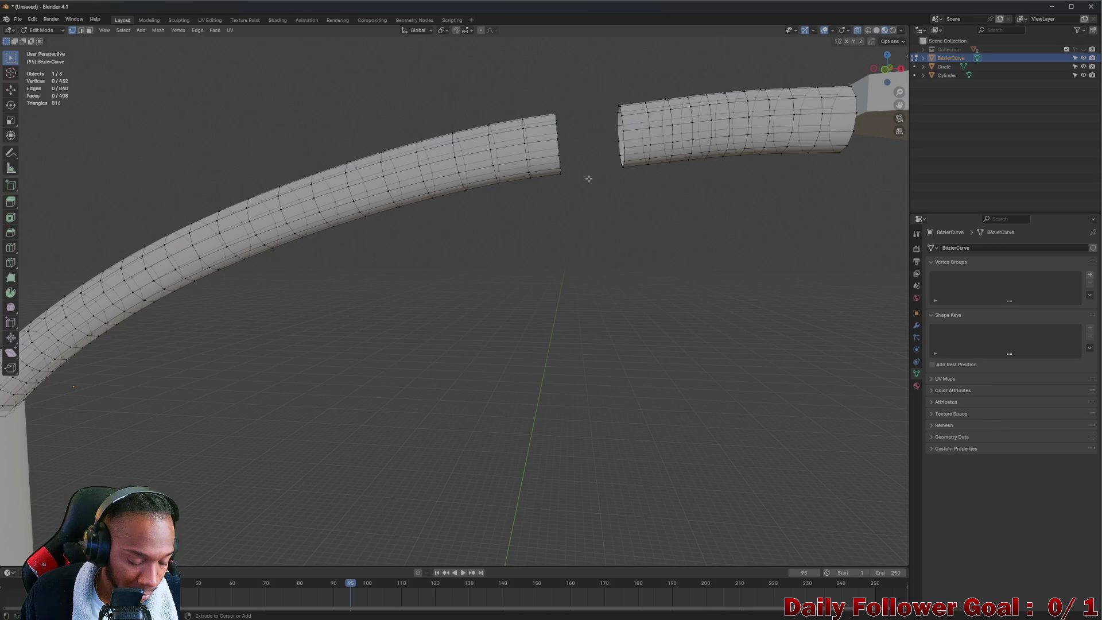
{"action": "key", "text": "ctrl+z"}
{"action": "key", "text": "x"}
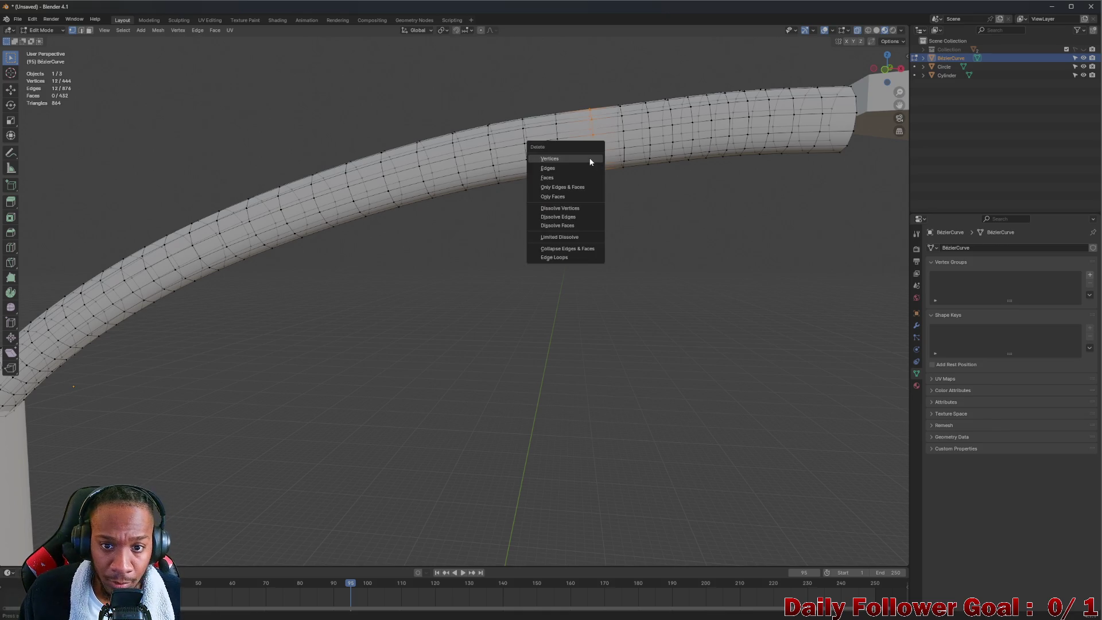
{"action": "left_click", "coordinate": [571, 207]}
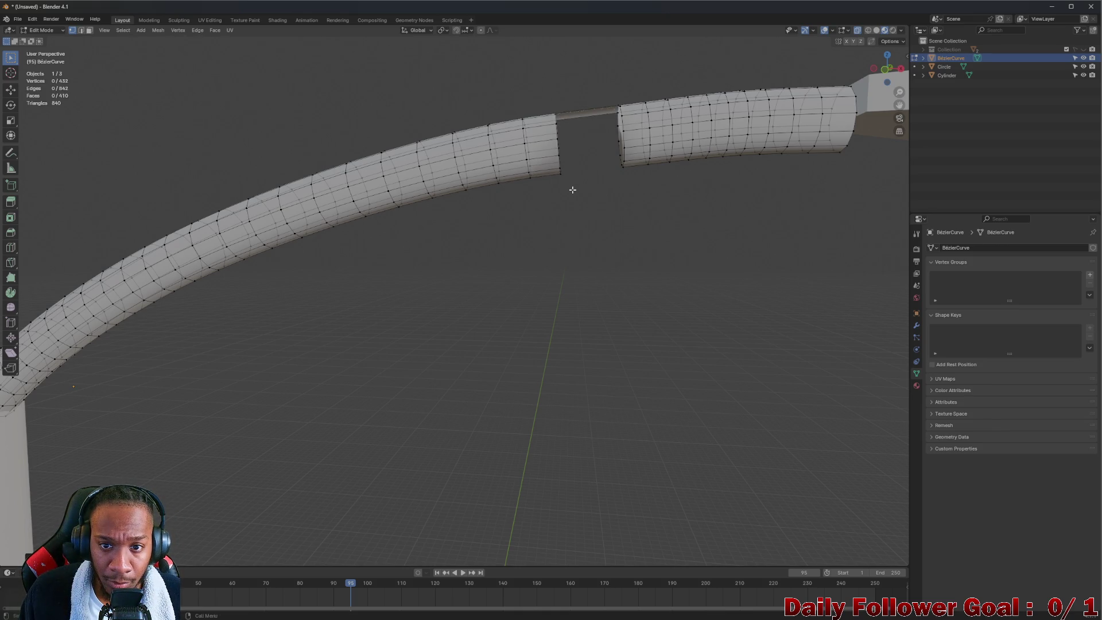
{"action": "key", "text": "ctrl+z"}
{"action": "middle_click_drag", "start_coordinate": [572, 189], "coordinate": [593, 144]}
{"action": "right_click", "coordinate": [594, 145]}
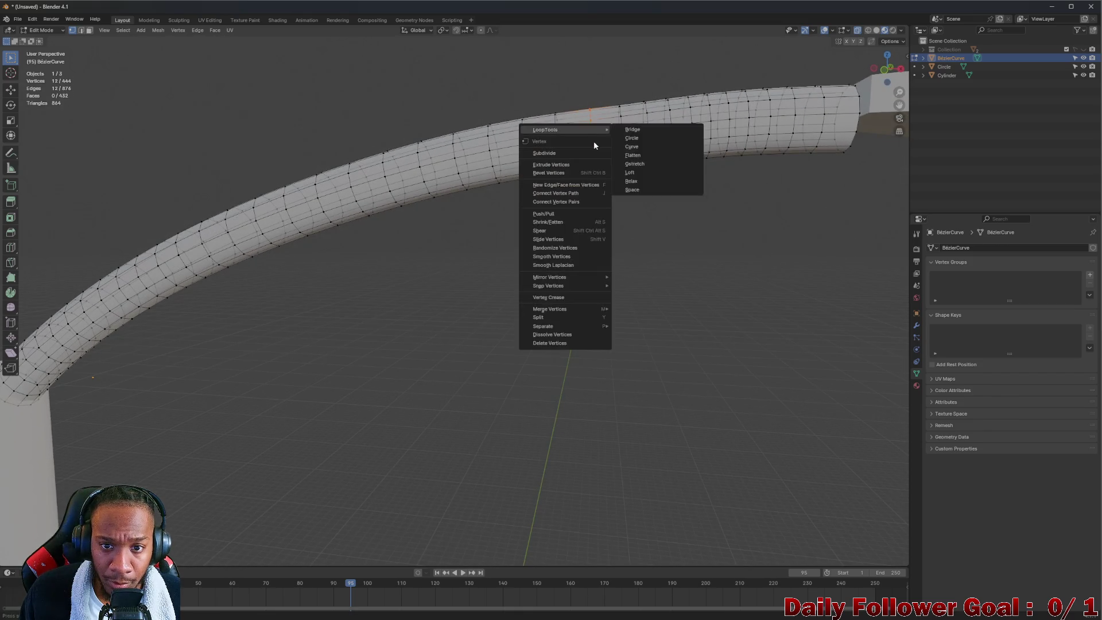
{"action": "left_click", "coordinate": [558, 201]}
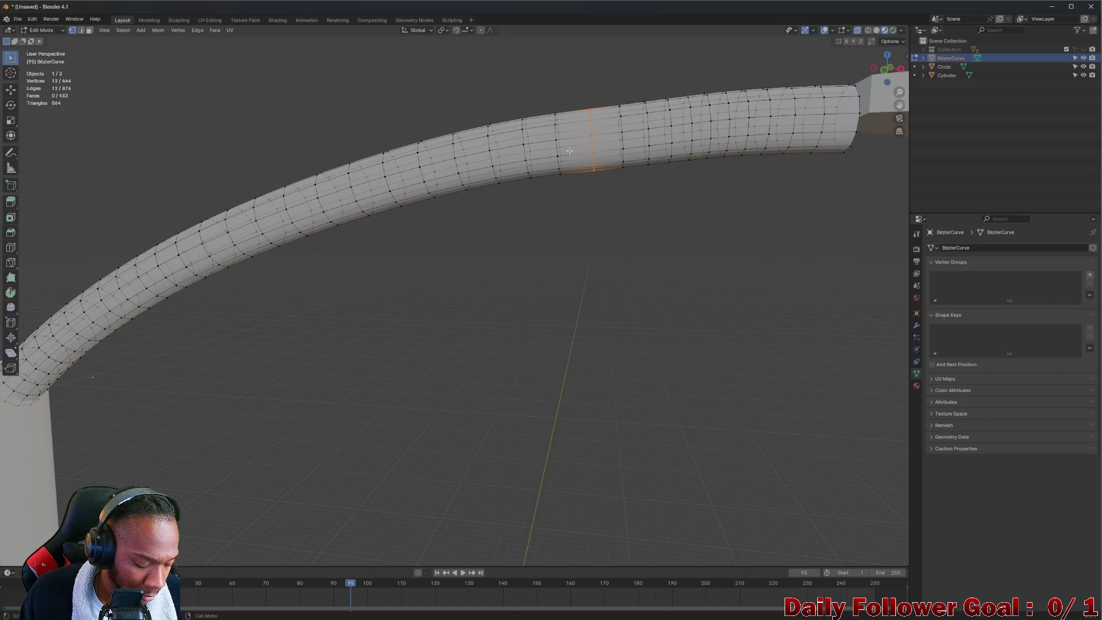
{"action": "key", "text": "x"}
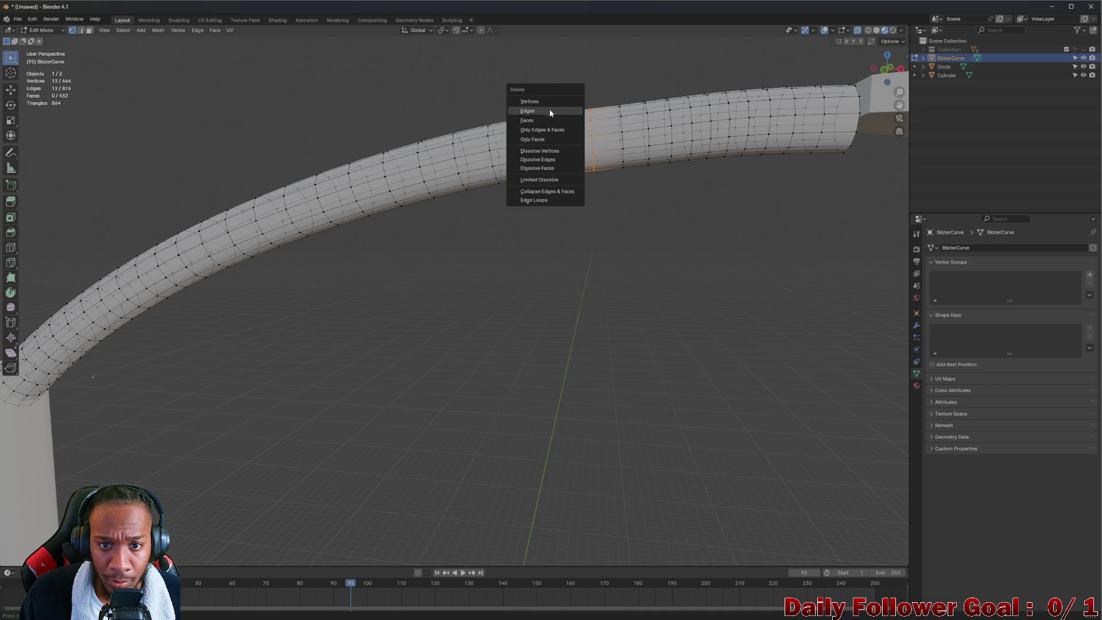
{"action": "left_click", "coordinate": [549, 99]}
{"action": "key", "text": "ctrl+z"}
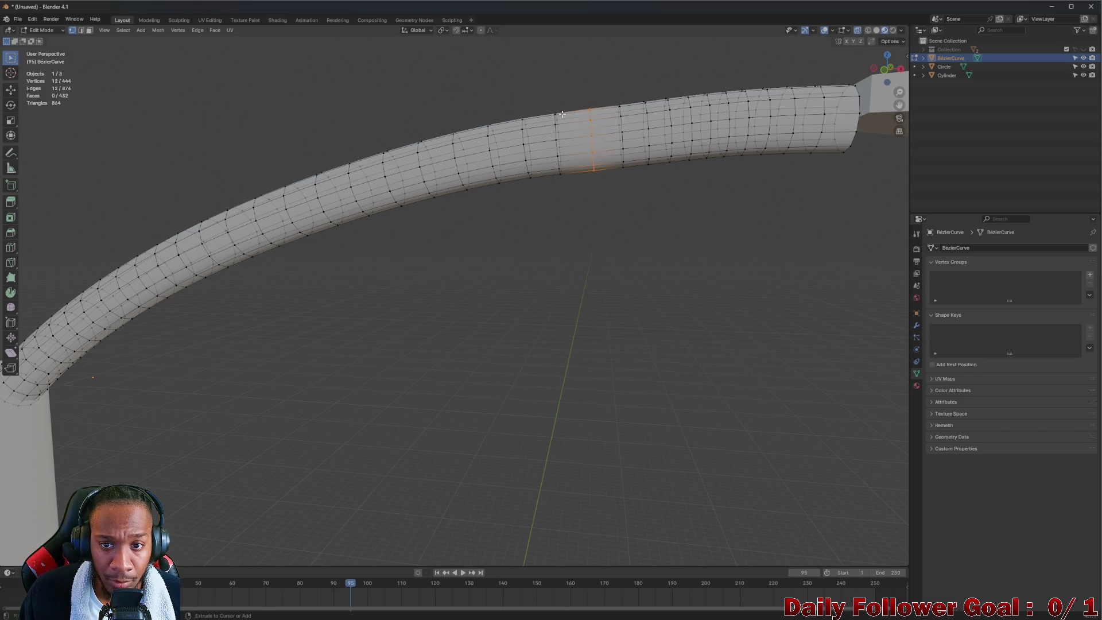
- Dissolve three edge loops on the arm tube, keeping it joined
{"action": "left_click_drag", "start_coordinate": [583, 92], "coordinate": [606, 230]}
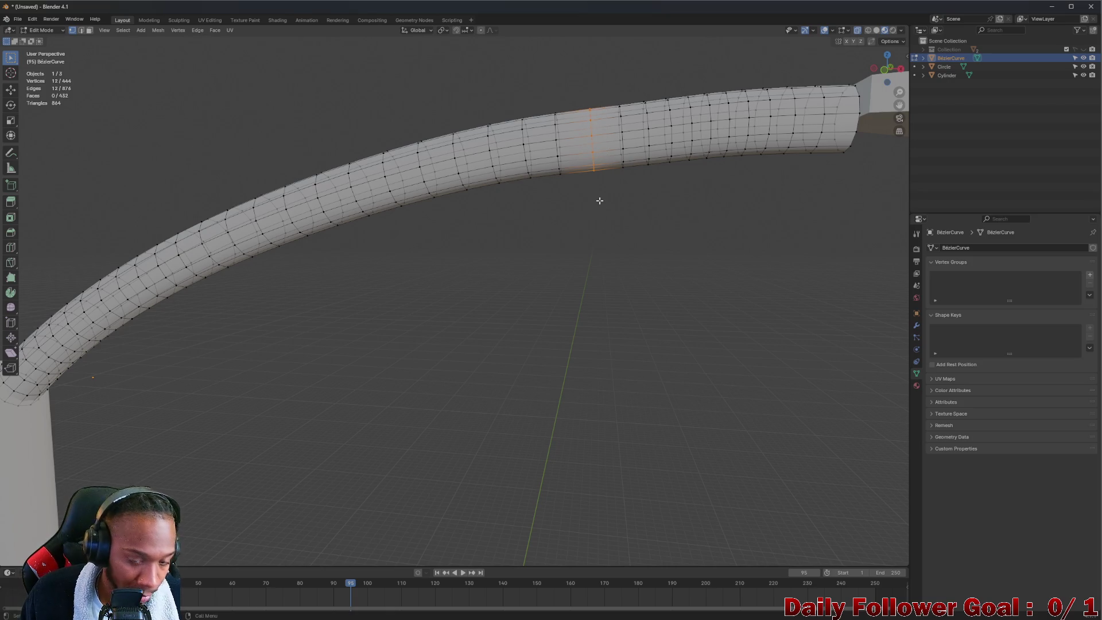
{"action": "key", "text": "x"}
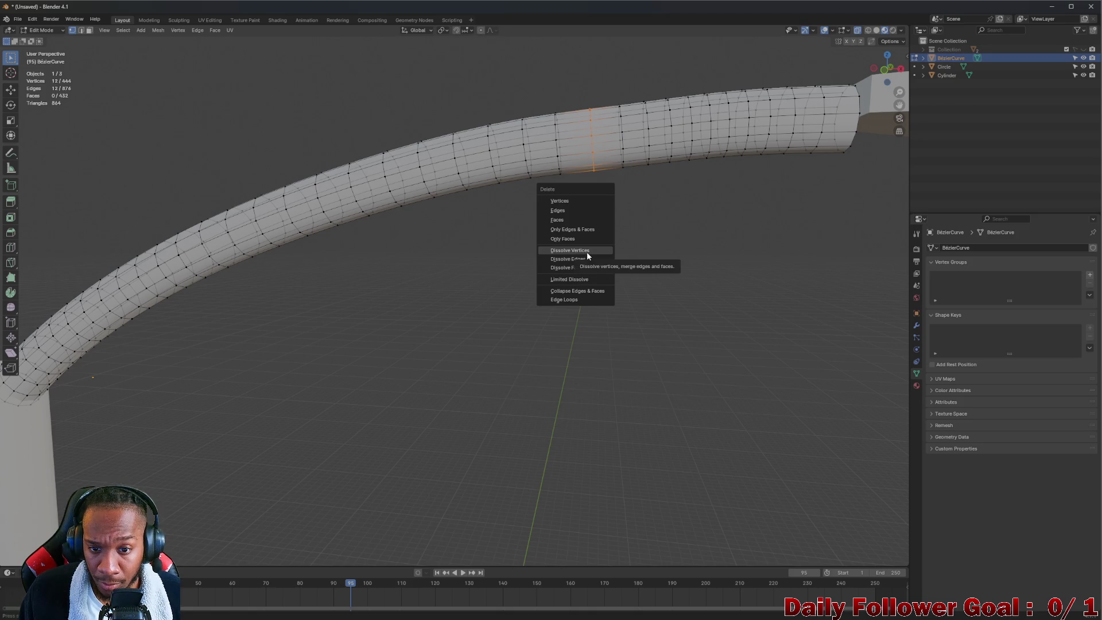
{"action": "left_click", "coordinate": [586, 258]}
{"action": "mouse_move", "coordinate": [585, 254]}
{"action": "middle_mouse_down"}
{"action": "mouse_move", "coordinate": [546, 79]}
{"action": "mouse_move", "coordinate": [551, 120]}
{"action": "mouse_move", "coordinate": [513, 122]}
{"action": "mouse_move", "coordinate": [533, 109]}
{"action": "middle_mouse_up"}
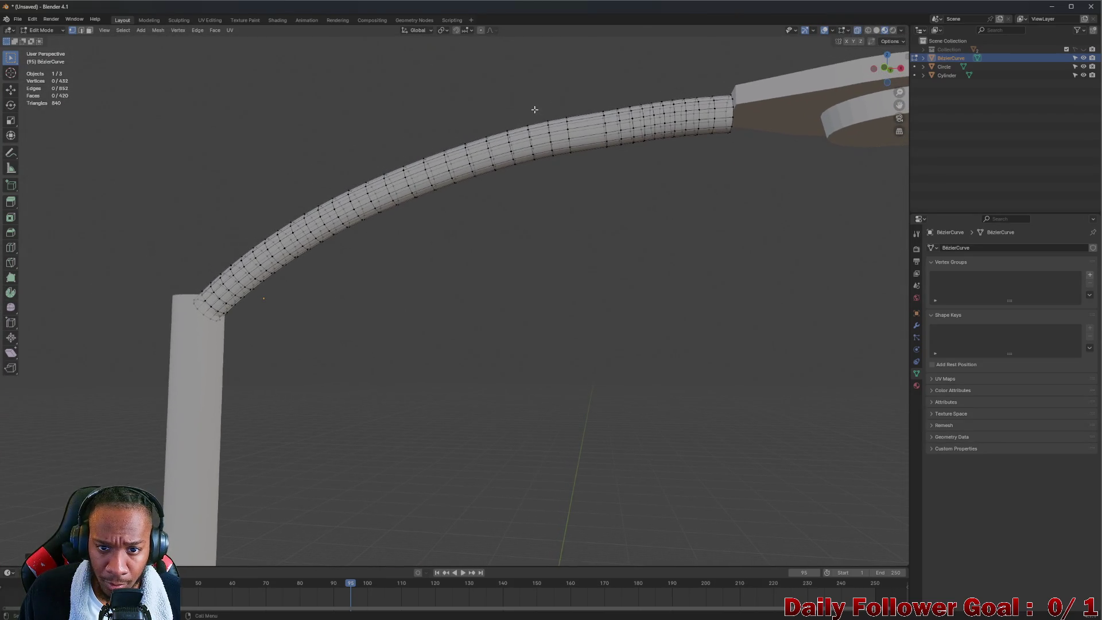
{"action": "left_click", "coordinate": [551, 137], "text": "alt"}
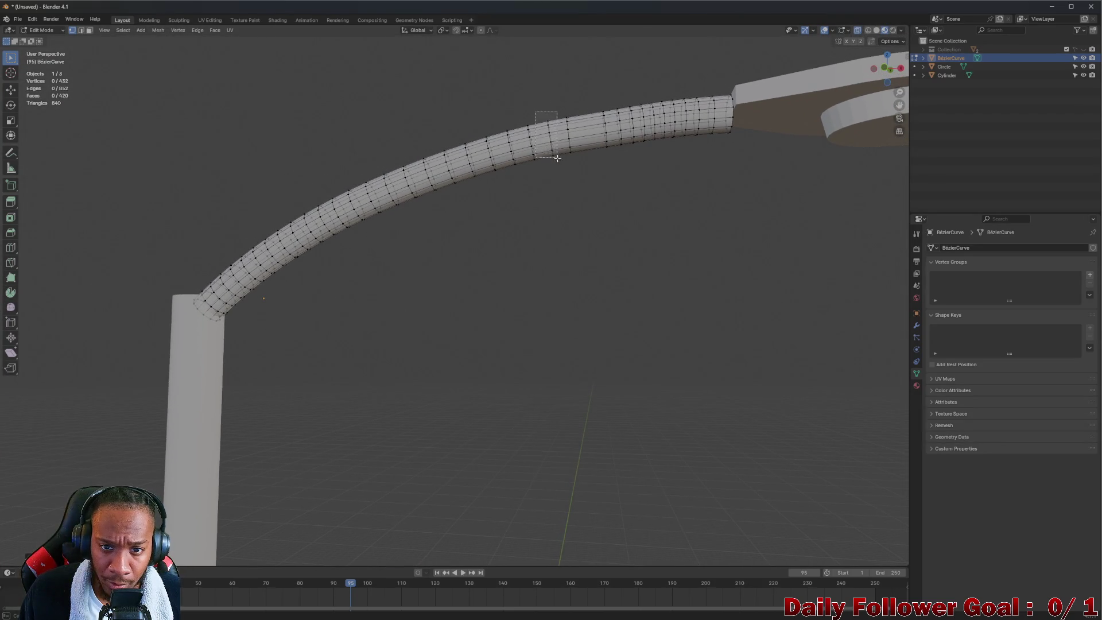
{"action": "key", "text": "x"}
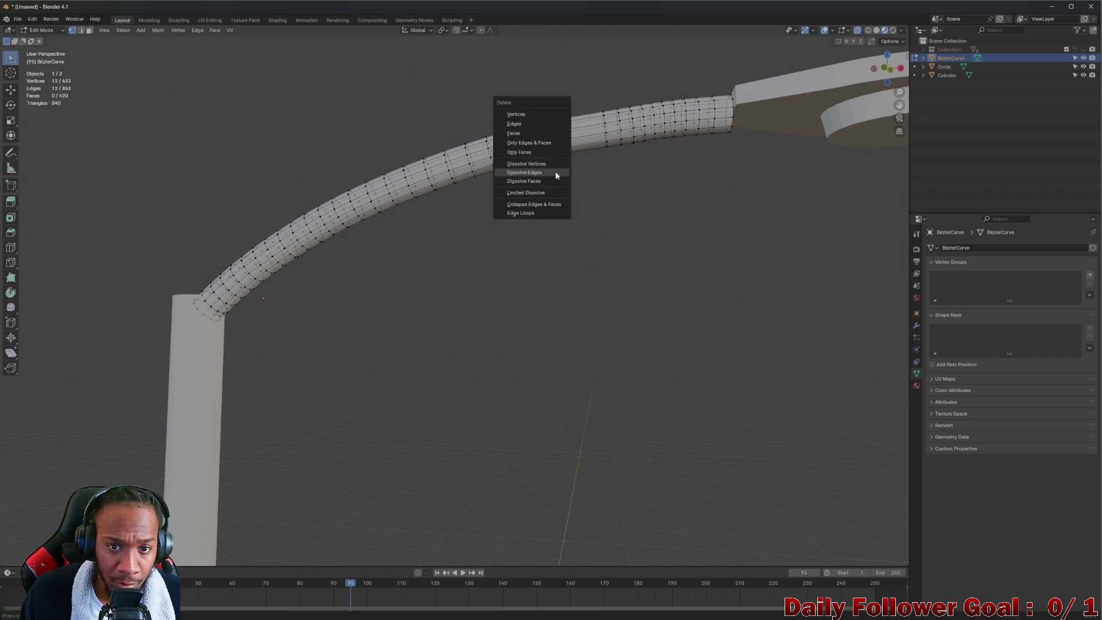
{"action": "left_click", "coordinate": [550, 169]}
{"action": "mouse_move", "coordinate": [584, 133]}
{"action": "middle_mouse_down"}
{"action": "mouse_move", "coordinate": [626, 103]}
{"action": "mouse_move", "coordinate": [579, 98]}
{"action": "middle_mouse_up"}
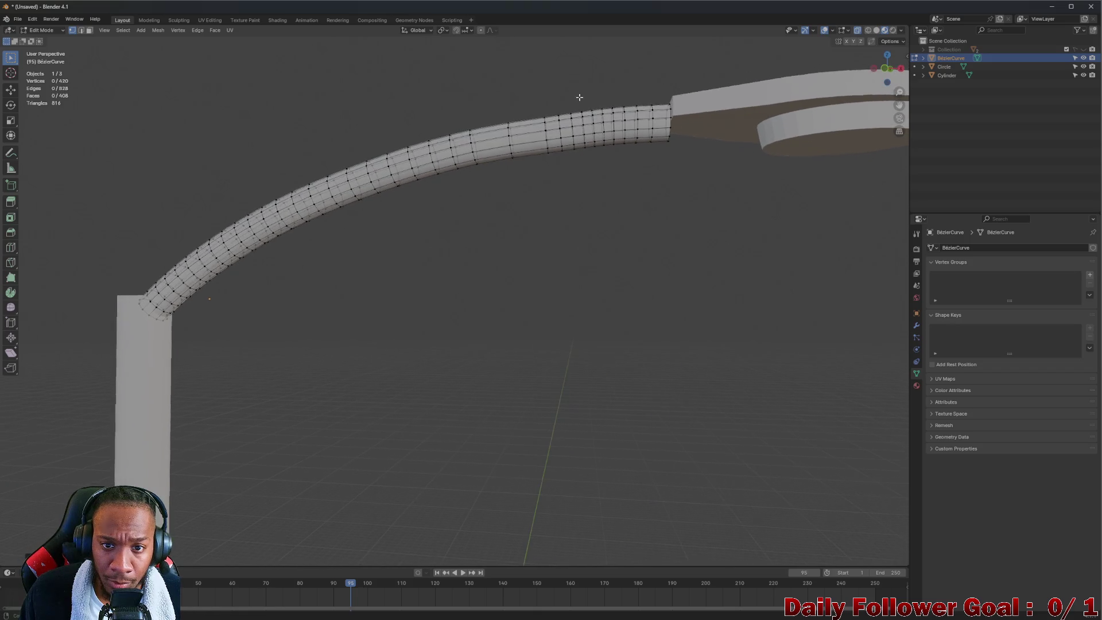
{"action": "scroll", "coordinate": [579, 98], "scroll_direction": "up", "scroll_amount": 1}
{"action": "left_click", "coordinate": [565, 178], "text": "alt"}
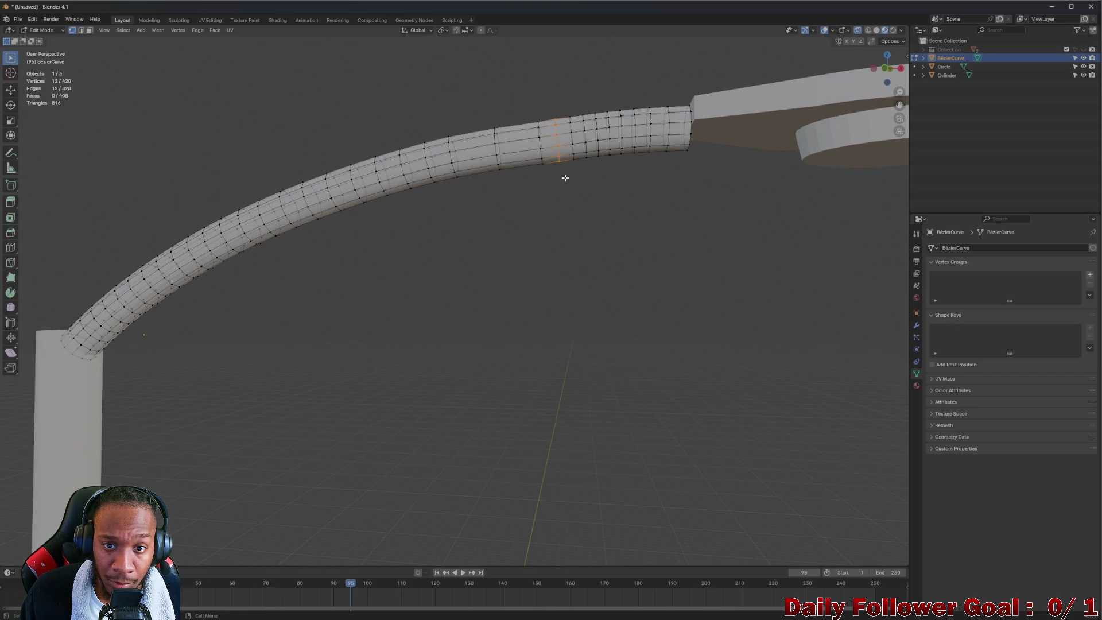
{"action": "key", "text": "x"}
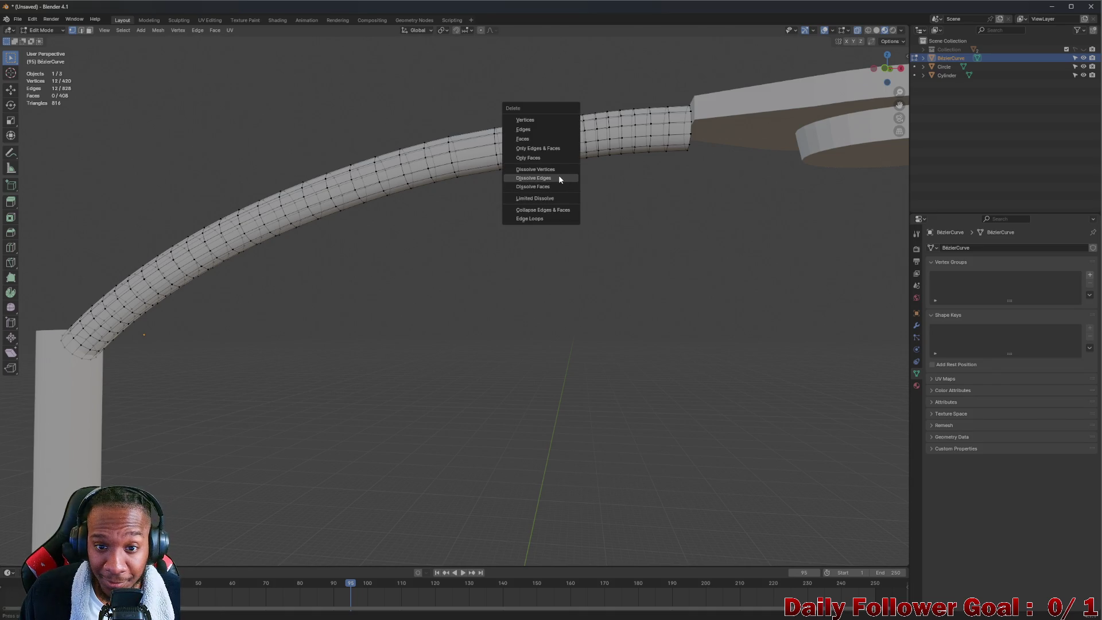
{"action": "left_click", "coordinate": [559, 175]}
- Try removing another vertex ring twice, undoing both since they pinch or break the tube
{"action": "mouse_move", "coordinate": [581, 103]}
{"action": "middle_mouse_down"}
{"action": "mouse_move", "coordinate": [570, 108]}
{"action": "mouse_move", "coordinate": [585, 108]}
{"action": "middle_mouse_up"}
{"action": "left_click_drag", "start_coordinate": [581, 106], "coordinate": [601, 192]}
{"action": "key", "text": "x"}
{"action": "left_click", "coordinate": [597, 186]}
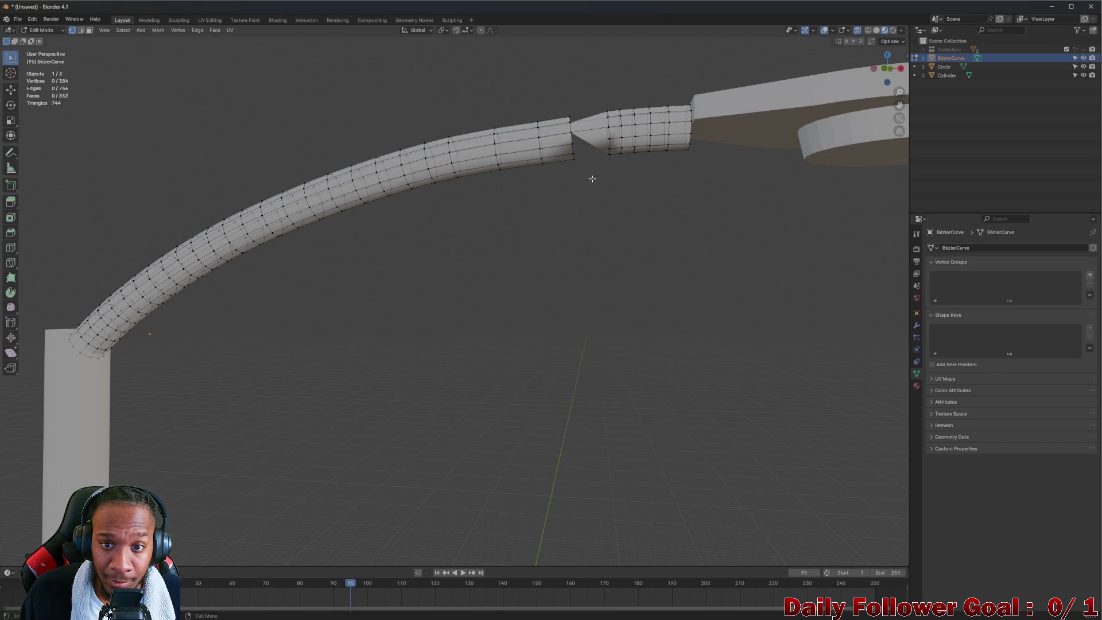
{"action": "key", "text": "ctrl+z"}
{"action": "middle_click_drag", "start_coordinate": [598, 137], "coordinate": [556, 139], "text": "shift"}
{"action": "left_click_drag", "start_coordinate": [536, 89], "coordinate": [564, 177]}
{"action": "mouse_move", "coordinate": [554, 166]}
{"action": "middle_mouse_down"}
{"action": "mouse_move", "coordinate": [524, 261]}
{"action": "mouse_move", "coordinate": [560, 175]}
{"action": "middle_mouse_up"}
{"action": "key", "text": "x"}
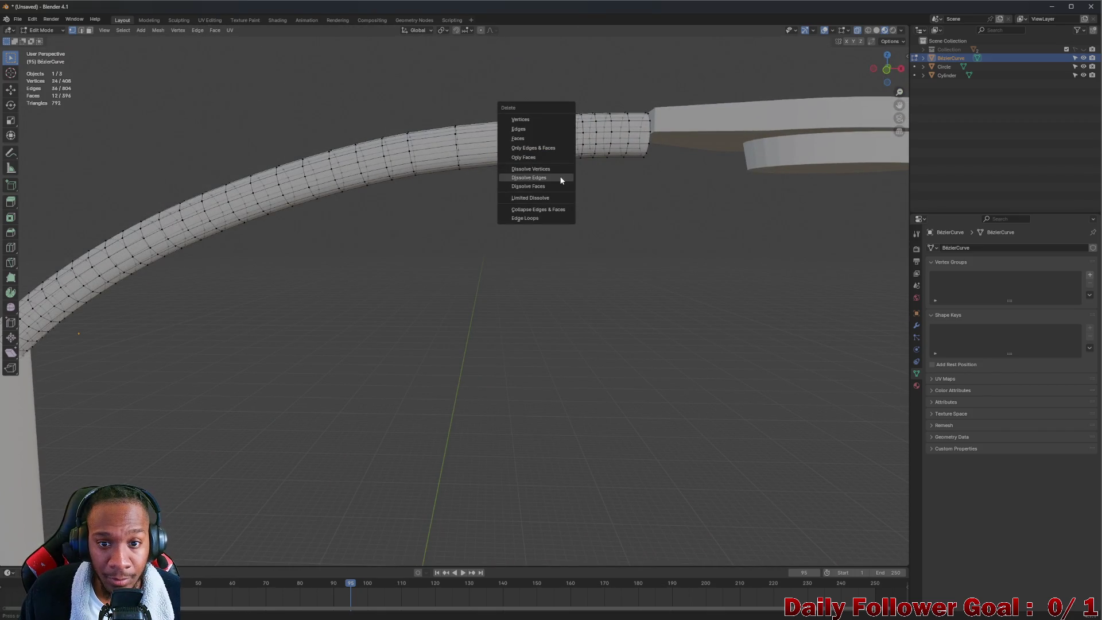
{"action": "left_click", "coordinate": [560, 177]}
{"action": "mouse_move", "coordinate": [559, 170]}
{"action": "middle_mouse_down"}
{"action": "mouse_move", "coordinate": [536, 160]}
{"action": "mouse_move", "coordinate": [536, 178]}
{"action": "mouse_move", "coordinate": [537, 108]}
{"action": "middle_mouse_up"}
{"action": "key", "text": "ctrl+z"}
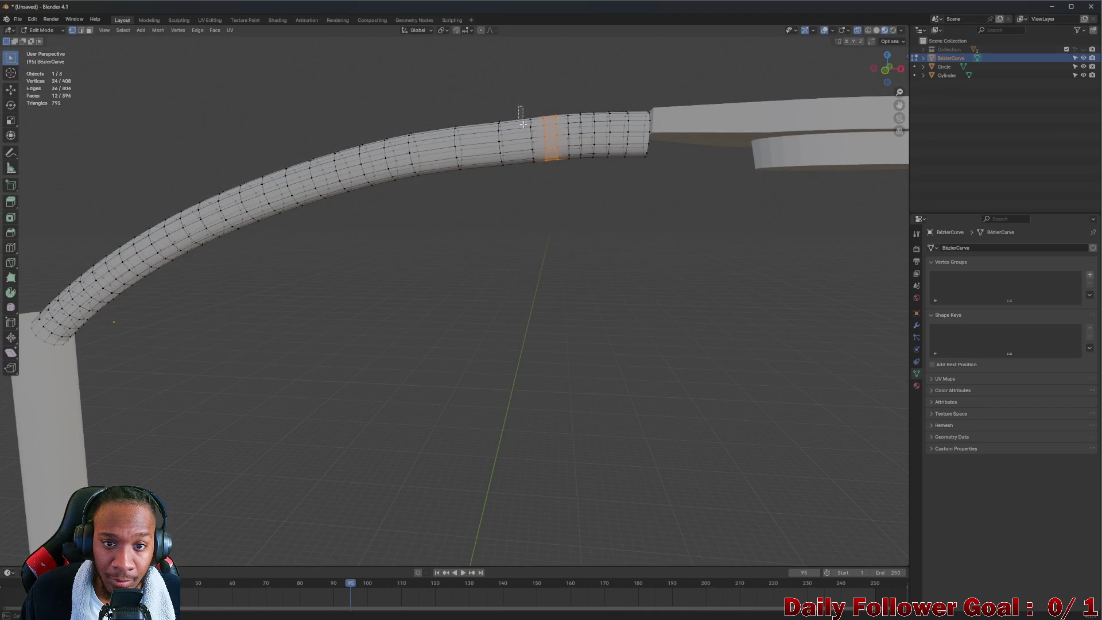
- Dissolve two more ring loops along the arm
{"action": "left_click", "coordinate": [533, 163], "text": "alt"}
{"action": "key", "text": "x"}
{"action": "left_click", "coordinate": [535, 188]}
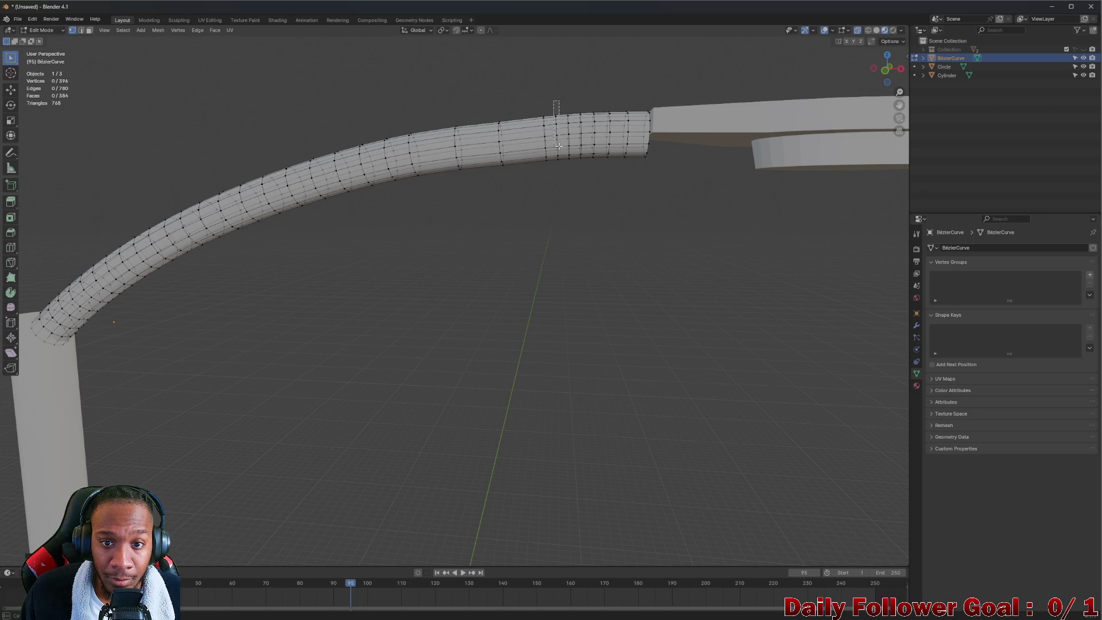
{"action": "left_click", "coordinate": [560, 172], "text": "alt"}
{"action": "key", "text": "x"}
{"action": "left_click", "coordinate": [555, 180]}
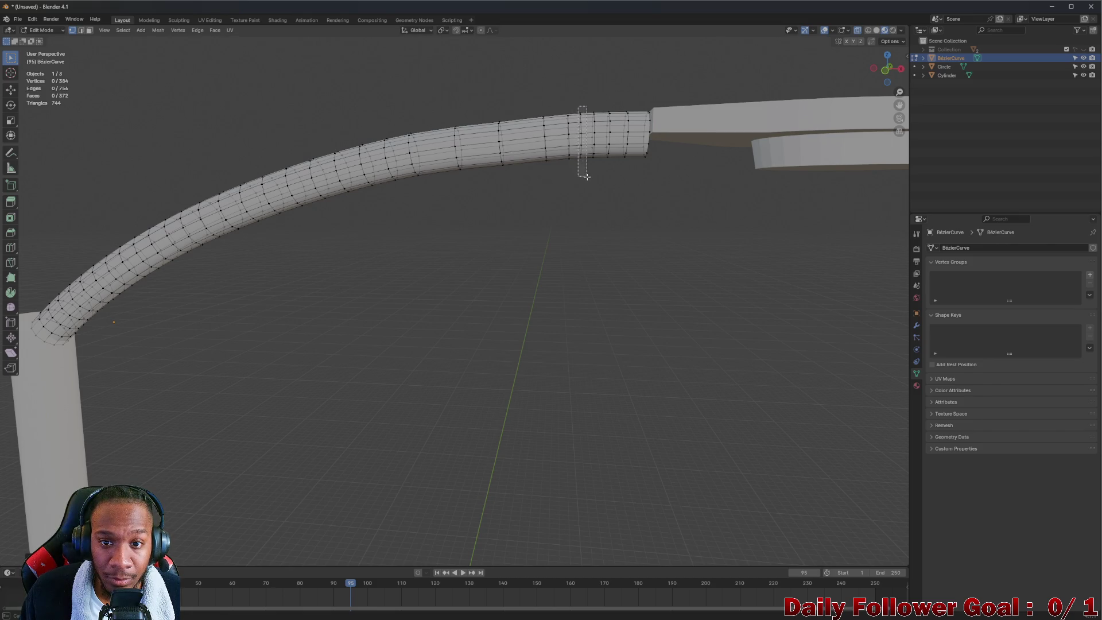
- Undo a dissolve that broke the tube, then dissolve a different arm loop instead
{"action": "left_click", "coordinate": [582, 154], "text": "alt"}
{"action": "key", "text": "x"}
{"action": "left_click", "coordinate": [593, 191]}
{"action": "key", "text": "ctrl+z"}
{"action": "left_click", "coordinate": [578, 106]}
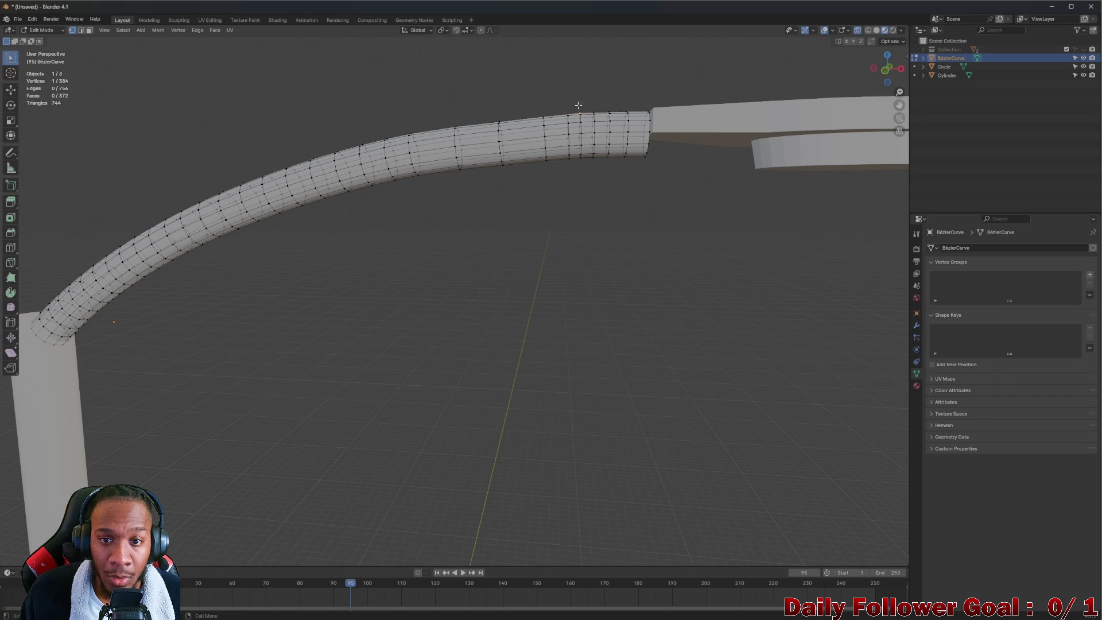
{"action": "left_click", "coordinate": [584, 181], "text": "alt"}
{"action": "key", "text": "x"}
{"action": "left_click", "coordinate": [583, 178]}
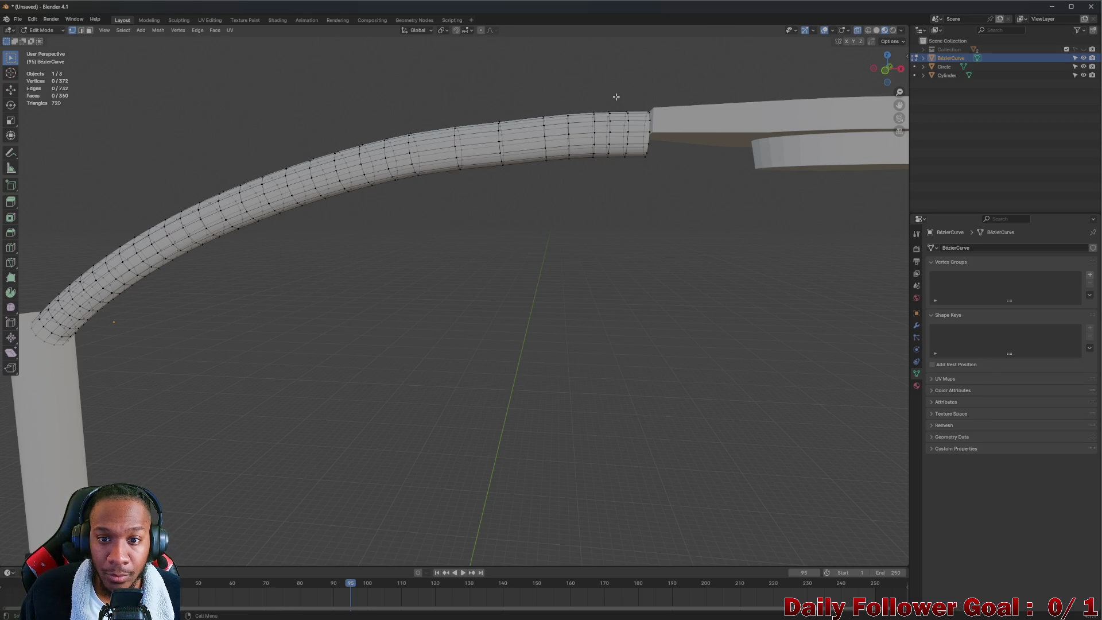
- Dissolve the last two loops near the housing end, leaving the arm mesh at 548 vertices
{"action": "left_click", "coordinate": [572, 175], "text": "alt"}
{"action": "key", "text": "x"}
{"action": "left_click", "coordinate": [559, 189]}
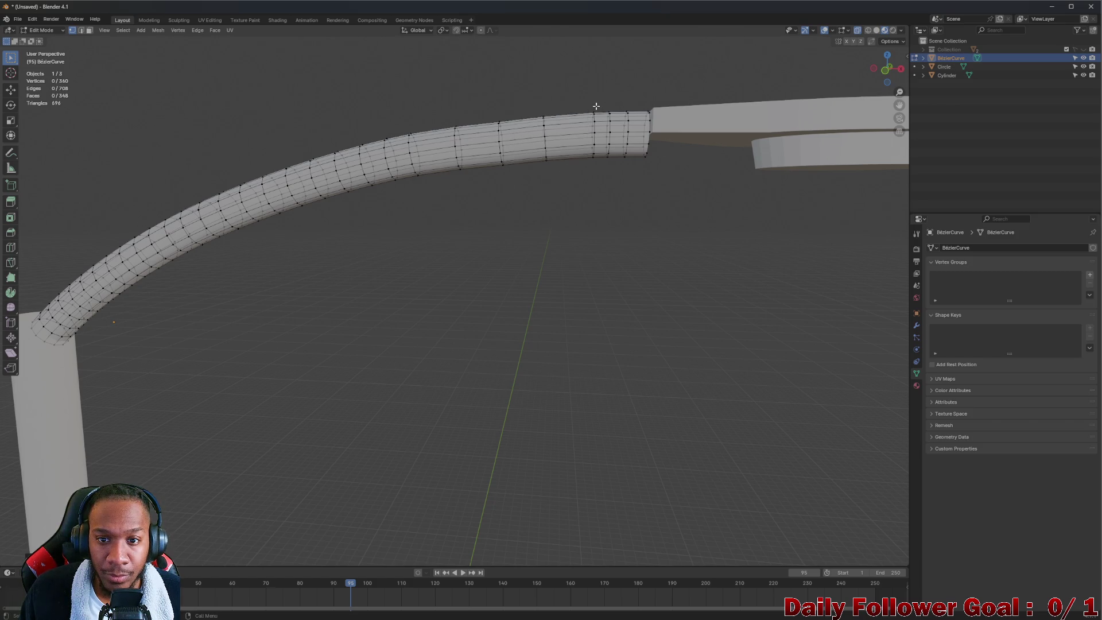
{"action": "left_click", "coordinate": [609, 154], "text": "alt"}
{"action": "key", "text": "x"}
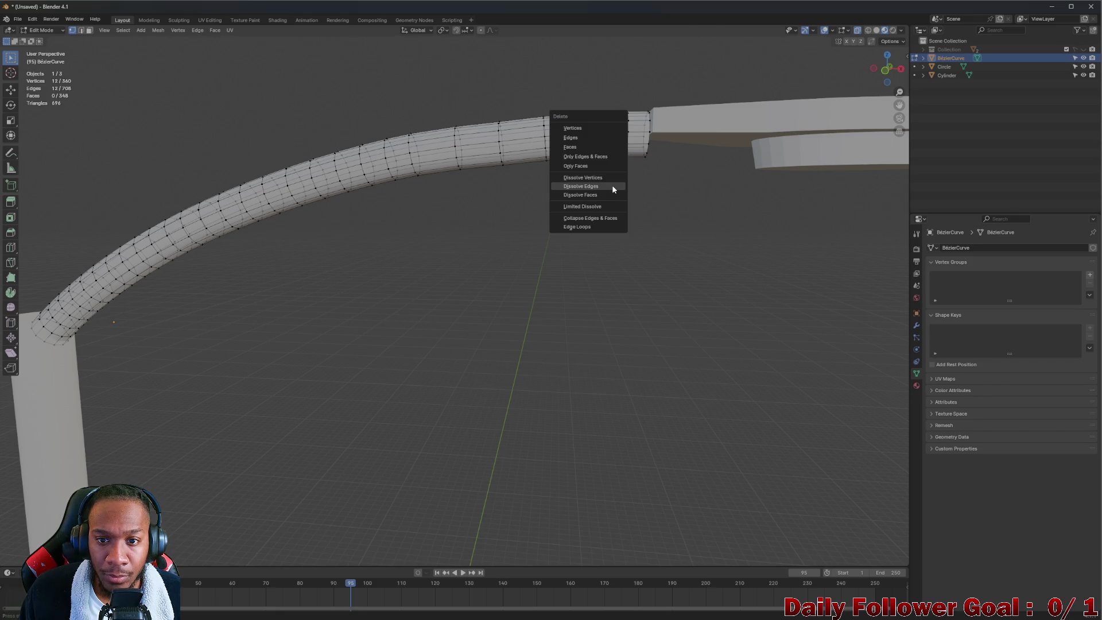
{"action": "left_click", "coordinate": [596, 189]}
{"action": "scroll", "coordinate": [514, 149], "scroll_direction": "down", "scroll_amount": 4}
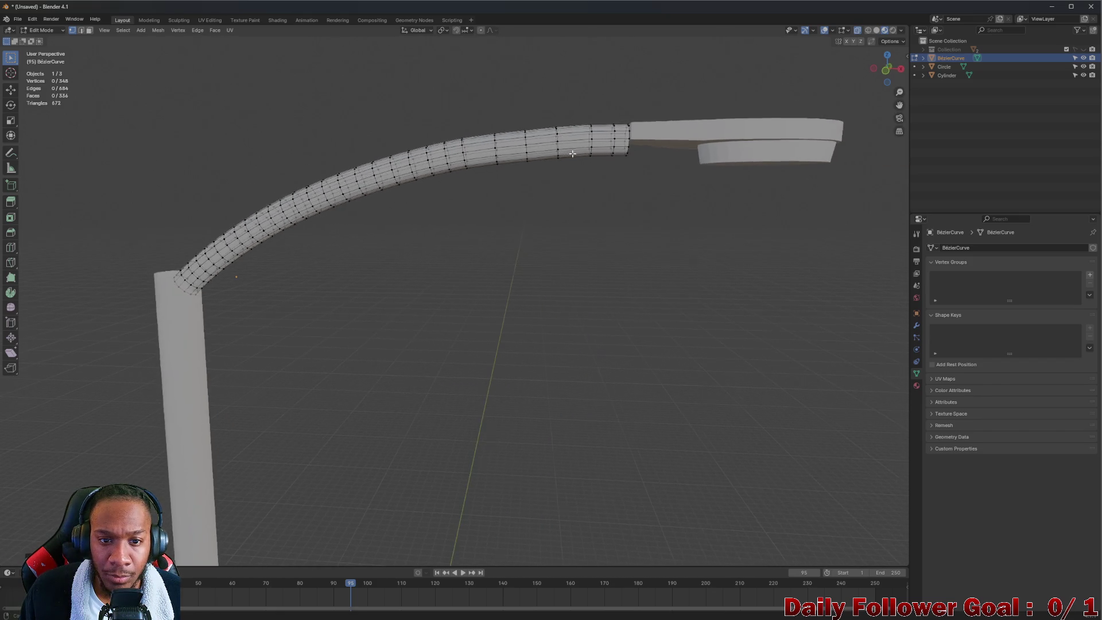
- Box-select and dissolve the first two vertex rings in the middle of the arm
{"action": "scroll", "coordinate": [514, 149], "scroll_direction": "up", "scroll_amount": 3}
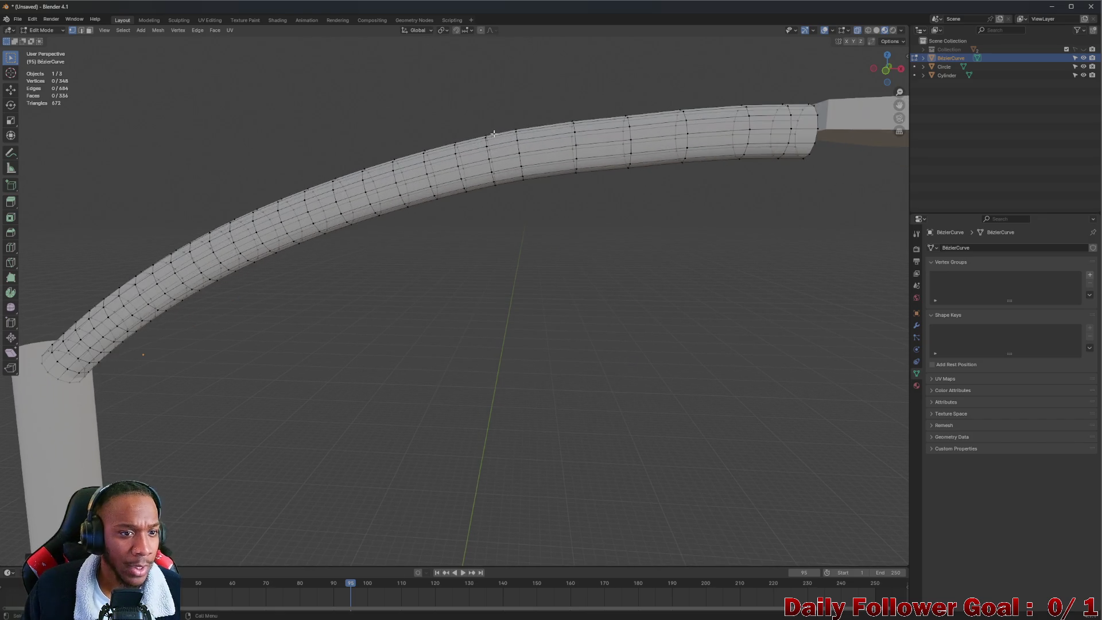
{"action": "scroll", "coordinate": [507, 140], "scroll_direction": "down", "scroll_amount": 1}
{"action": "middle_click_drag", "start_coordinate": [507, 141], "coordinate": [499, 116]}
{"action": "left_click_drag", "start_coordinate": [495, 119], "coordinate": [517, 204]}
{"action": "key", "text": "x"}
{"action": "left_click", "coordinate": [502, 205]}
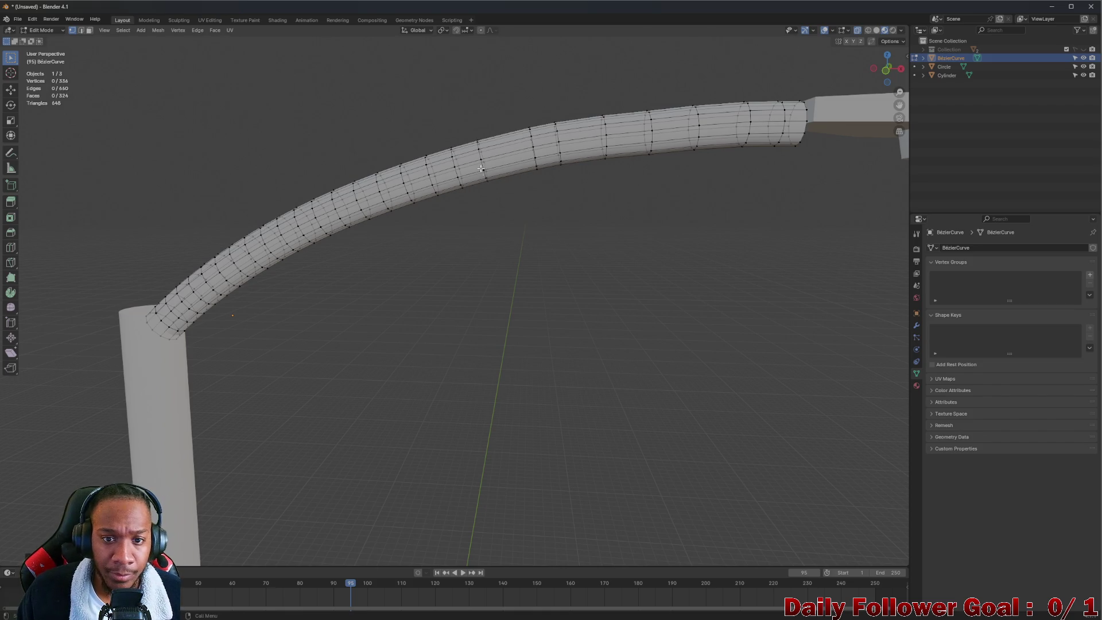
{"action": "left_click_drag", "start_coordinate": [448, 135], "coordinate": [465, 201]}
{"action": "key", "text": "x"}
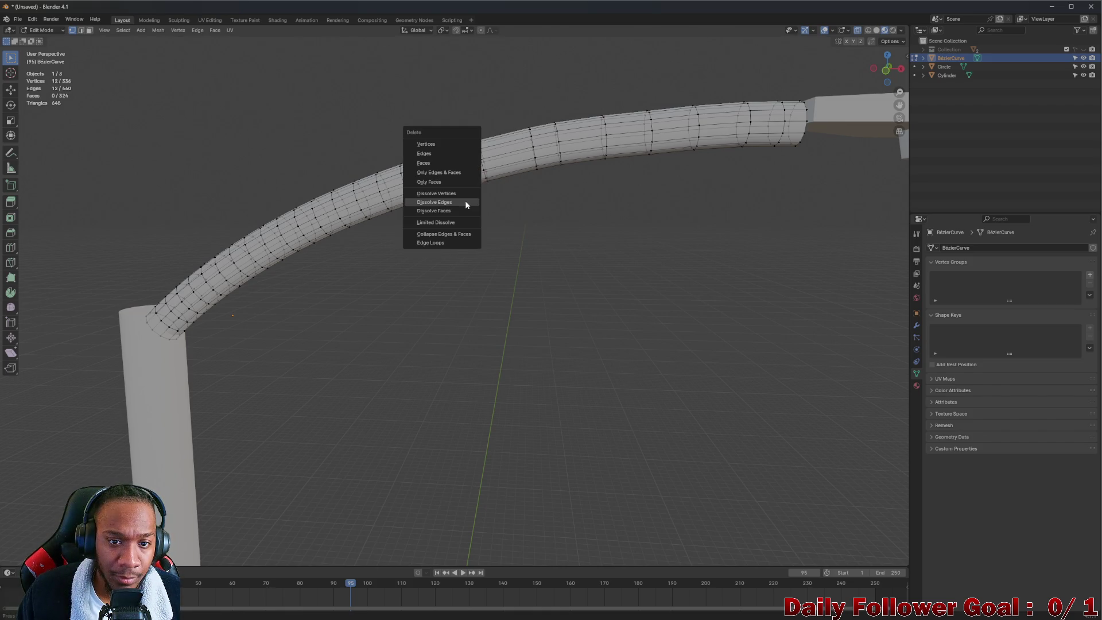
{"action": "left_click", "coordinate": [457, 202]}
- Dissolve two more vertex rings along the arm tube
{"action": "middle_click_drag", "start_coordinate": [458, 202], "coordinate": [506, 141]}
{"action": "mouse_move", "coordinate": [506, 139]}
{"action": "left_mouse_down"}
{"action": "mouse_move", "coordinate": [530, 179]}
{"action": "mouse_move", "coordinate": [516, 197]}
{"action": "left_mouse_up"}
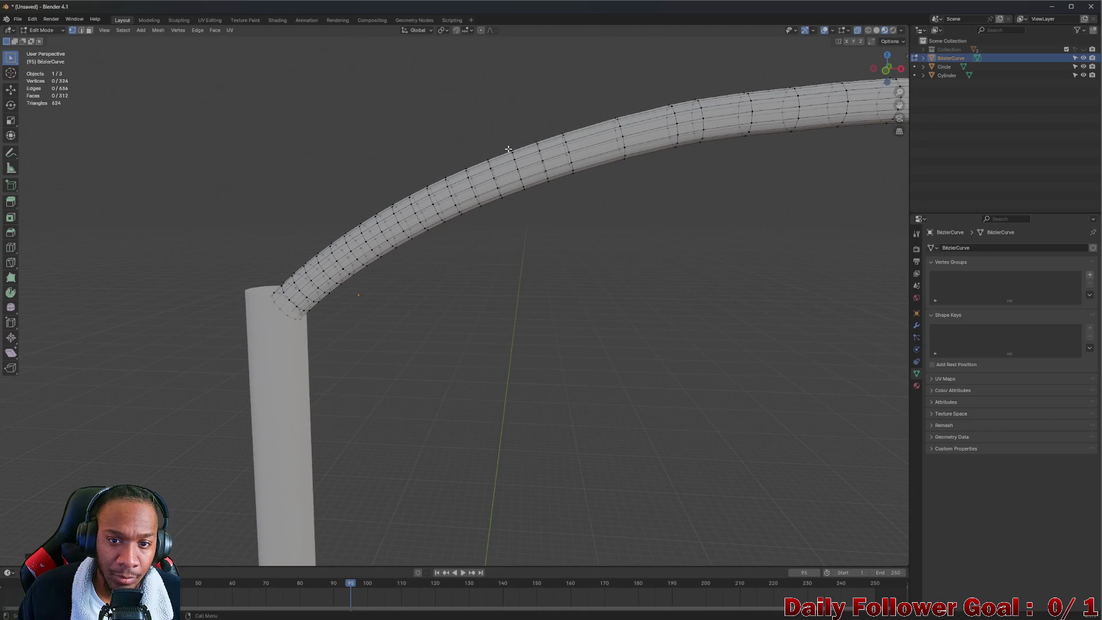
{"action": "right_click", "coordinate": [517, 196]}
{"action": "left_click_drag", "start_coordinate": [516, 114], "coordinate": [536, 155]}
{"action": "key", "text": "x"}
{"action": "left_click", "coordinate": [544, 194]}
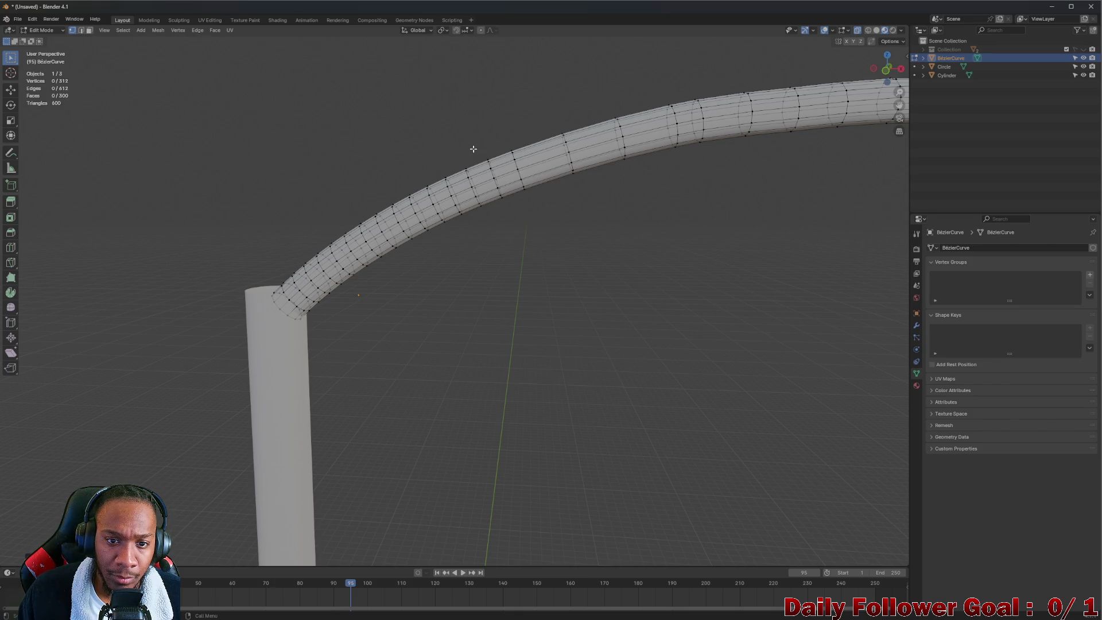
{"action": "left_click_drag", "start_coordinate": [480, 131], "coordinate": [508, 209]}
{"action": "key", "text": "x"}
{"action": "left_click", "coordinate": [504, 204]}
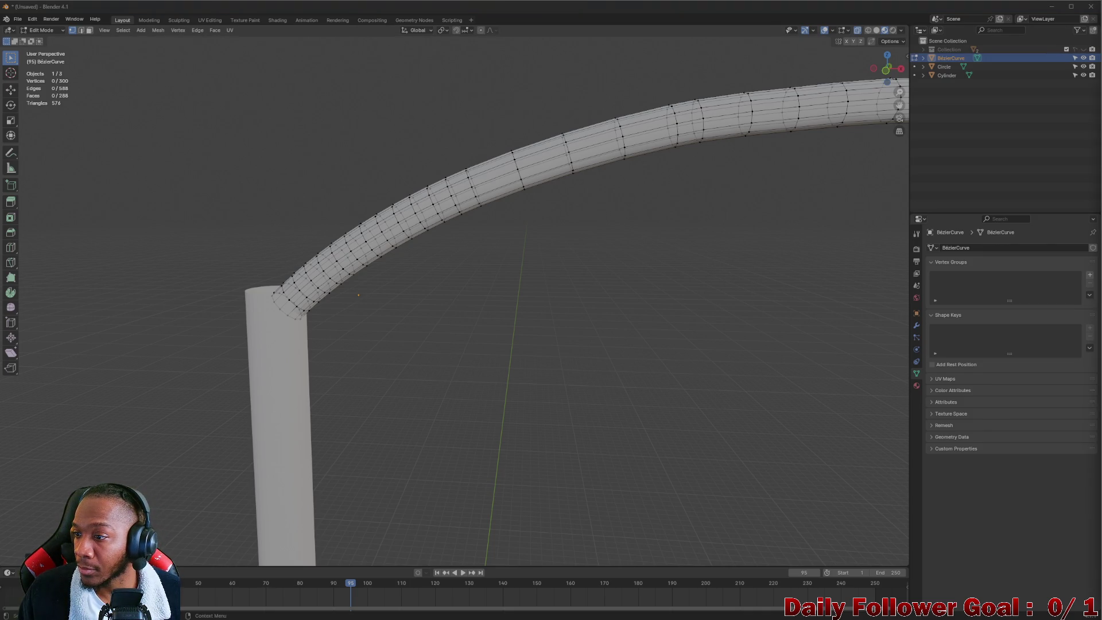
- Build up a full vertex ring on the arm's upper side and dissolve it
{"action": "mouse_move", "coordinate": [552, 126]}
{"action": "middle_mouse_down"}
{"action": "mouse_move", "coordinate": [486, 149]}
{"action": "mouse_move", "coordinate": [512, 123]}
{"action": "mouse_move", "coordinate": [550, 156]}
{"action": "middle_mouse_up"}
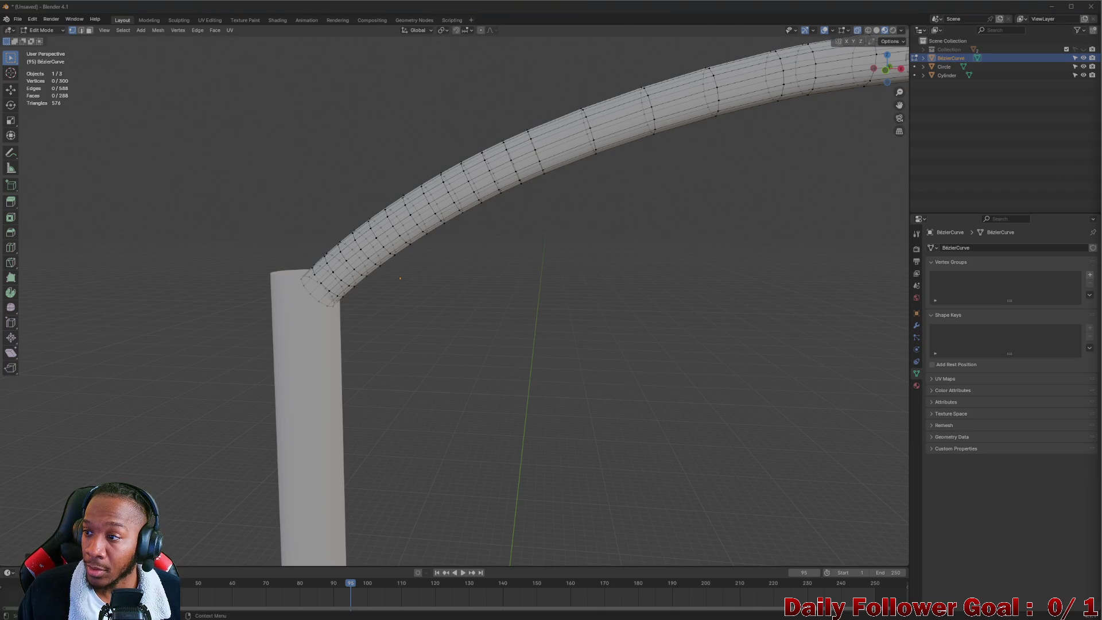
{"action": "left_click", "coordinate": [530, 194], "text": "alt"}
{"action": "key", "text": "ctrl+z"}
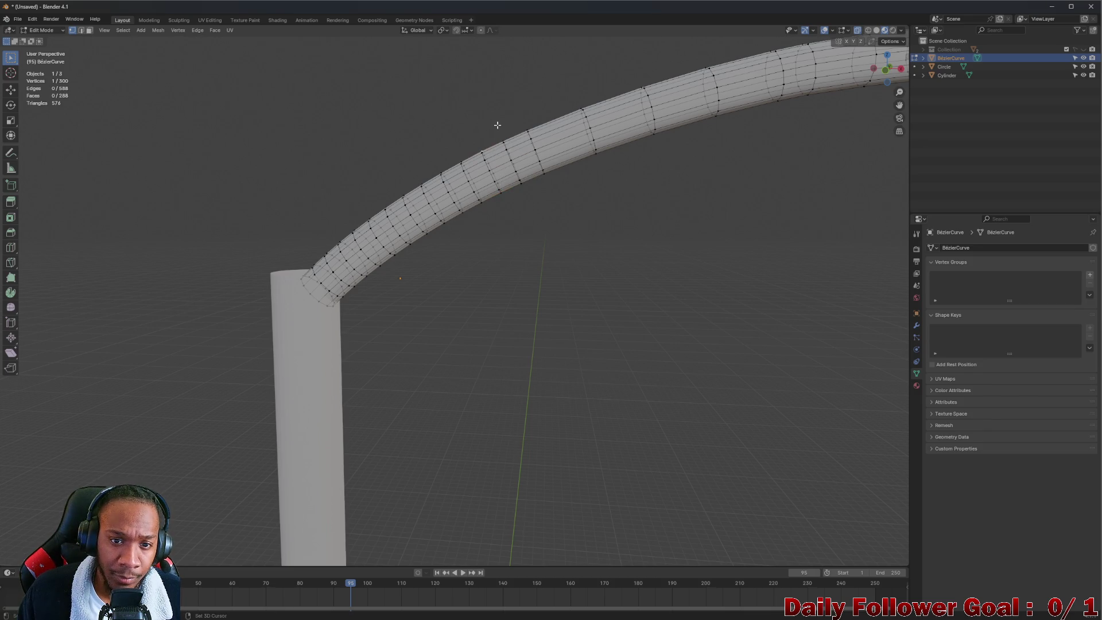
{"action": "middle_click_drag", "start_coordinate": [497, 125], "coordinate": [520, 95]}
{"action": "left_click_drag", "start_coordinate": [533, 120], "coordinate": [542, 141]}
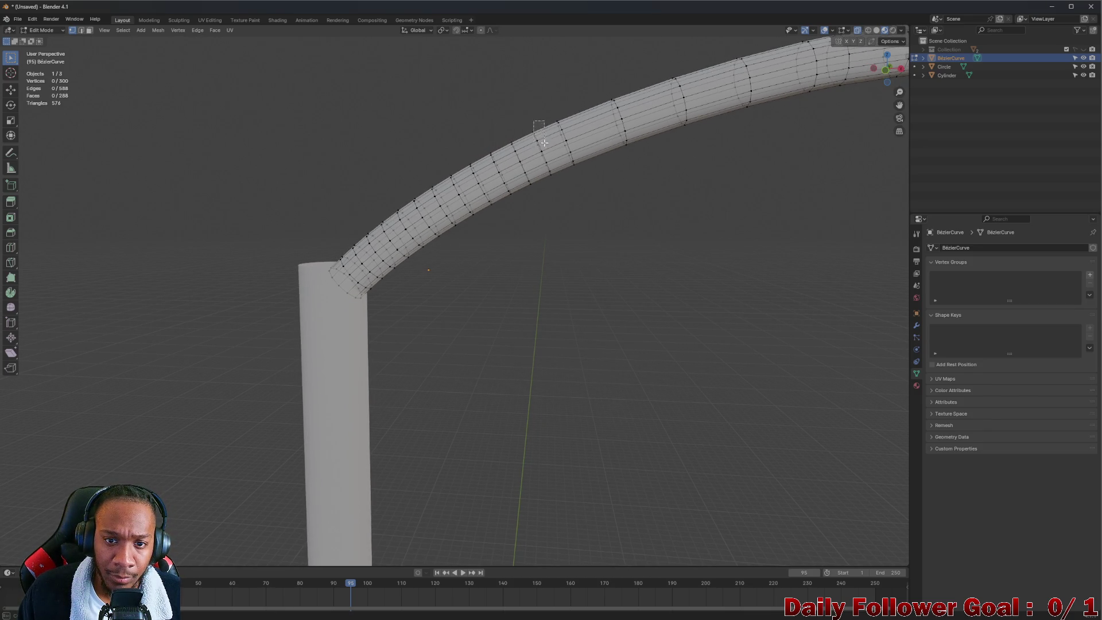
{"action": "mouse_move", "coordinate": [553, 179]}
{"action": "left_mouse_down"}
{"action": "mouse_move", "coordinate": [508, 98]}
{"action": "mouse_move", "coordinate": [537, 139]}
{"action": "left_mouse_up"}
{"action": "mouse_move", "coordinate": [558, 184]}
{"action": "left_mouse_down"}
{"action": "mouse_move", "coordinate": [548, 175]}
{"action": "mouse_move", "coordinate": [557, 185]}
{"action": "left_mouse_up"}
{"action": "key", "text": "x"}
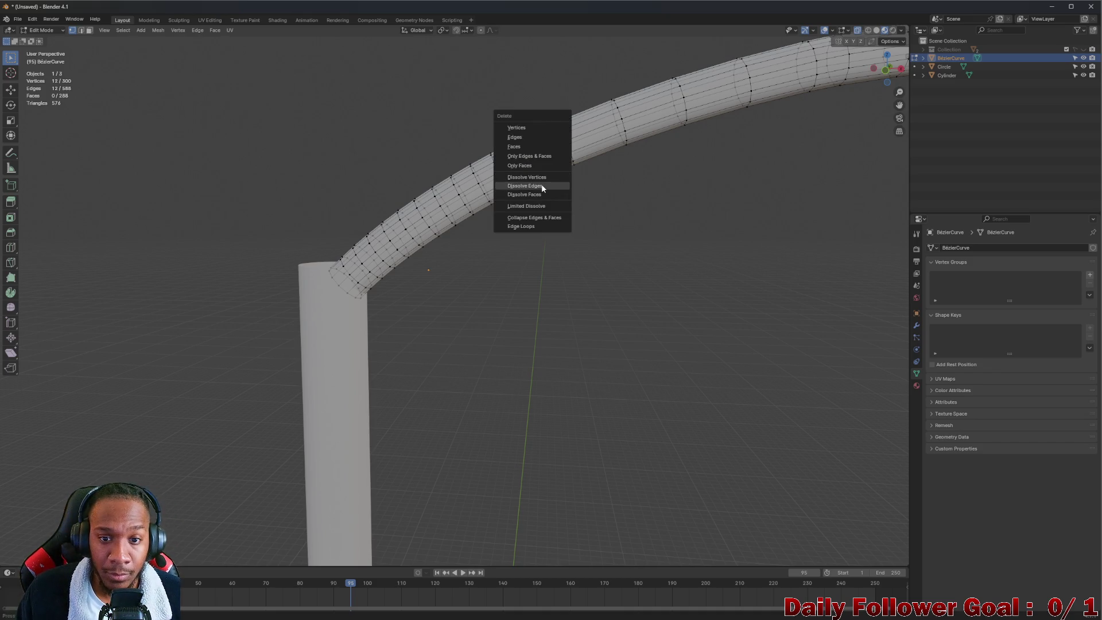
{"action": "left_click", "coordinate": [541, 184]}
- Dissolve the next vertex ring, undoing an attempt that pinched the tube
{"action": "middle_click_drag", "start_coordinate": [518, 172], "coordinate": [528, 129]}
{"action": "key", "text": "x"}
{"action": "key", "text": "Escape"}
{"action": "left_click_drag", "start_coordinate": [527, 147], "coordinate": [538, 177]}
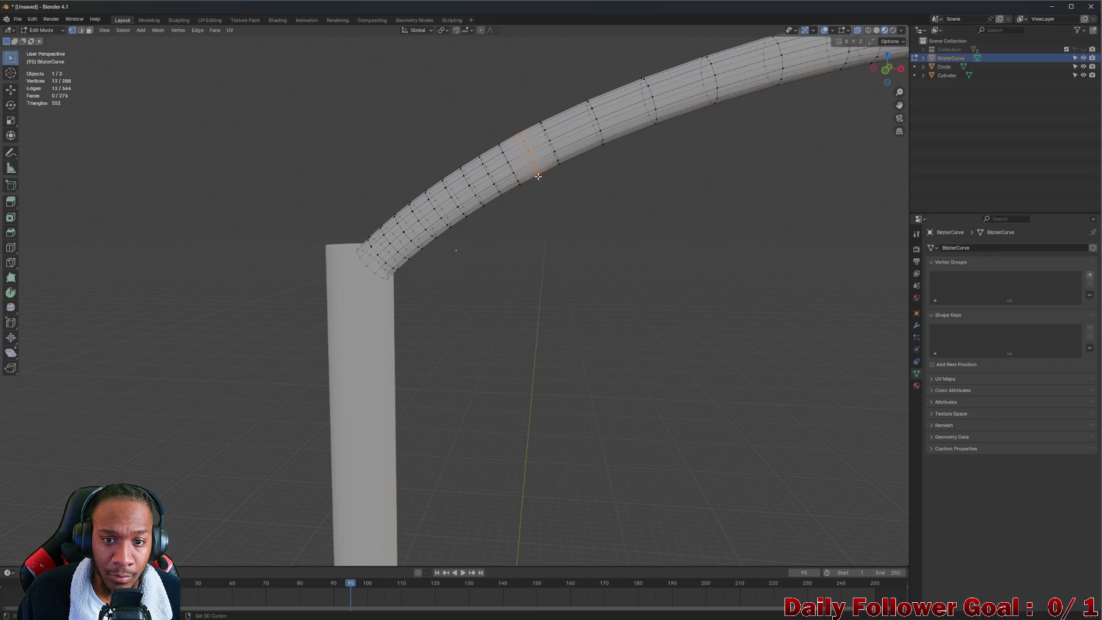
{"action": "key", "text": "x"}
{"action": "left_click", "coordinate": [542, 195]}
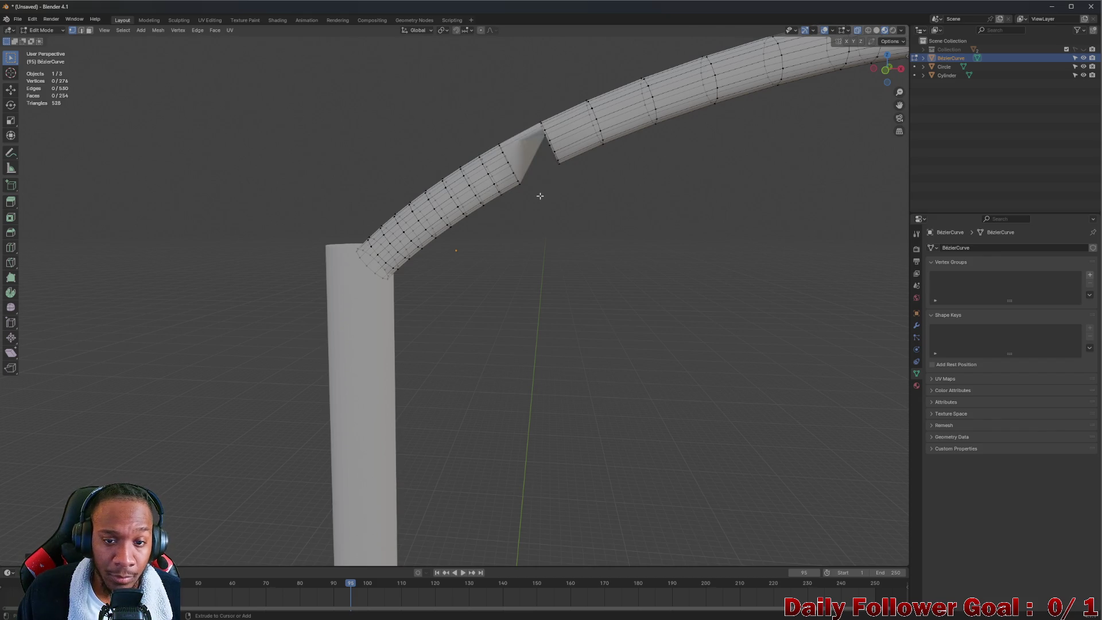
{"action": "key", "text": "ctrl+z"}
{"action": "key", "text": "x"}
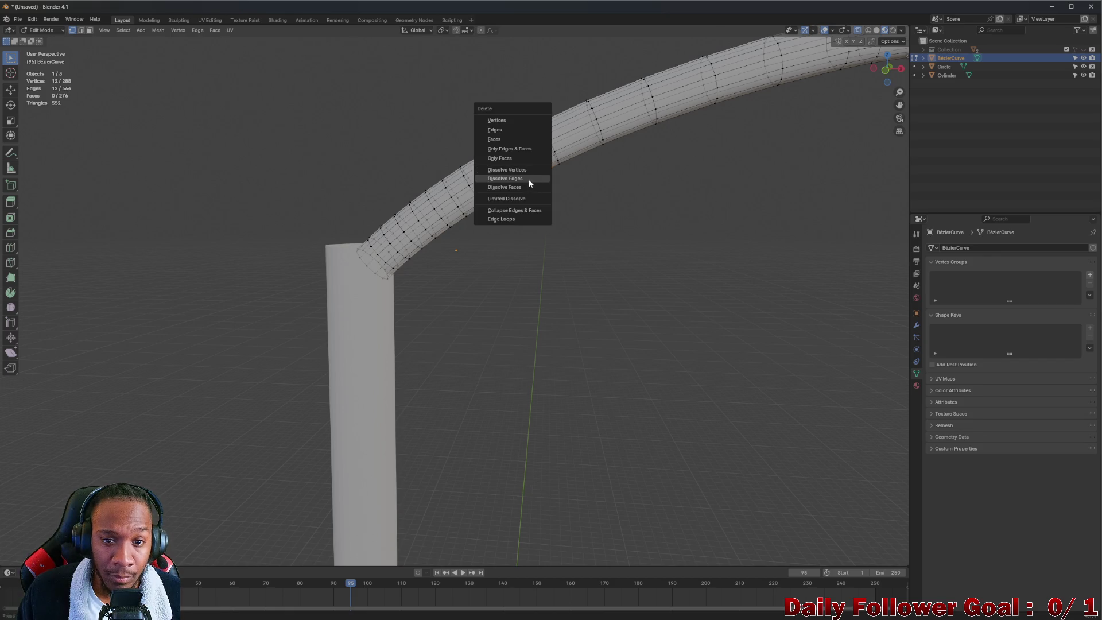
{"action": "left_click", "coordinate": [529, 179]}
- Dissolve one more ring toward the pole joint, bringing the arm to 252 faces
{"action": "middle_click_drag", "start_coordinate": [529, 179], "coordinate": [507, 154]}
{"action": "left_click_drag", "start_coordinate": [500, 142], "coordinate": [535, 208]}
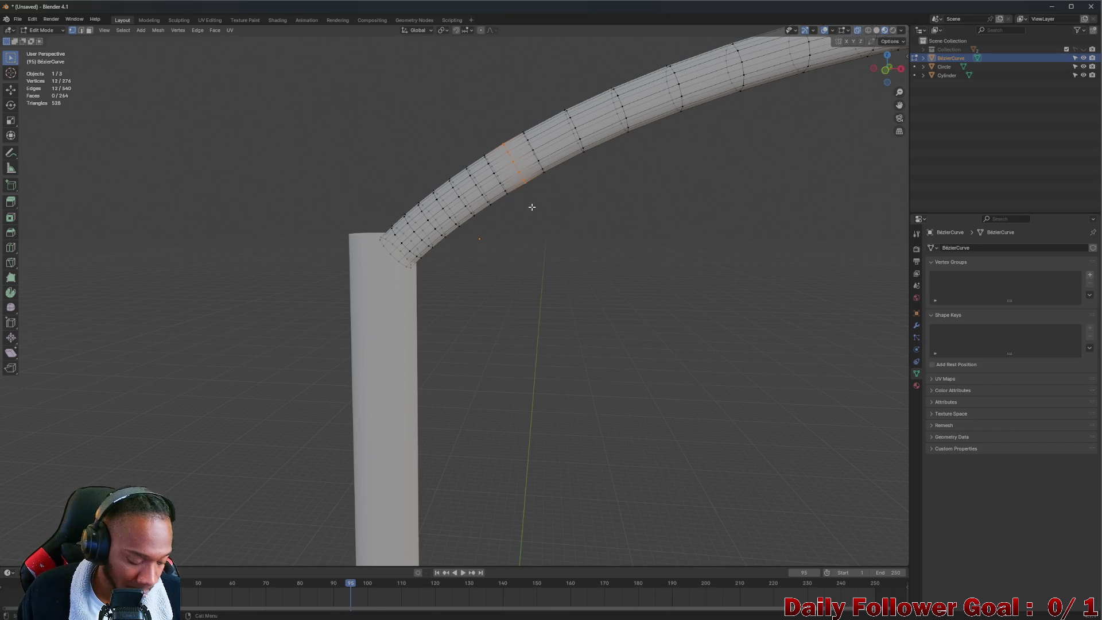
{"action": "key", "text": "x"}
{"action": "left_click", "coordinate": [520, 205]}
{"action": "mouse_move", "coordinate": [521, 206]}
{"action": "middle_mouse_down"}
{"action": "mouse_move", "coordinate": [524, 148]}
{"action": "mouse_move", "coordinate": [487, 138]}
{"action": "middle_mouse_up"}
{"action": "left_click", "coordinate": [498, 140], "text": "alt"}
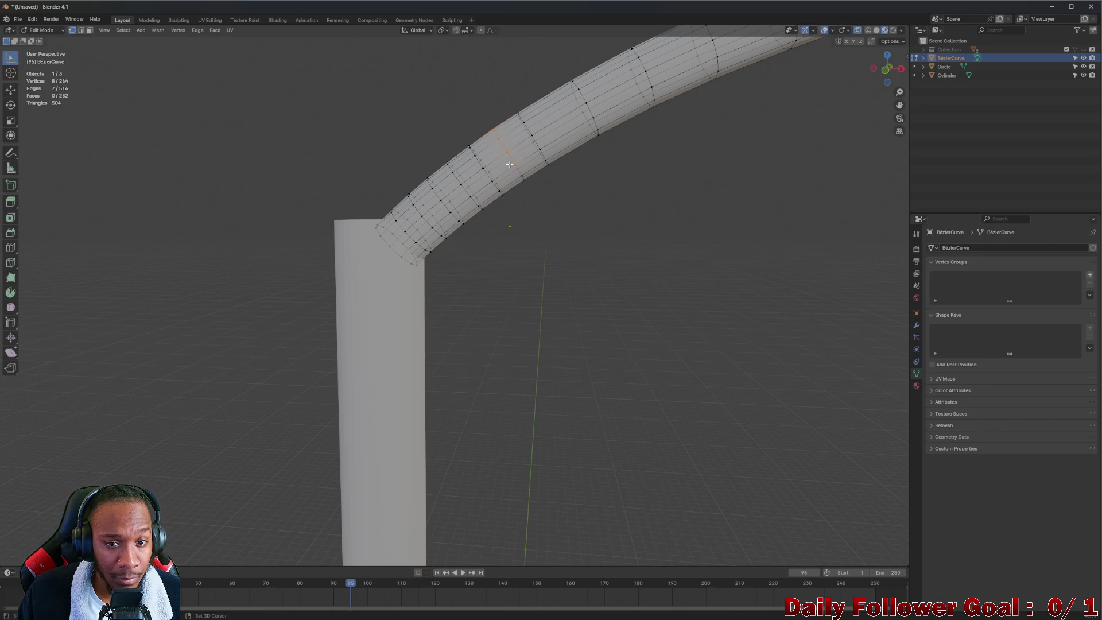
- Dissolve two edge loops on the arm near the pole joint
{"action": "left_click_drag", "start_coordinate": [525, 183], "coordinate": [532, 190], "text": "shift"}
{"action": "middle_click_drag", "start_coordinate": [529, 192], "coordinate": [525, 179]}
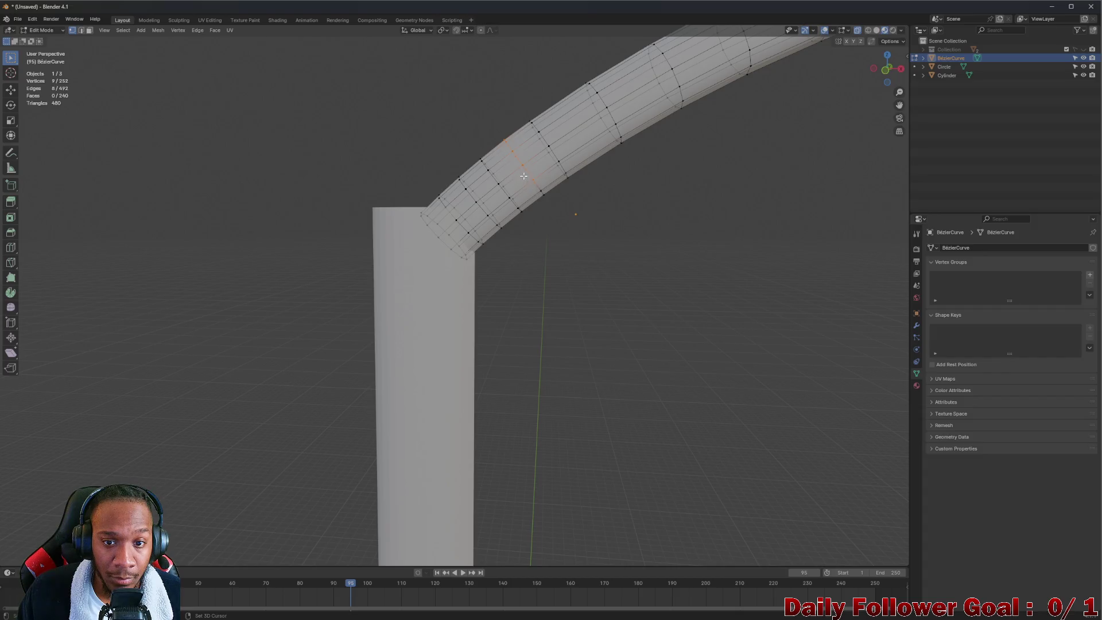
{"action": "key", "text": "x"}
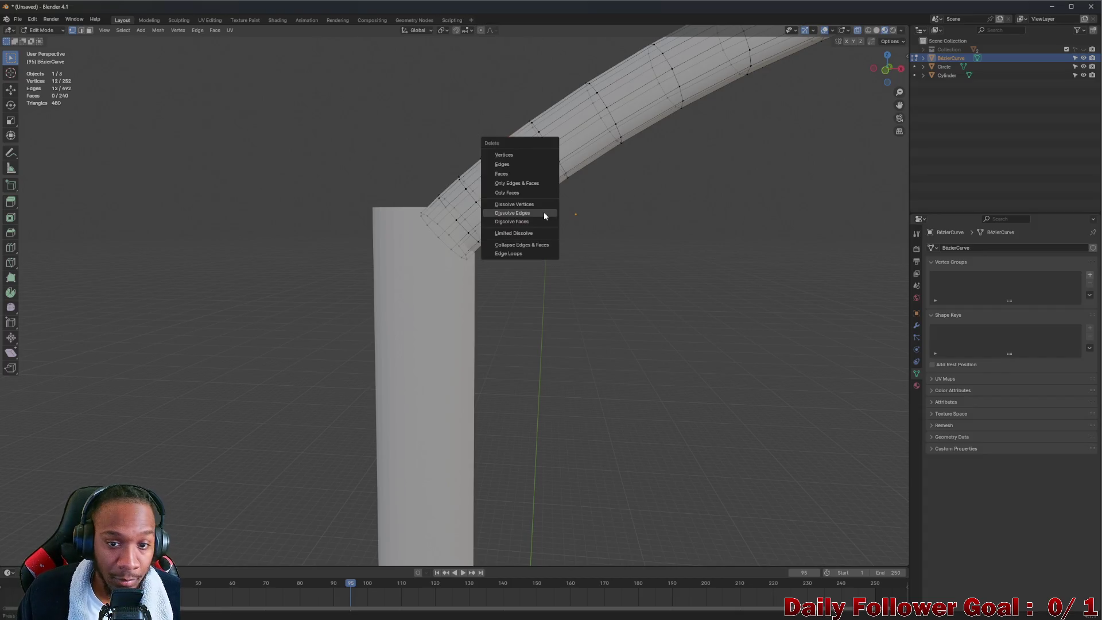
{"action": "left_click", "coordinate": [538, 213]}
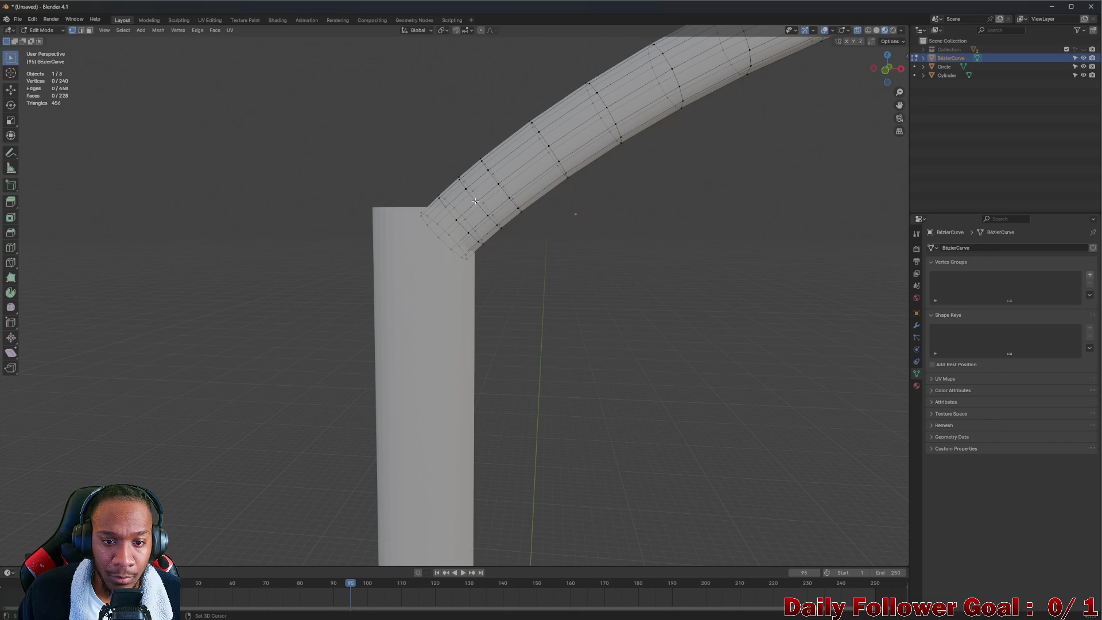
{"action": "middle_click_drag", "start_coordinate": [475, 201], "coordinate": [498, 149]}
{"action": "mouse_move", "coordinate": [502, 131]}
{"action": "left_mouse_down"}
{"action": "mouse_move", "coordinate": [530, 153]}
{"action": "mouse_move", "coordinate": [561, 210]}
{"action": "left_mouse_up"}
{"action": "key", "text": "x"}
{"action": "left_click", "coordinate": [566, 211]}
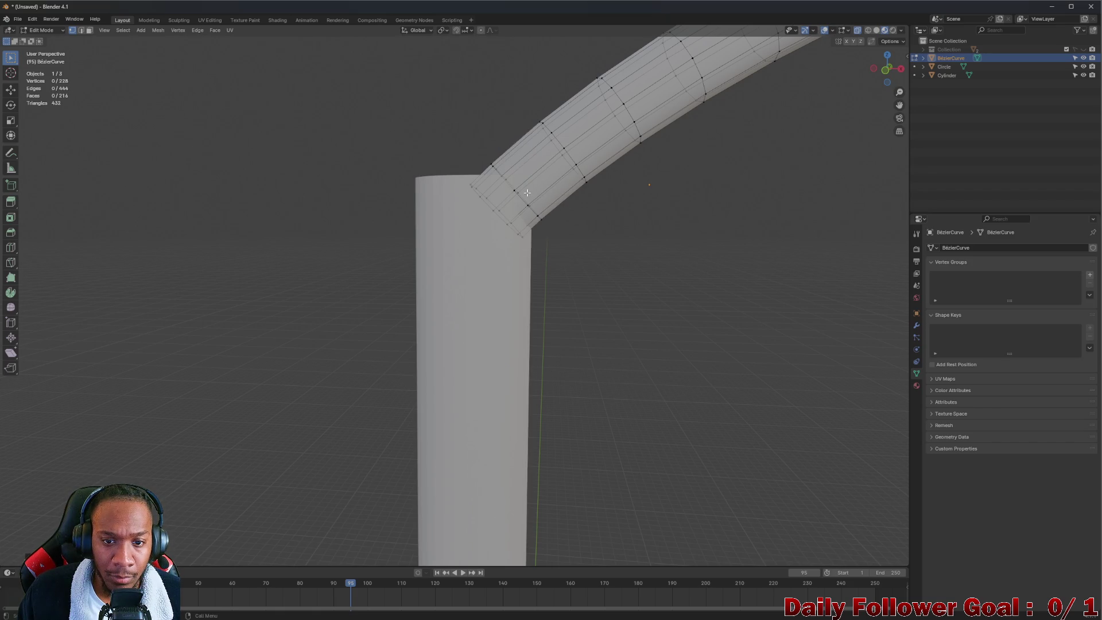
- Dissolve two more loops along the middle of the arm tube
{"action": "scroll", "coordinate": [628, 167], "scroll_direction": "down", "scroll_amount": 5}
{"action": "mouse_move", "coordinate": [627, 167]}
{"action": "middle_mouse_down"}
{"action": "mouse_move", "coordinate": [725, 158]}
{"action": "mouse_move", "coordinate": [593, 177]}
{"action": "mouse_move", "coordinate": [578, 113]}
{"action": "middle_mouse_up"}
{"action": "scroll", "coordinate": [629, 167], "scroll_direction": "up", "scroll_amount": 5}
{"action": "left_click_drag", "start_coordinate": [576, 107], "coordinate": [591, 159]}
{"action": "key", "text": "x"}
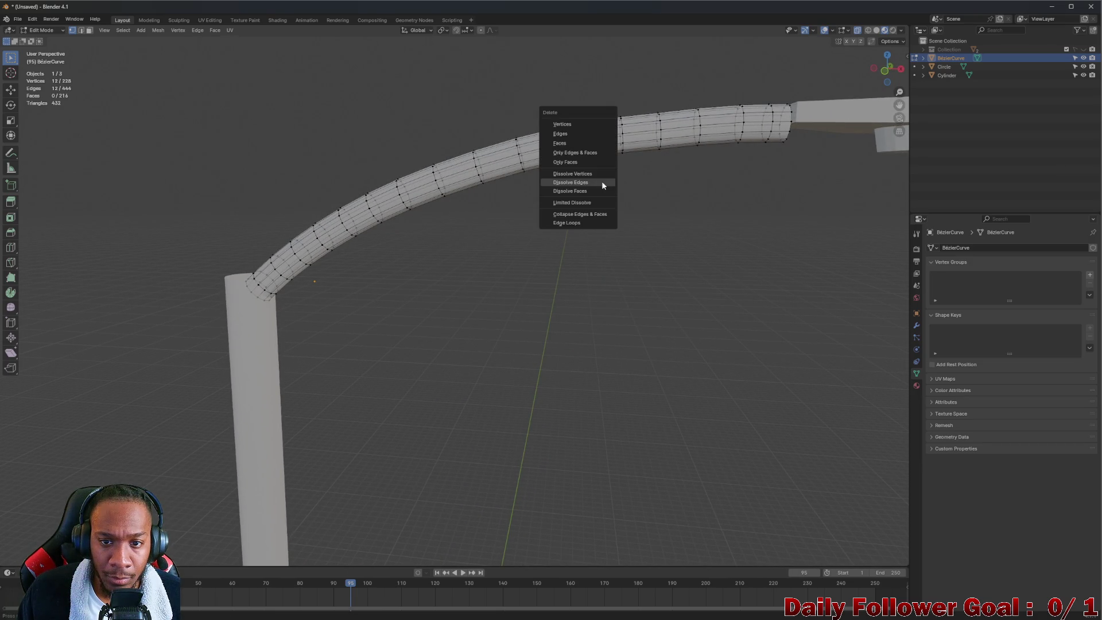
{"action": "left_click", "coordinate": [600, 181]}
{"action": "mouse_move", "coordinate": [600, 183]}
{"action": "middle_mouse_down"}
{"action": "mouse_move", "coordinate": [617, 184]}
{"action": "mouse_move", "coordinate": [606, 110]}
{"action": "middle_mouse_up"}
{"action": "scroll", "coordinate": [618, 184], "scroll_direction": "down", "scroll_amount": 4}
{"action": "scroll", "coordinate": [633, 179], "scroll_direction": "up", "scroll_amount": 3}
{"action": "left_click", "coordinate": [606, 111], "text": "alt"}
{"action": "key", "text": "x"}
{"action": "left_click", "coordinate": [617, 182]}
- Dissolve the extra loop near the housing end, leaving 193 vertices and 180 faces
{"action": "mouse_move", "coordinate": [617, 181]}
{"action": "middle_mouse_down"}
{"action": "mouse_move", "coordinate": [630, 159]}
{"action": "mouse_move", "coordinate": [649, 153]}
{"action": "mouse_move", "coordinate": [649, 162]}
{"action": "mouse_move", "coordinate": [652, 108]}
{"action": "middle_mouse_up"}
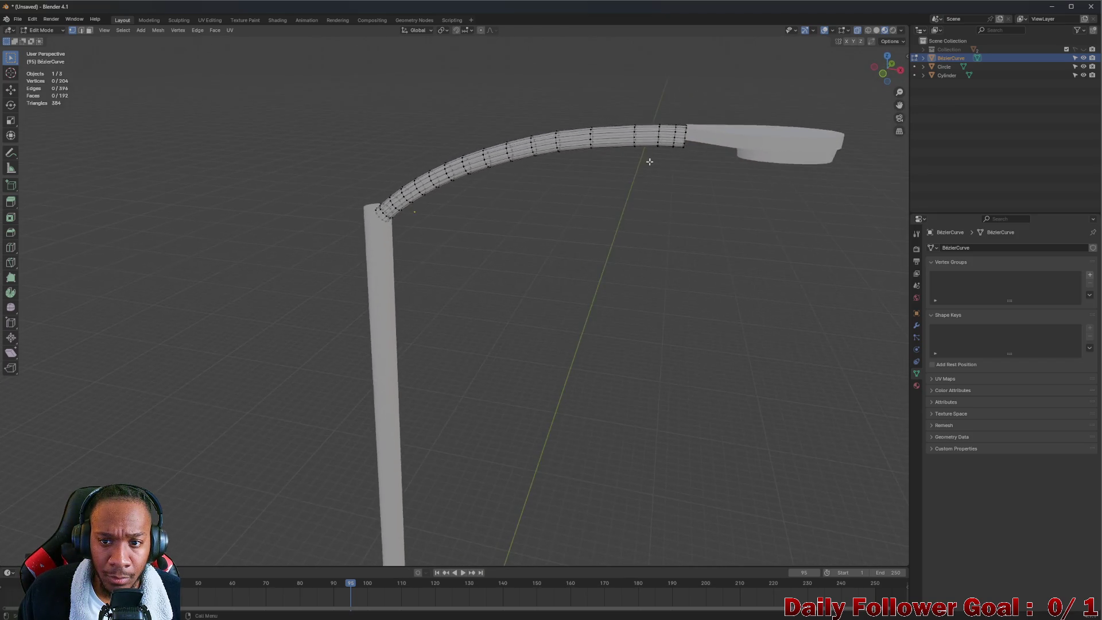
{"action": "scroll", "coordinate": [648, 162], "scroll_direction": "up", "scroll_amount": 3}
{"action": "left_click", "coordinate": [654, 105], "text": "alt"}
{"action": "mouse_move", "coordinate": [657, 155]}
{"action": "middle_mouse_down"}
{"action": "mouse_move", "coordinate": [666, 163]}
{"action": "mouse_move", "coordinate": [668, 131]}
{"action": "mouse_move", "coordinate": [617, 126]}
{"action": "middle_mouse_up"}
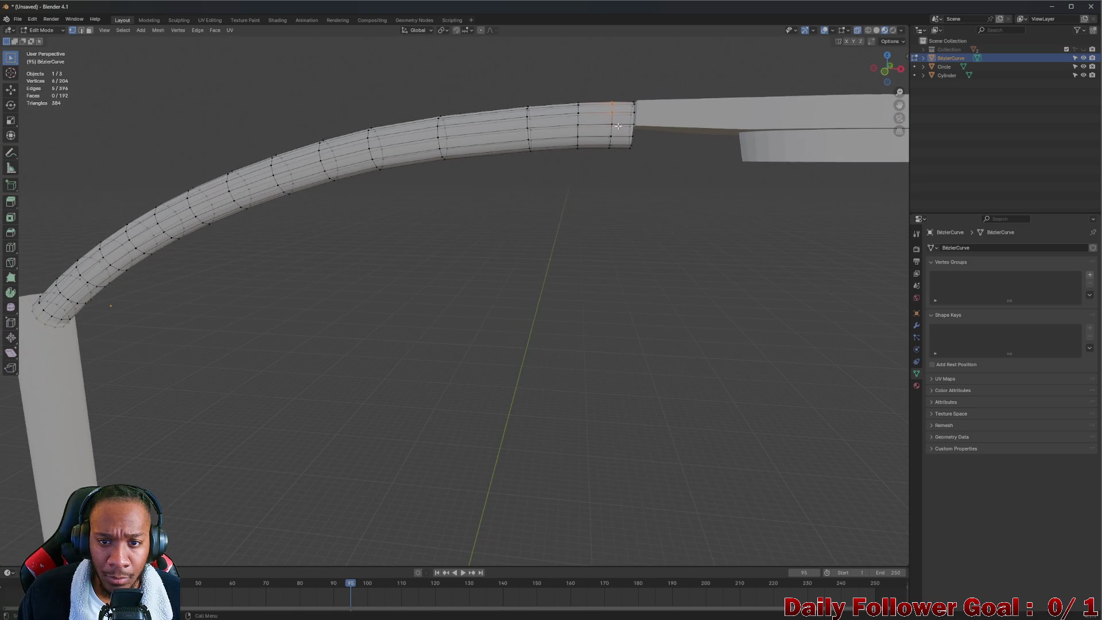
{"action": "left_click_drag", "start_coordinate": [611, 131], "coordinate": [617, 175]}
{"action": "key", "text": "x"}
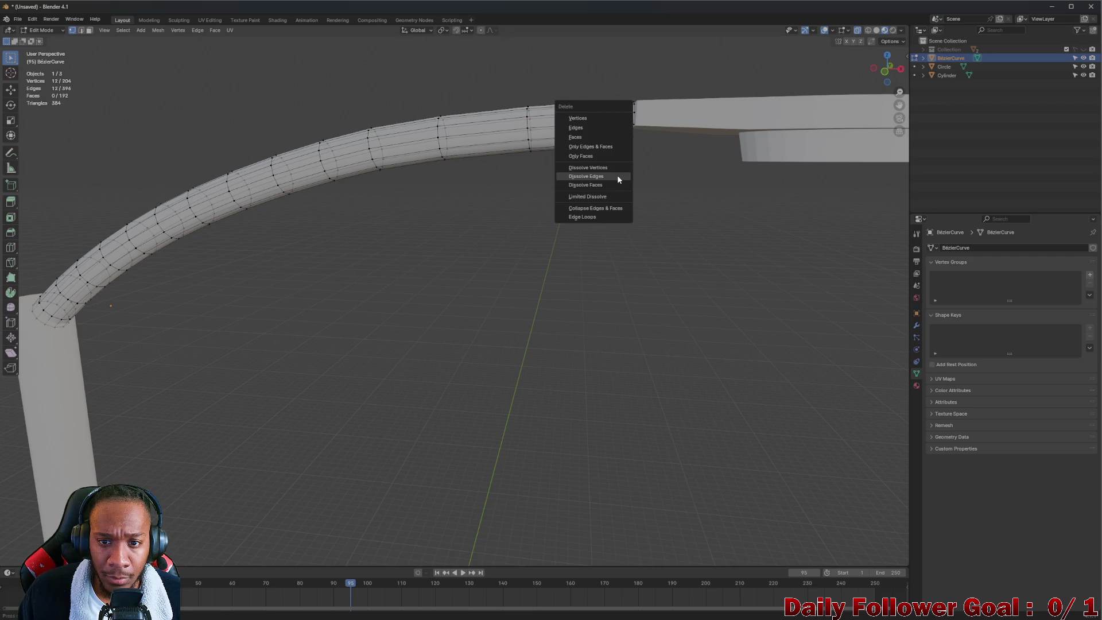
{"action": "left_click", "coordinate": [581, 172]}
{"action": "scroll", "coordinate": [581, 170], "scroll_direction": "down", "scroll_amount": 3}
{"action": "mouse_move", "coordinate": [484, 185]}
{"action": "middle_mouse_down"}
{"action": "mouse_move", "coordinate": [637, 155]}
{"action": "mouse_move", "coordinate": [510, 185]}
{"action": "mouse_move", "coordinate": [489, 162]}
{"action": "mouse_move", "coordinate": [545, 192]}
{"action": "mouse_move", "coordinate": [528, 175]}
{"action": "mouse_move", "coordinate": [342, 131]}
{"action": "mouse_move", "coordinate": [599, 227]}
{"action": "mouse_move", "coordinate": [677, 208]}
{"action": "middle_mouse_up"}
{"action": "left_click", "coordinate": [35, 32]}
{"action": "left_click", "coordinate": [39, 43]}
{"action": "scroll", "coordinate": [677, 208], "scroll_direction": "up", "scroll_amount": 3}
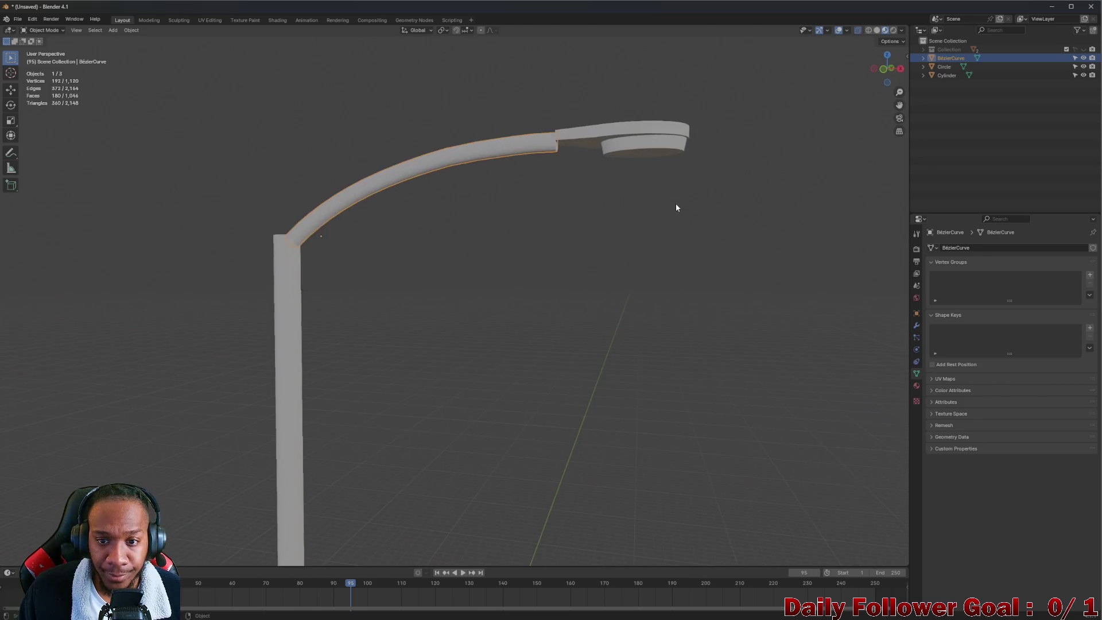
{"action": "mouse_move", "coordinate": [623, 183]}
{"action": "middle_mouse_down"}
{"action": "mouse_move", "coordinate": [599, 183]}
{"action": "mouse_move", "coordinate": [546, 145]}
{"action": "mouse_move", "coordinate": [519, 153]}
{"action": "mouse_move", "coordinate": [538, 172]}
{"action": "mouse_move", "coordinate": [568, 157]}
{"action": "mouse_move", "coordinate": [451, 128]}
{"action": "mouse_move", "coordinate": [452, 189]}
{"action": "mouse_move", "coordinate": [442, 77]}
{"action": "mouse_move", "coordinate": [480, 178]}
{"action": "mouse_move", "coordinate": [355, 179]}
{"action": "mouse_move", "coordinate": [332, 276]}
{"action": "mouse_move", "coordinate": [240, 188]}
{"action": "mouse_move", "coordinate": [290, 240]}
{"action": "mouse_move", "coordinate": [301, 282]}
{"action": "middle_mouse_up"}
{"action": "scroll", "coordinate": [565, 163], "scroll_direction": "up", "scroll_amount": 2}
{"action": "key", "text": "Tab"}
{"action": "scroll", "coordinate": [519, 144], "scroll_direction": "up", "scroll_amount": 5}
{"action": "key", "text": "space"}
{"action": "key", "text": "space"}
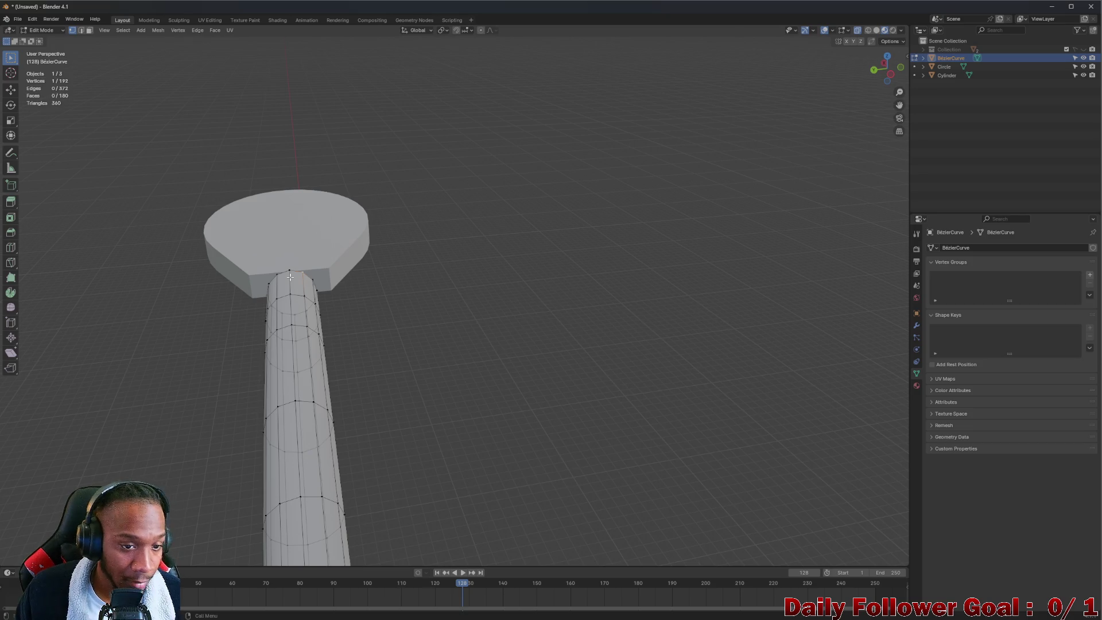
- Scale the arm's end edge loop wider, then flatten it along Z
{"action": "left_click", "coordinate": [294, 271], "text": "alt"}
{"action": "key", "text": "s"}
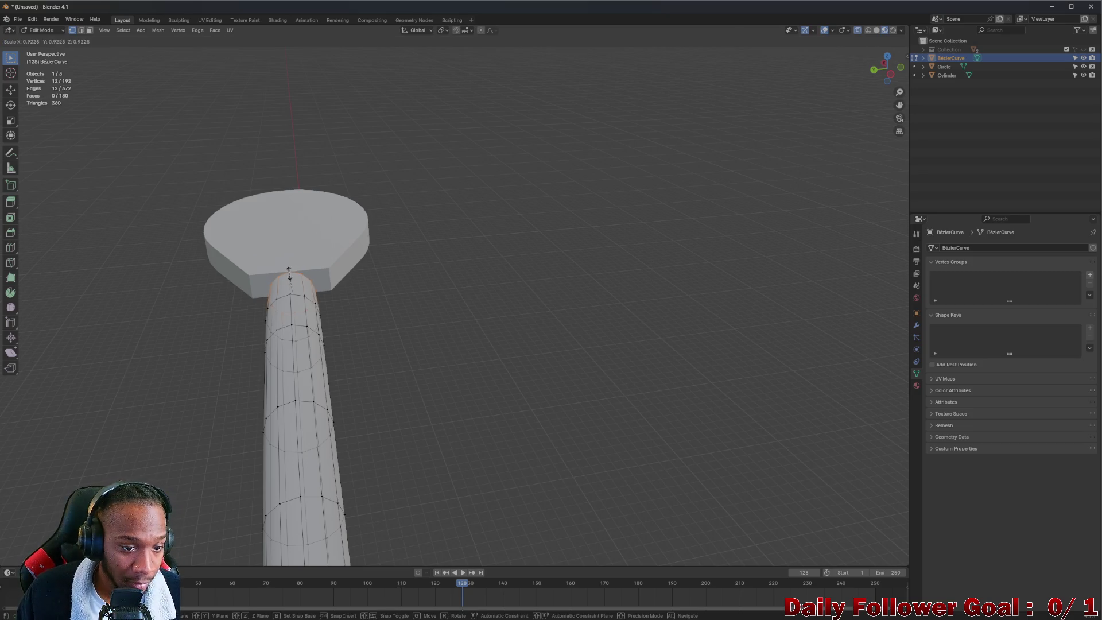
{"action": "left_click", "coordinate": [321, 266]}
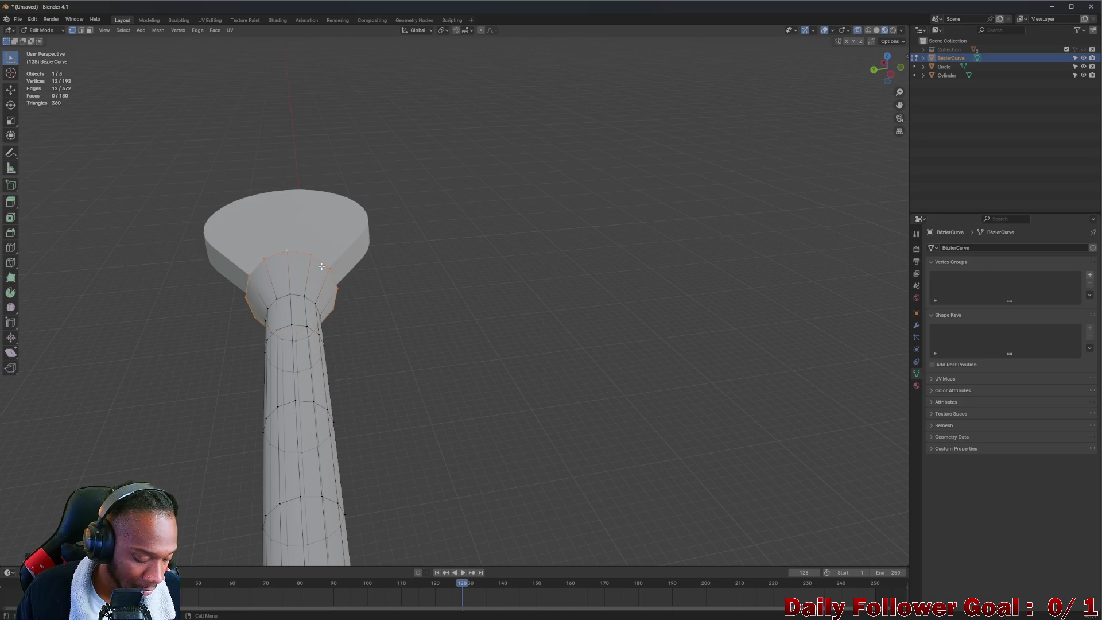
{"action": "key", "text": "s"}
{"action": "key", "text": "z"}
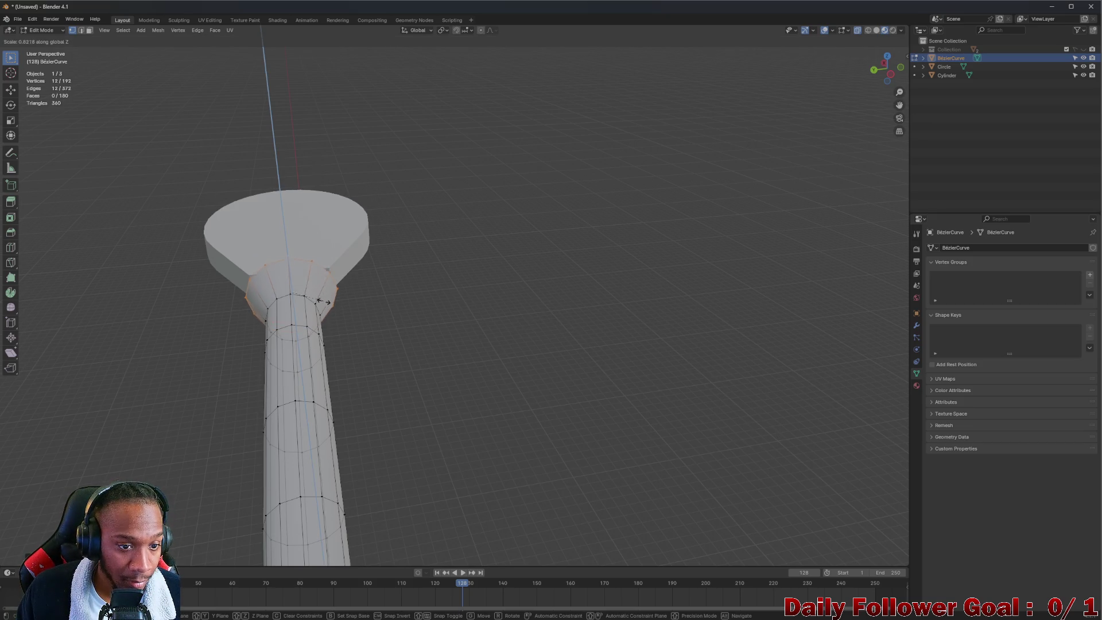
{"action": "left_click", "coordinate": [289, 270]}
{"action": "mouse_move", "coordinate": [289, 269]}
{"action": "middle_mouse_down"}
{"action": "mouse_move", "coordinate": [246, 260]}
{"action": "mouse_move", "coordinate": [295, 308]}
{"action": "mouse_move", "coordinate": [277, 307]}
{"action": "middle_mouse_up"}
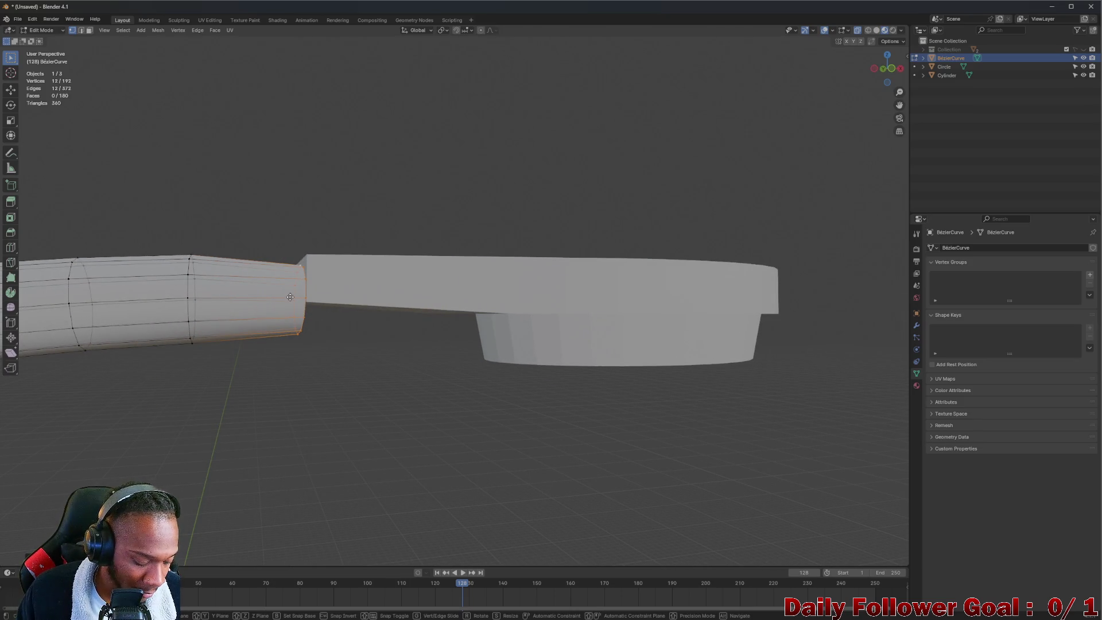
- Raise the end loop about 0.08 m along Z with smooth falloff to meet the housing
{"action": "key", "text": "g"}
{"action": "key", "text": "z"}
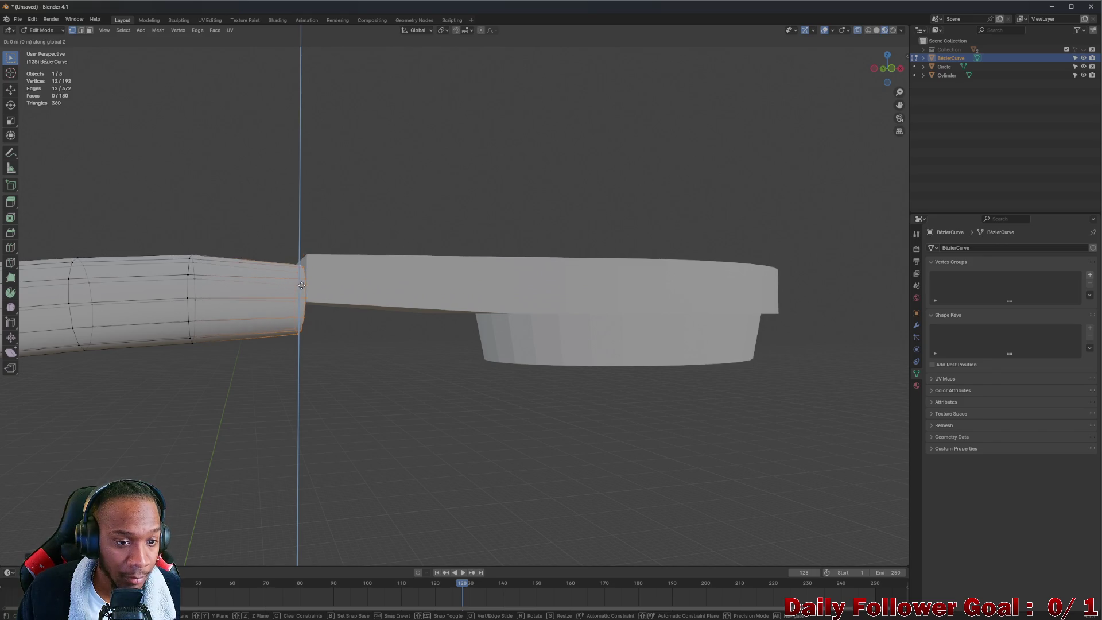
{"action": "left_click", "coordinate": [300, 290]}
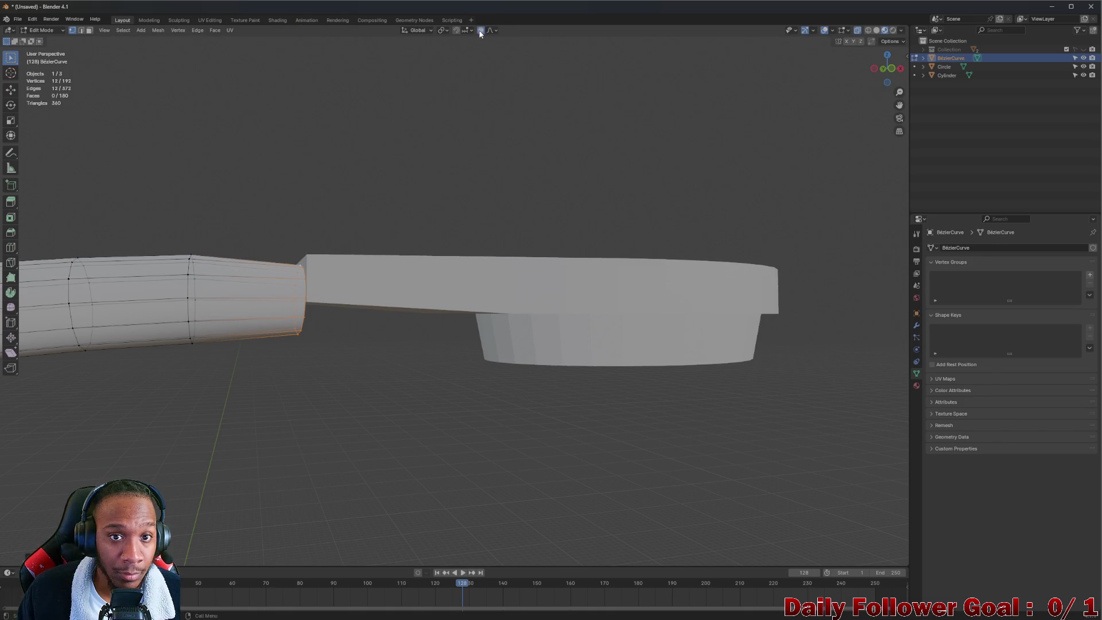
{"action": "key", "text": "g"}
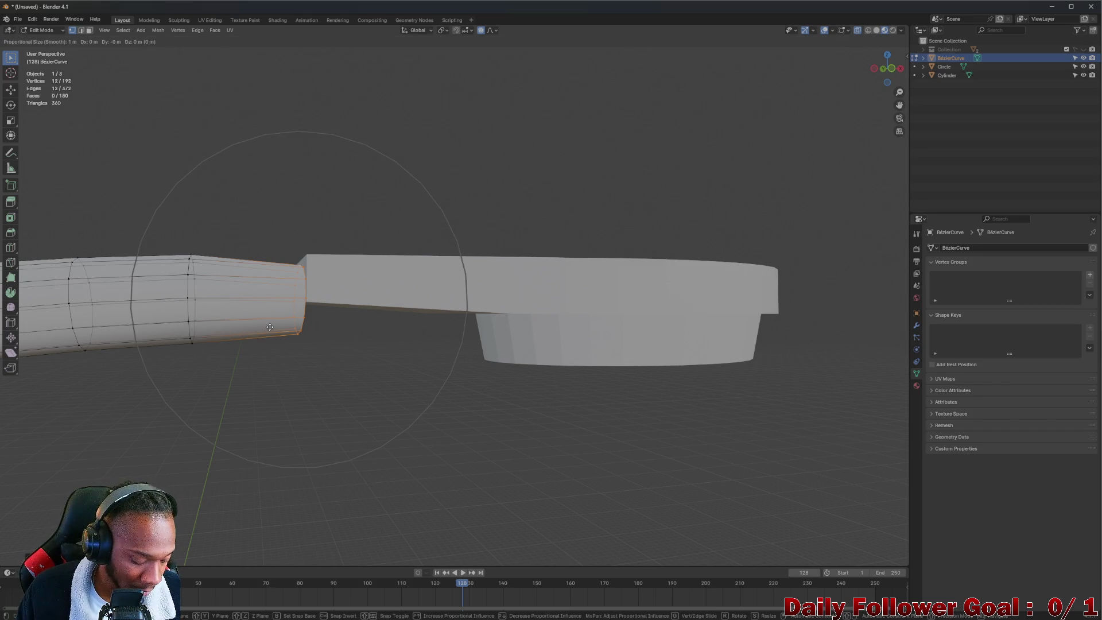
{"action": "key", "text": "z"}
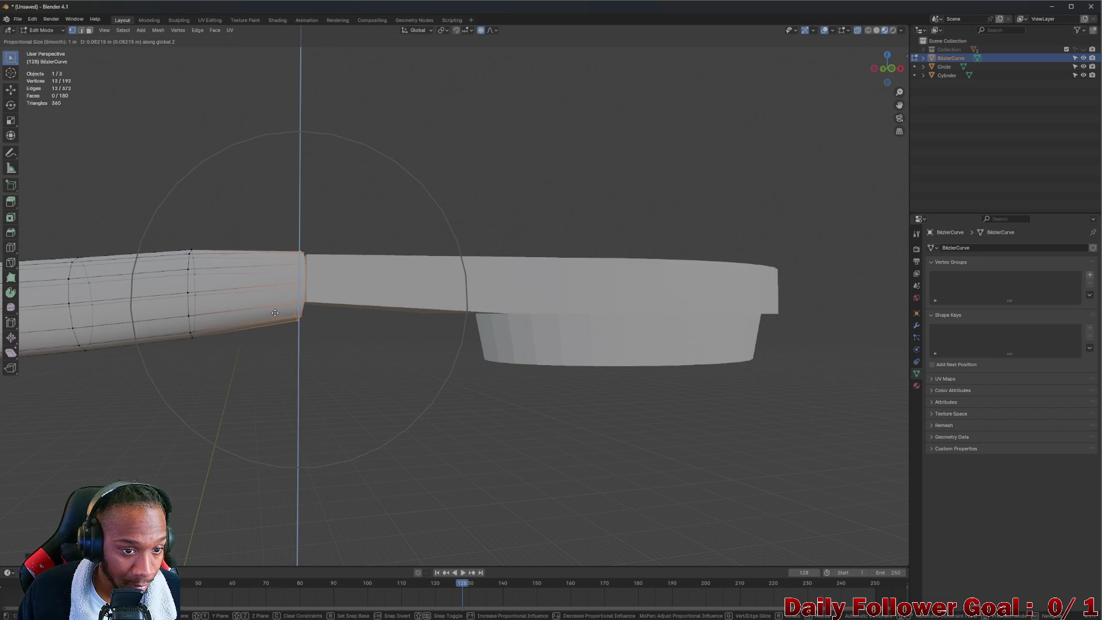
{"action": "left_click", "coordinate": [276, 310]}
{"action": "mouse_move", "coordinate": [275, 310]}
{"action": "middle_mouse_down"}
{"action": "mouse_move", "coordinate": [401, 339]}
{"action": "mouse_move", "coordinate": [498, 246]}
{"action": "mouse_move", "coordinate": [580, 266]}
{"action": "mouse_move", "coordinate": [574, 290]}
{"action": "mouse_move", "coordinate": [472, 336]}
{"action": "mouse_move", "coordinate": [360, 357]}
{"action": "mouse_move", "coordinate": [438, 88]}
{"action": "middle_mouse_up"}
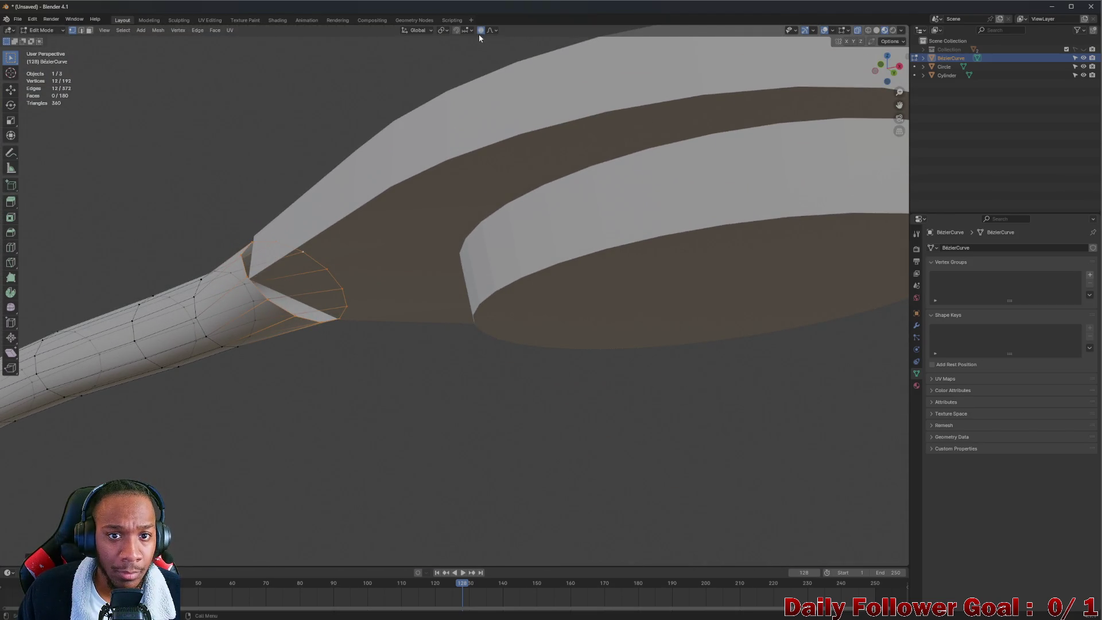
{"action": "mouse_move", "coordinate": [281, 221]}
{"action": "middle_mouse_down"}
{"action": "mouse_move", "coordinate": [291, 300]}
{"action": "mouse_move", "coordinate": [269, 323]}
{"action": "middle_mouse_up"}
- Shift one vertex at the arm's flared end slightly along Y
{"action": "left_click", "coordinate": [291, 300]}
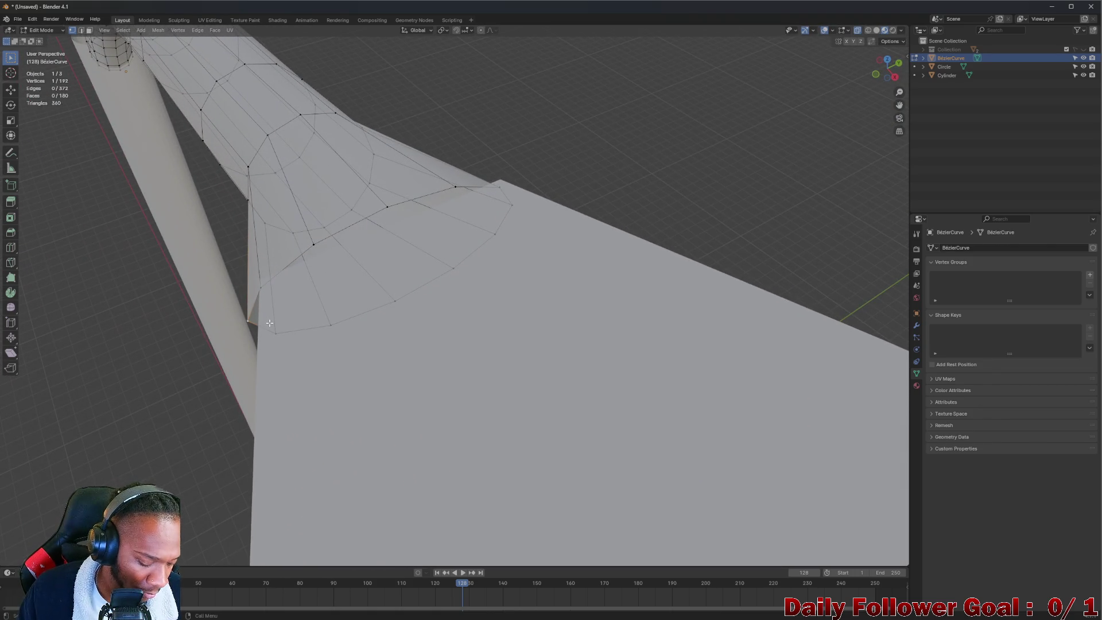
{"action": "key", "text": "g"}
{"action": "key", "text": "z"}
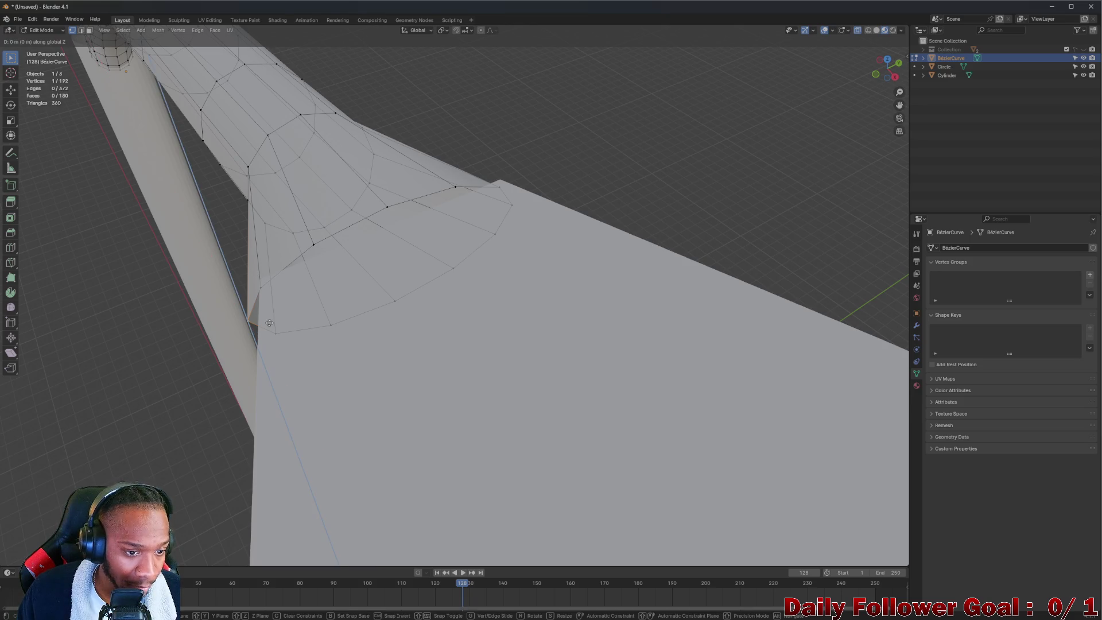
{"action": "key", "text": "x"}
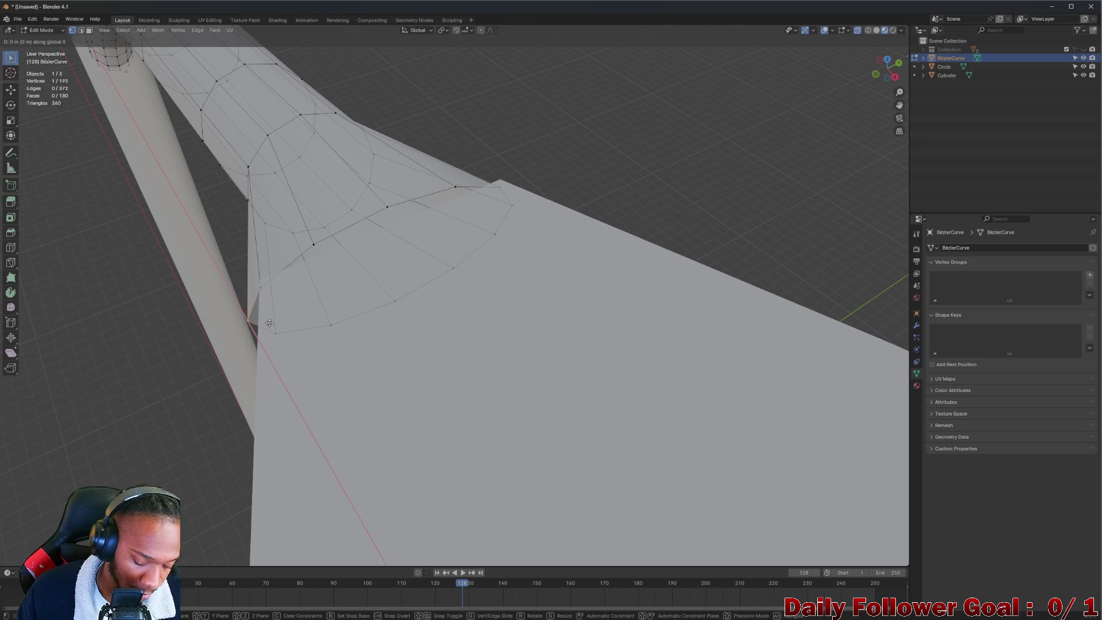
{"action": "key", "text": "y"}
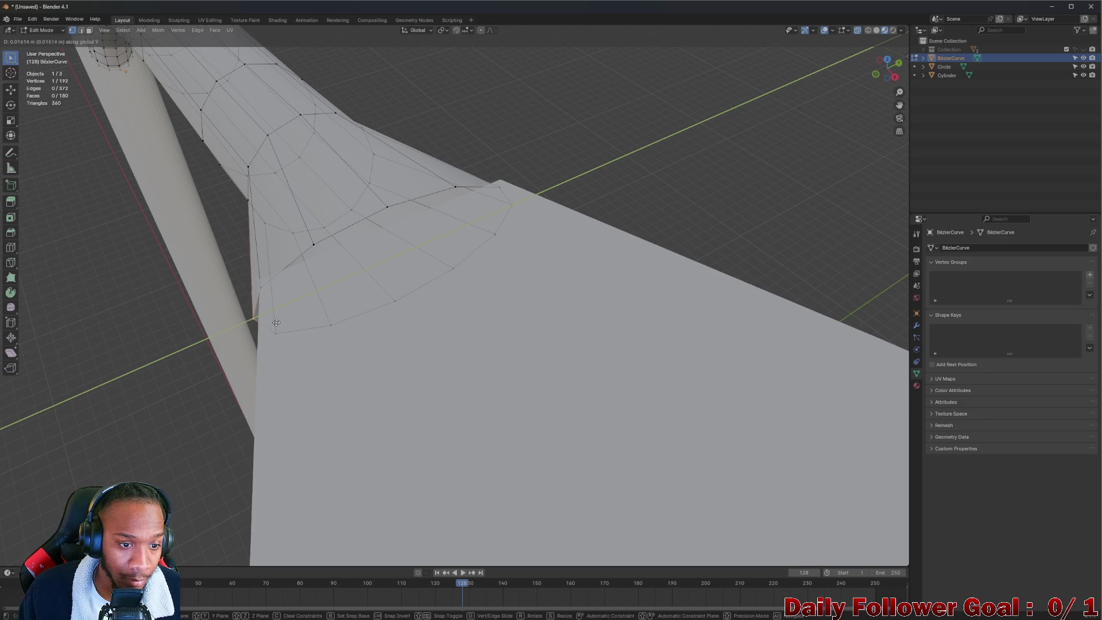
{"action": "key", "text": "Escape"}
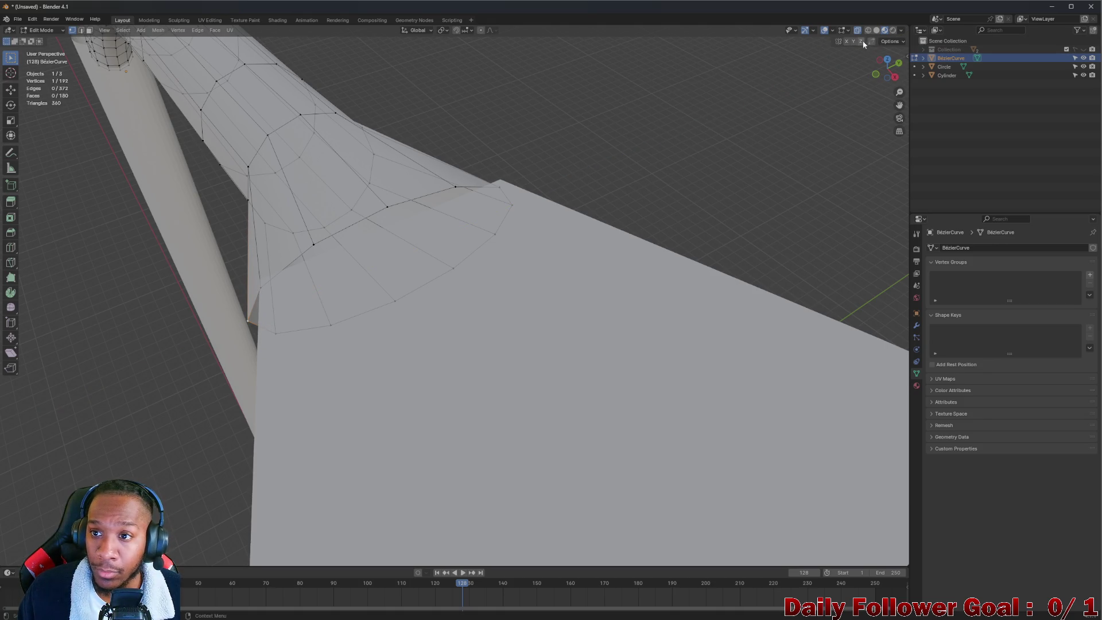
{"action": "key", "text": "g"}
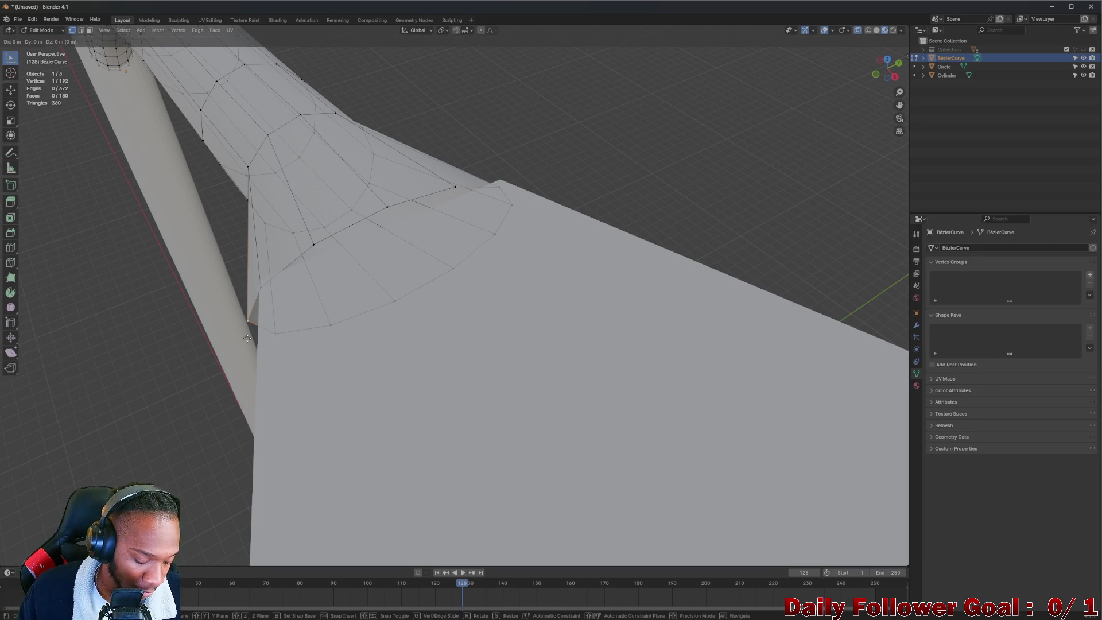
{"action": "key", "text": "y"}
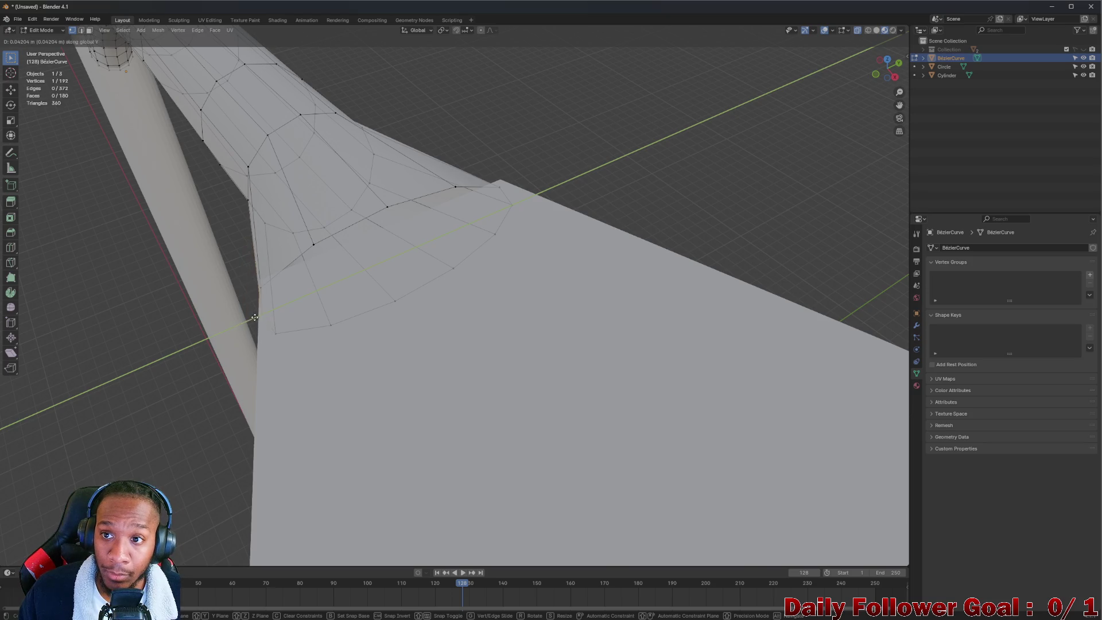
{"action": "left_click", "coordinate": [248, 324]}
- Check the junction from several angles and reposition the vertex so the tube flares into the lamp head
{"action": "key", "text": "g"}
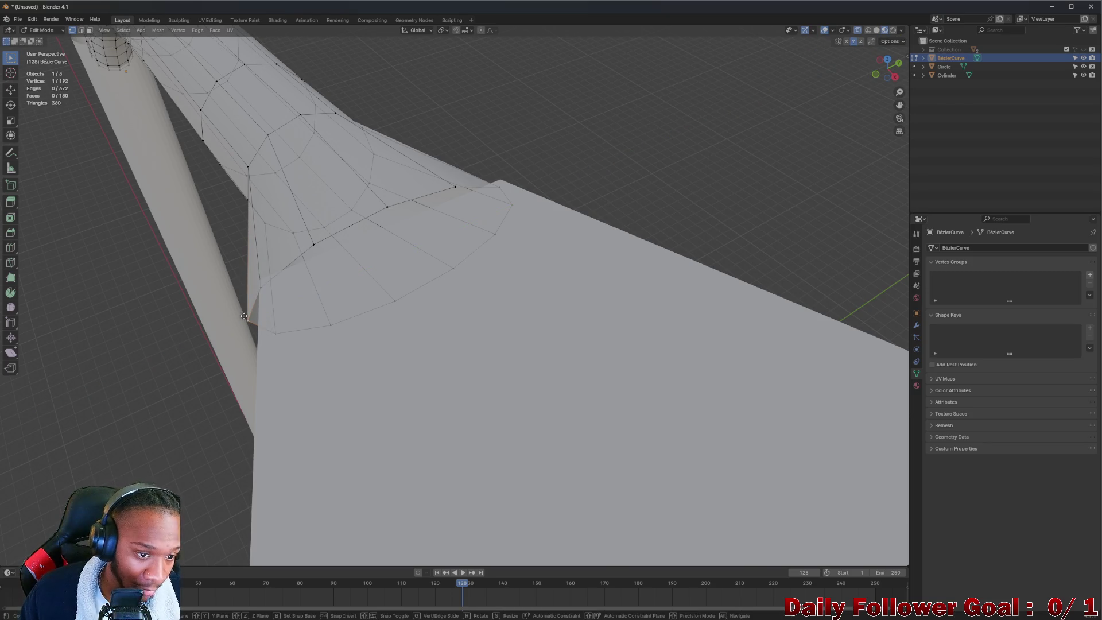
{"action": "key", "text": "Escape"}
{"action": "scroll", "coordinate": [327, 318], "scroll_direction": "down", "scroll_amount": 8}
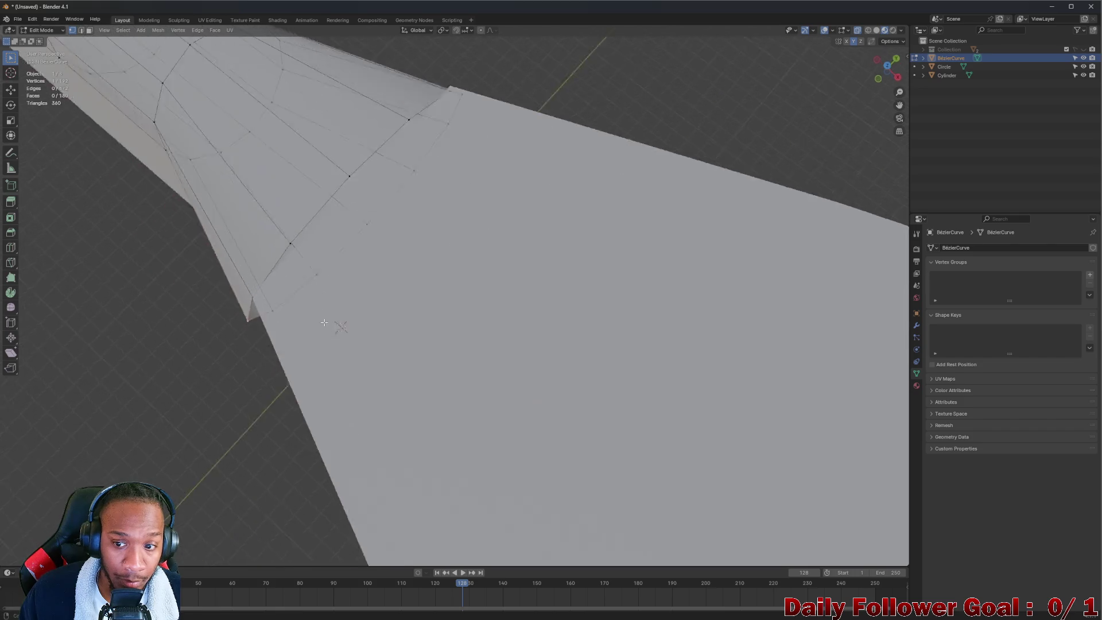
{"action": "mouse_move", "coordinate": [322, 312]}
{"action": "middle_mouse_down"}
{"action": "mouse_move", "coordinate": [359, 258]}
{"action": "mouse_move", "coordinate": [379, 321]}
{"action": "middle_mouse_up"}
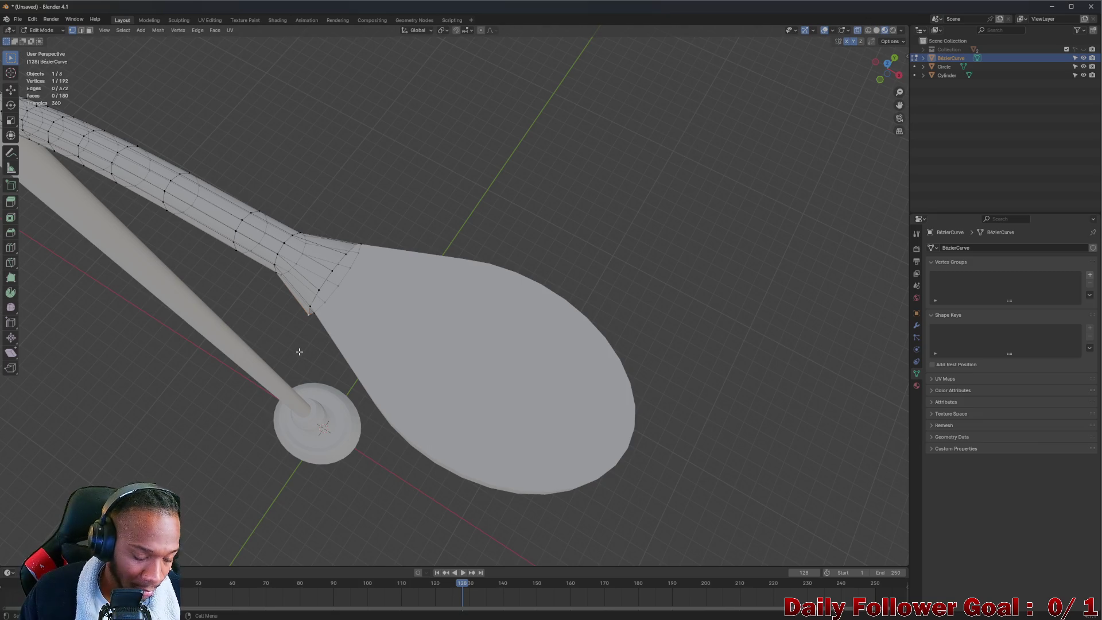
{"action": "key", "text": "g"}
{"action": "key", "text": "Escape"}
{"action": "middle_click_drag", "start_coordinate": [301, 325], "coordinate": [367, 250]}
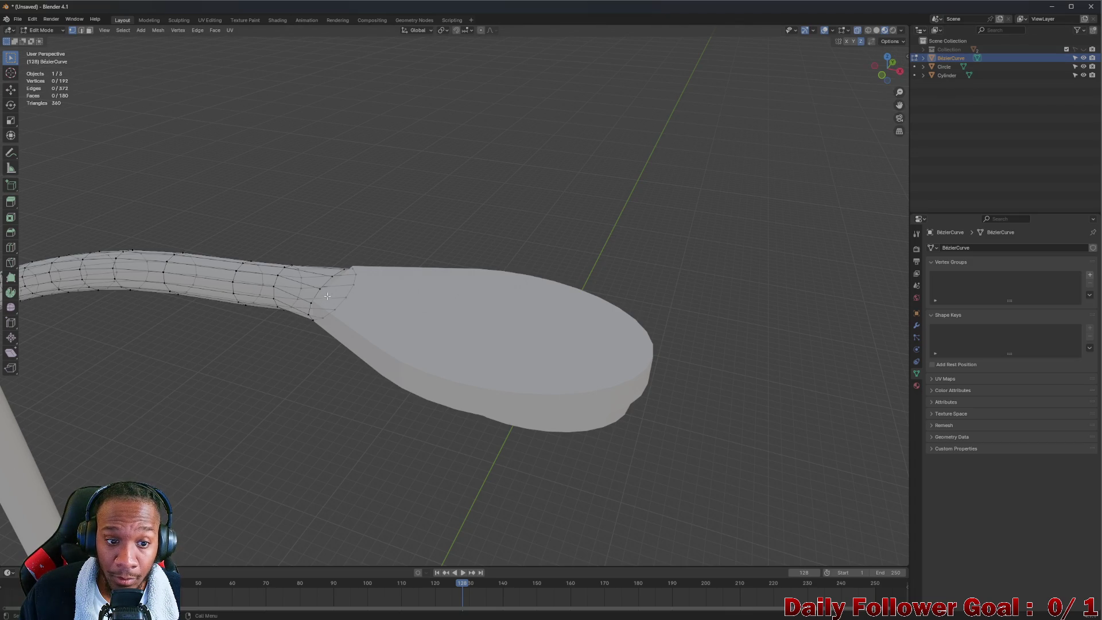
{"action": "middle_click_drag", "start_coordinate": [327, 295], "coordinate": [302, 329]}
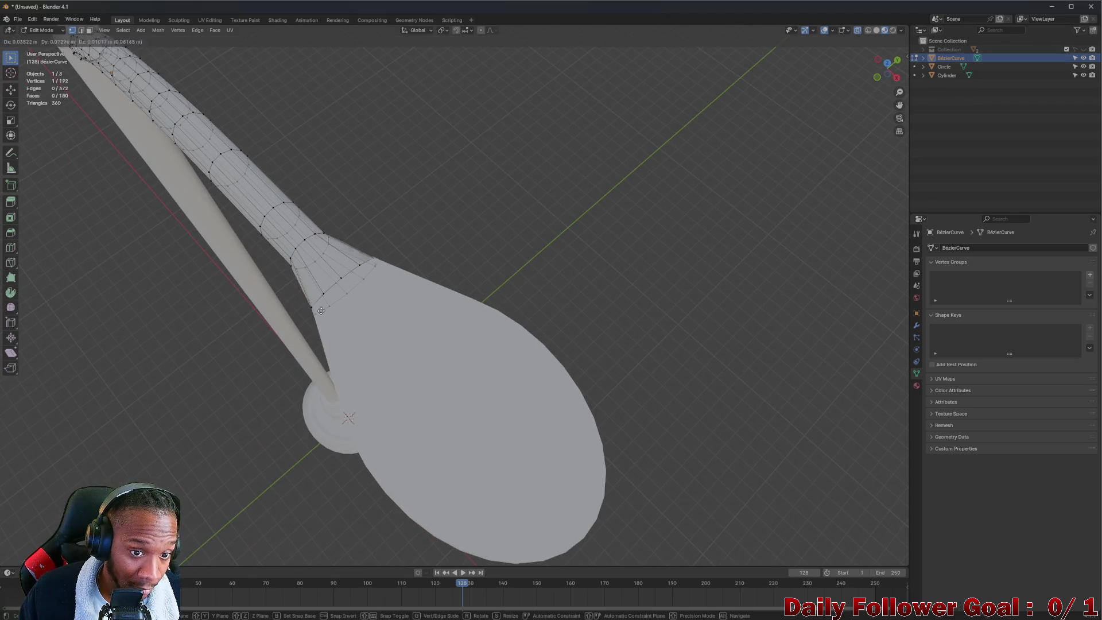
{"action": "scroll", "coordinate": [304, 313], "scroll_direction": "up", "scroll_amount": 3}
{"action": "middle_click_drag", "start_coordinate": [299, 313], "coordinate": [285, 292]}
{"action": "key", "text": "g"}
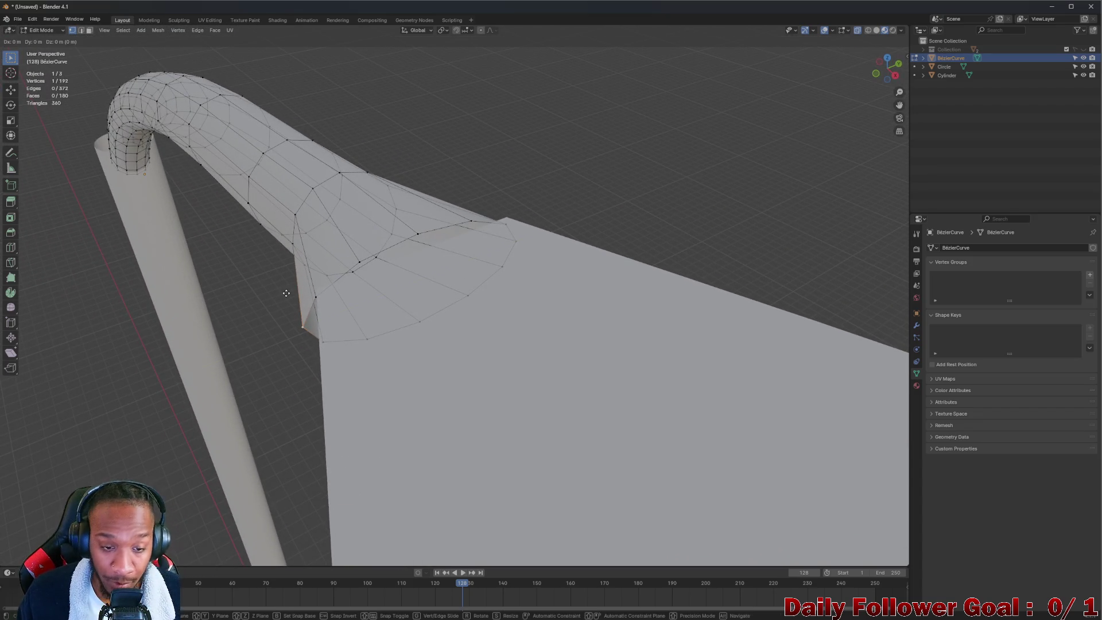
{"action": "left_click", "coordinate": [311, 322]}
{"action": "mouse_move", "coordinate": [311, 322]}
{"action": "middle_mouse_down"}
{"action": "mouse_move", "coordinate": [363, 300]}
{"action": "mouse_move", "coordinate": [337, 241]}
{"action": "mouse_move", "coordinate": [358, 380]}
{"action": "middle_mouse_up"}
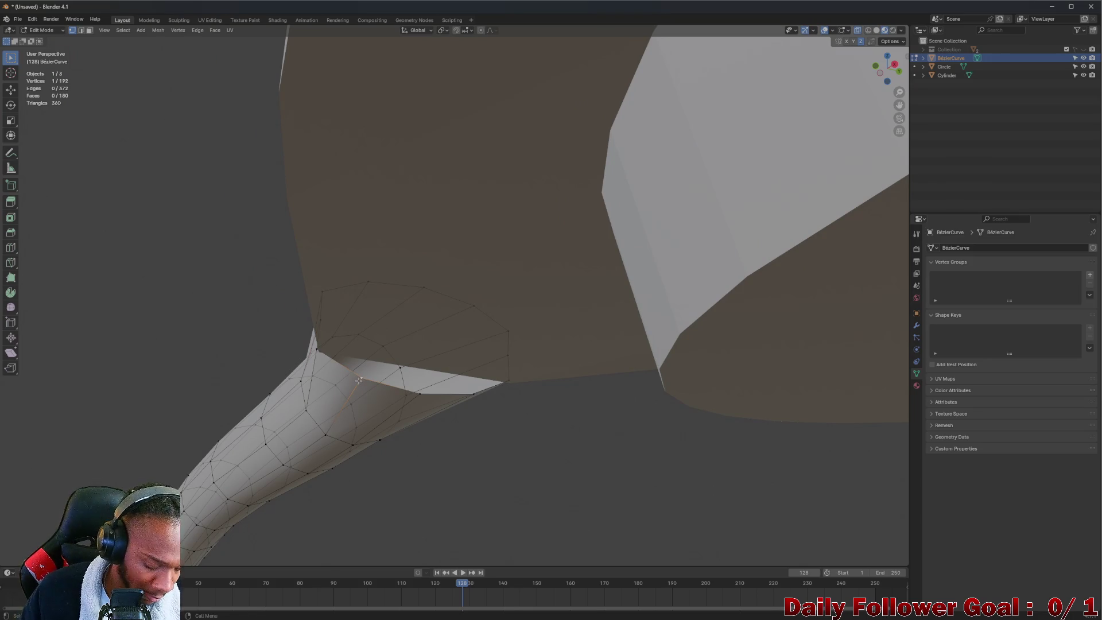
- Move two junction vertices vertically along Z to level the arm-housing seam
{"action": "key", "text": "g"}
{"action": "key", "text": "z"}
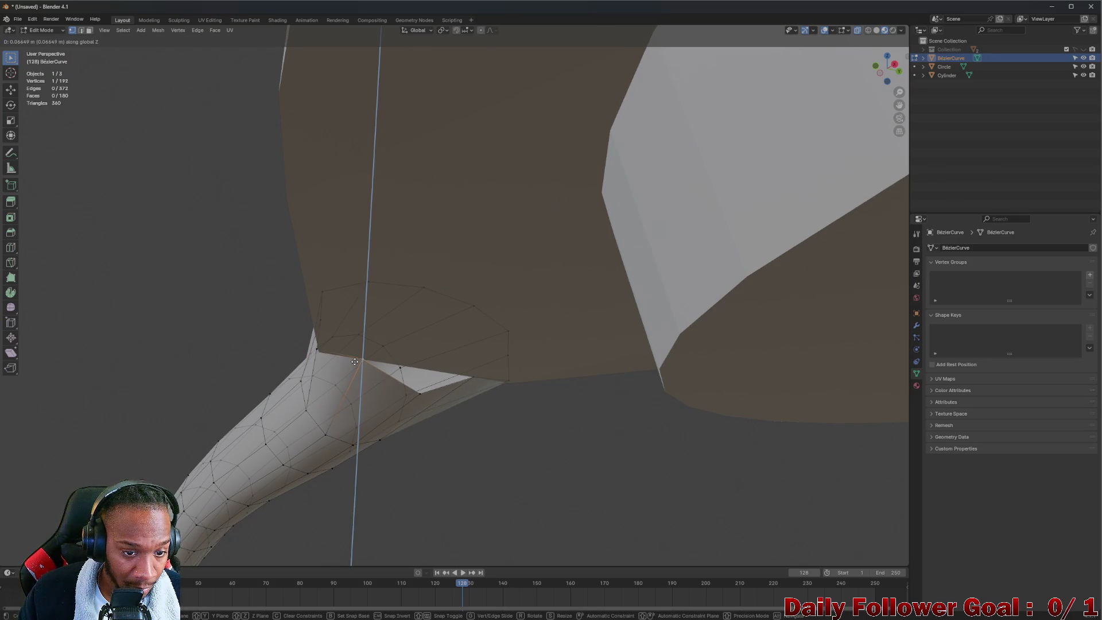
{"action": "left_click", "coordinate": [355, 361]}
{"action": "left_click", "coordinate": [416, 392]}
{"action": "key", "text": "g"}
{"action": "key", "text": "z"}
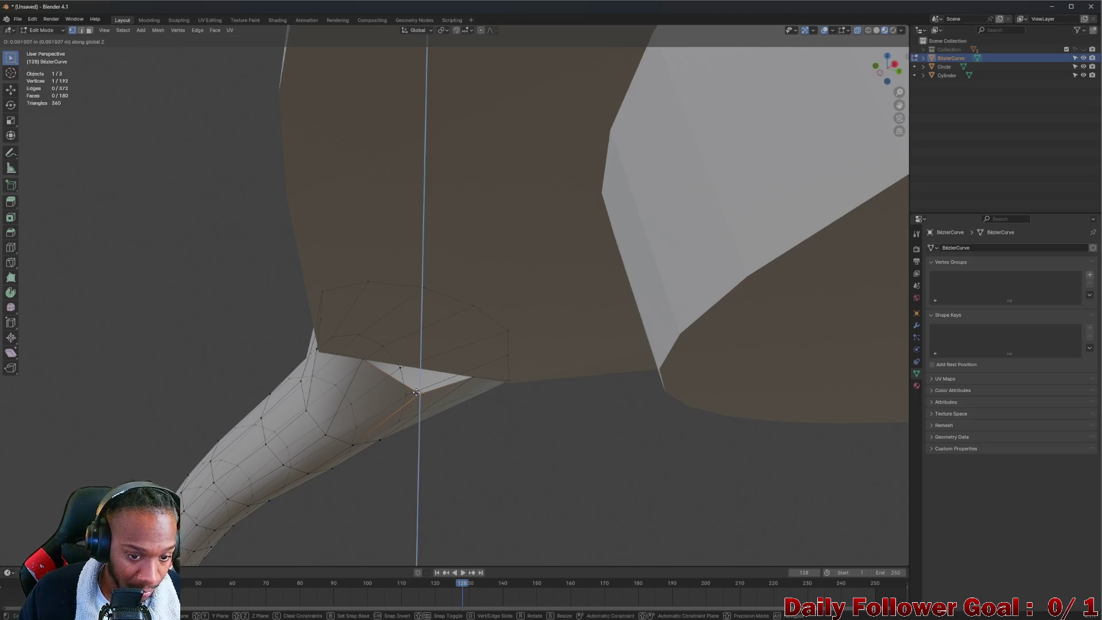
{"action": "left_click", "coordinate": [417, 373]}
- Nudge the vertex at the arm's neck slightly along X and then Y
{"action": "mouse_move", "coordinate": [418, 369]}
{"action": "middle_mouse_down"}
{"action": "mouse_move", "coordinate": [463, 400]}
{"action": "mouse_move", "coordinate": [428, 364]}
{"action": "mouse_move", "coordinate": [492, 374]}
{"action": "mouse_move", "coordinate": [406, 362]}
{"action": "mouse_move", "coordinate": [420, 337]}
{"action": "mouse_move", "coordinate": [446, 343]}
{"action": "mouse_move", "coordinate": [357, 359]}
{"action": "mouse_move", "coordinate": [359, 386]}
{"action": "mouse_move", "coordinate": [281, 241]}
{"action": "mouse_move", "coordinate": [315, 249]}
{"action": "mouse_move", "coordinate": [364, 227]}
{"action": "middle_mouse_up"}
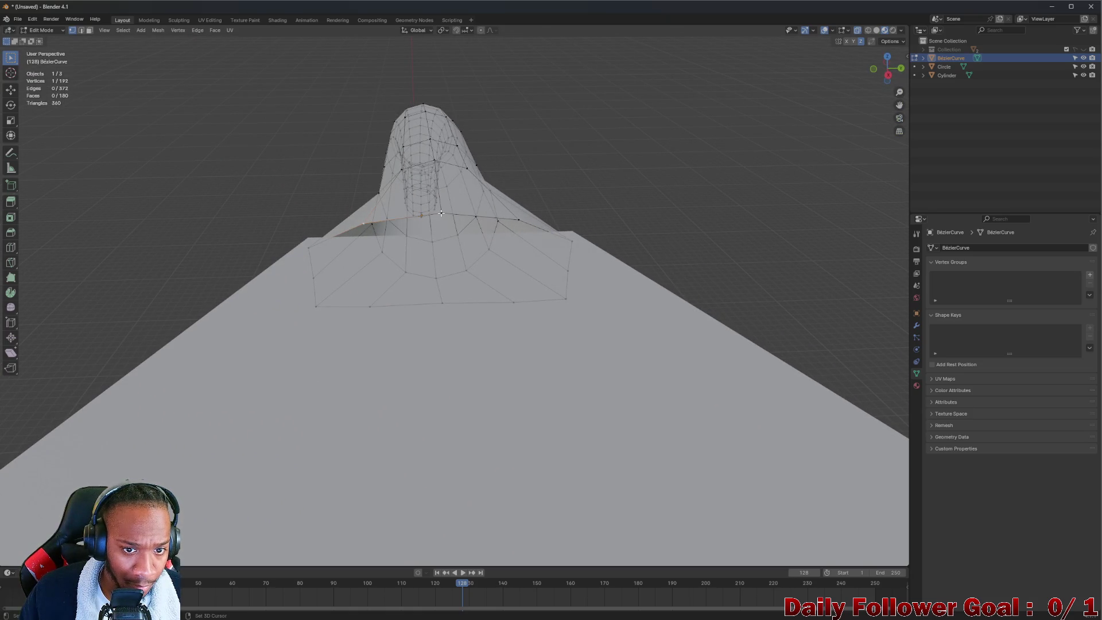
{"action": "key", "text": "g"}
{"action": "key", "text": "x"}
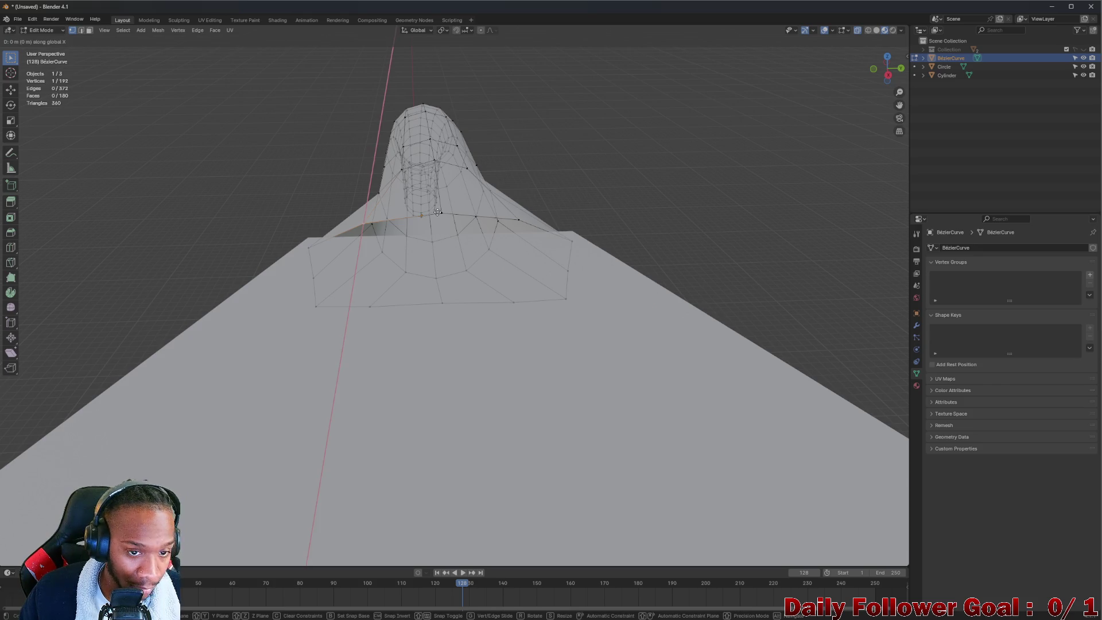
{"action": "left_click", "coordinate": [438, 227]}
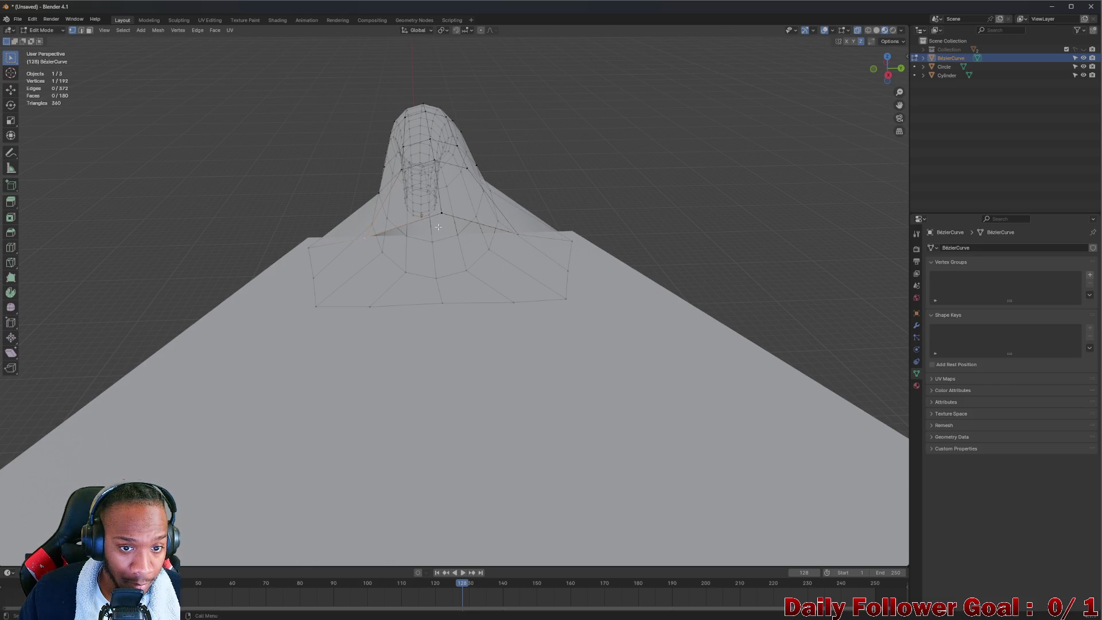
{"action": "key", "text": "g"}
{"action": "key", "text": "y"}
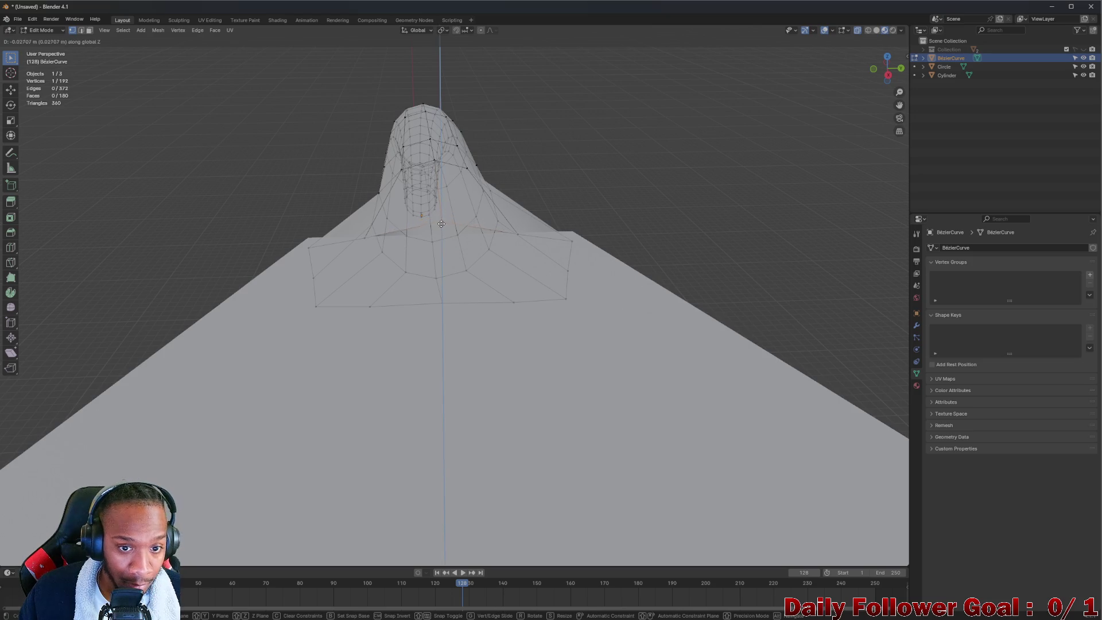
{"action": "left_click", "coordinate": [440, 223]}
- Lower the corner vertex at the housing edge along Z
{"action": "mouse_move", "coordinate": [441, 223]}
{"action": "middle_mouse_down"}
{"action": "mouse_move", "coordinate": [471, 250]}
{"action": "mouse_move", "coordinate": [369, 207]}
{"action": "mouse_move", "coordinate": [375, 283]}
{"action": "mouse_move", "coordinate": [304, 235]}
{"action": "middle_mouse_up"}
{"action": "left_click", "coordinate": [305, 235]}
{"action": "key", "text": "g"}
{"action": "key", "text": "x"}
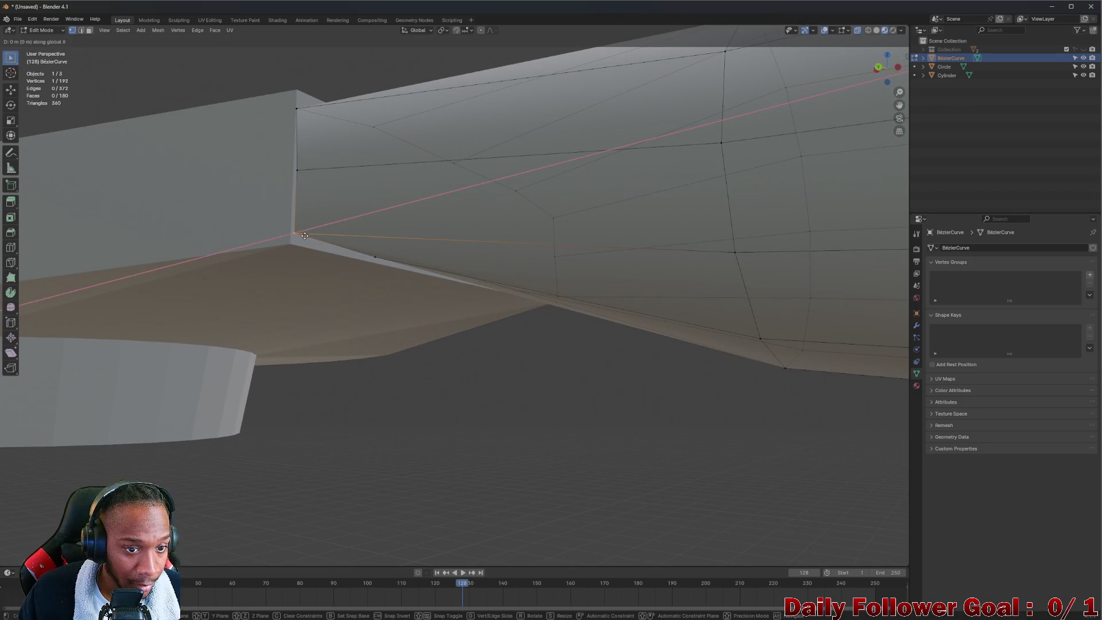
{"action": "key", "text": "Escape"}
{"action": "key", "text": "g"}
{"action": "key", "text": "z"}
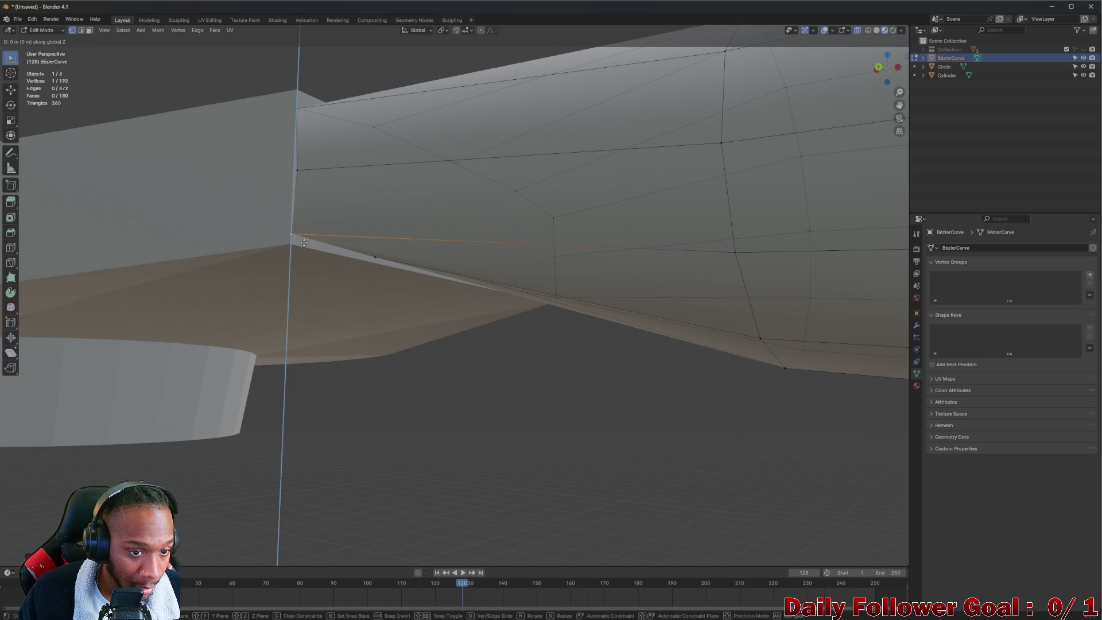
{"action": "left_click", "coordinate": [320, 256]}
- Adjust the heights of the seam vertices along Z, lowering and raising them to match the housing
{"action": "middle_click_drag", "start_coordinate": [320, 256], "coordinate": [396, 247]}
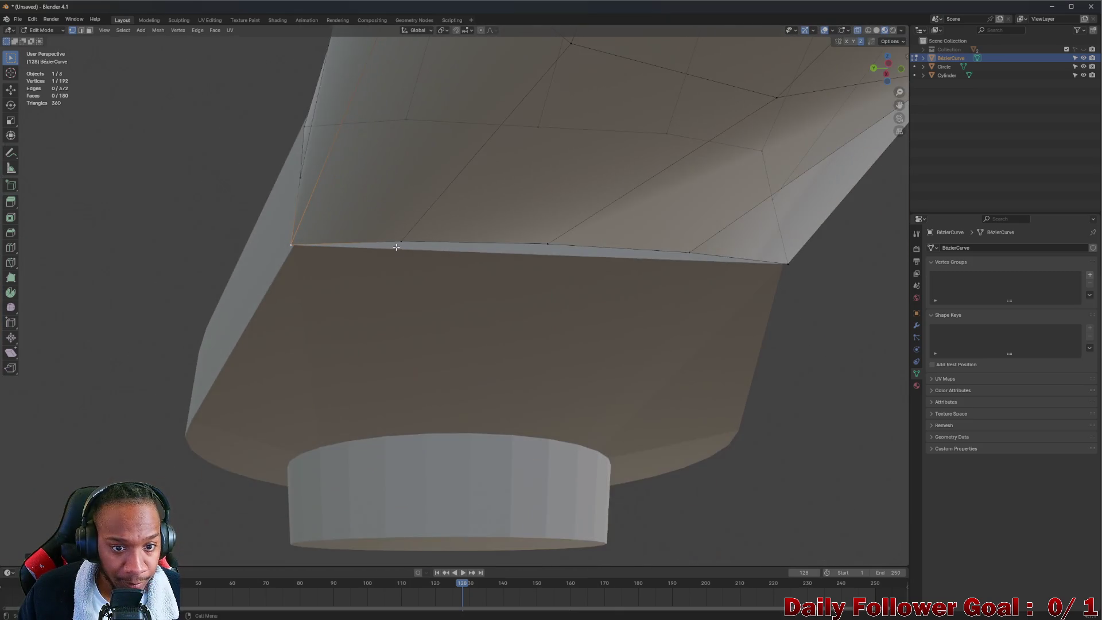
{"action": "key", "text": "g"}
{"action": "key", "text": "z"}
{"action": "left_click", "coordinate": [404, 250]}
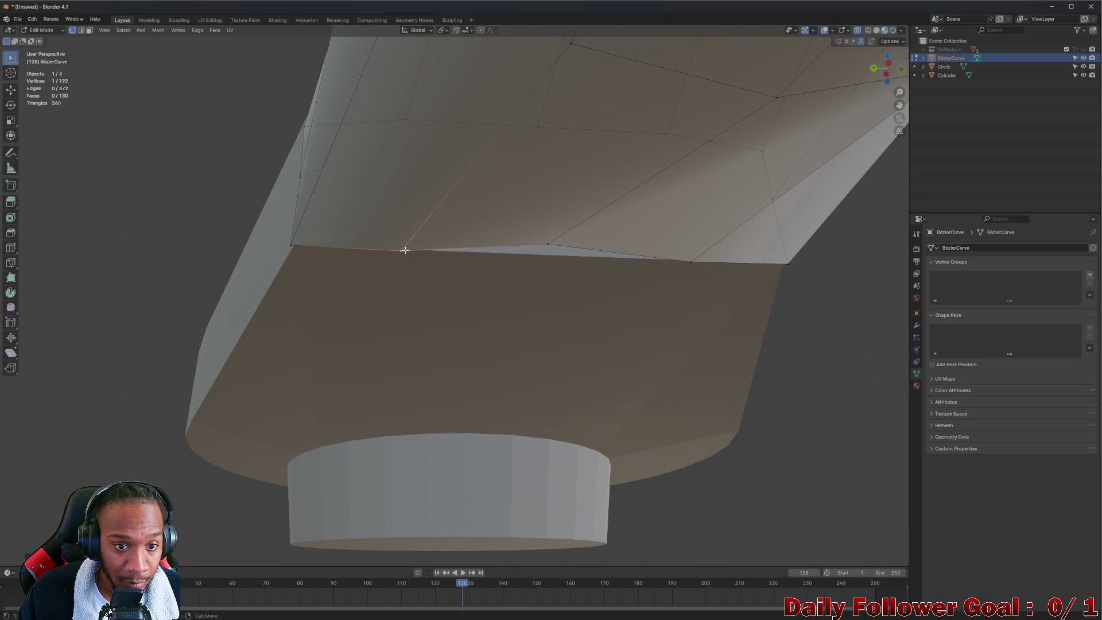
{"action": "key", "text": "g"}
{"action": "key", "text": "z"}
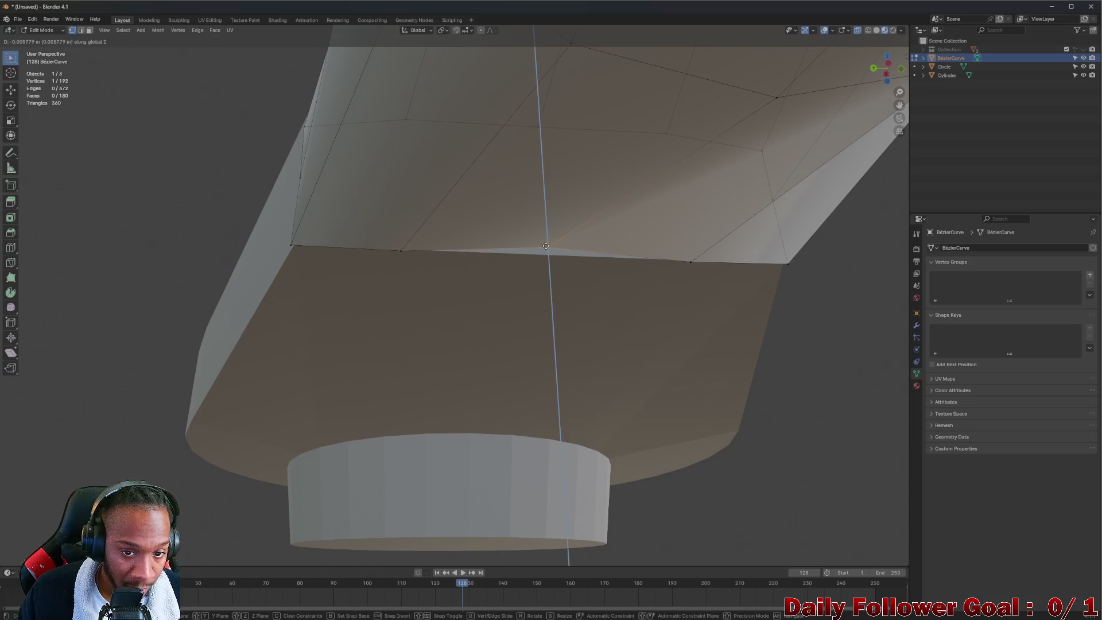
{"action": "left_click", "coordinate": [546, 253]}
{"action": "mouse_move", "coordinate": [610, 256]}
{"action": "middle_mouse_down"}
{"action": "mouse_move", "coordinate": [524, 283]}
{"action": "mouse_move", "coordinate": [519, 265]}
{"action": "mouse_move", "coordinate": [593, 302]}
{"action": "middle_mouse_up"}
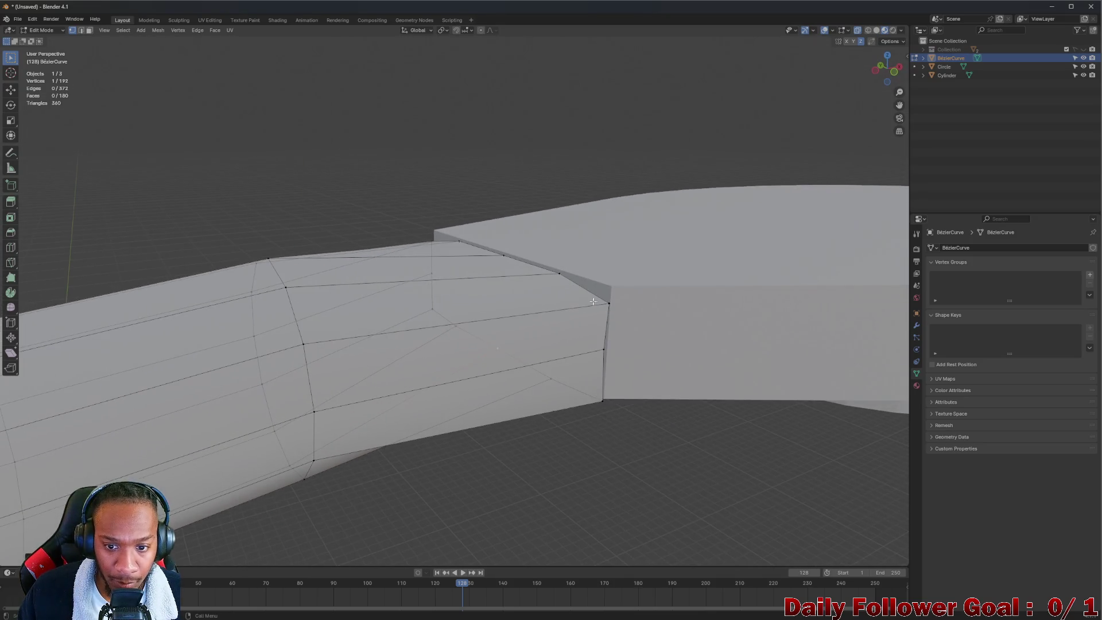
{"action": "key", "text": "g"}
{"action": "key", "text": "z"}
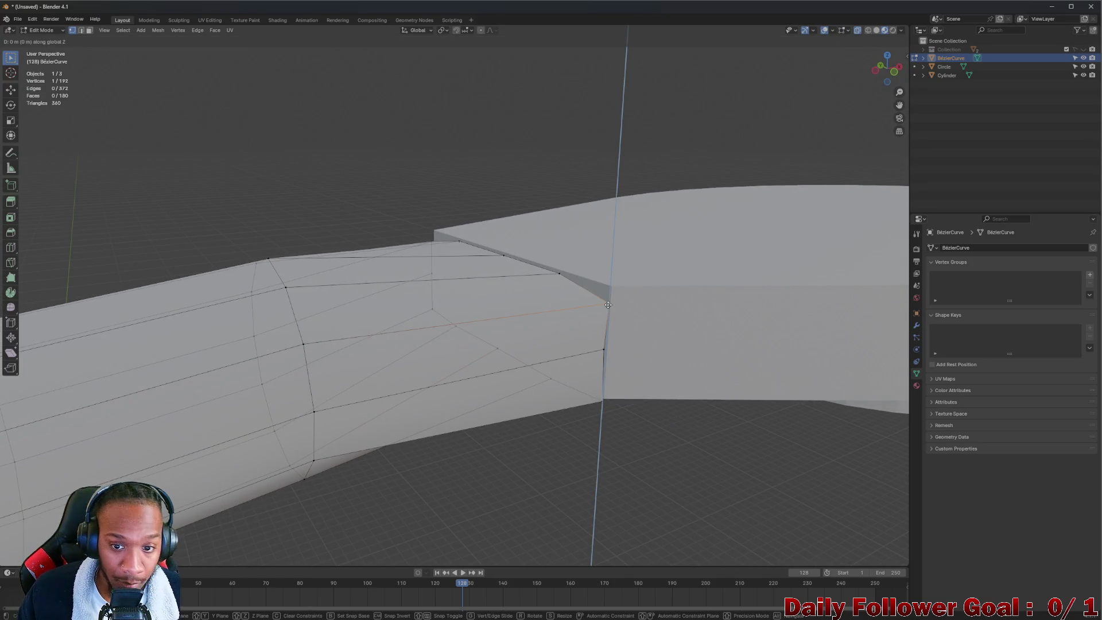
{"action": "left_click", "coordinate": [612, 289]}
- Shift the edge loop near the seam along the X axis
{"action": "mouse_move", "coordinate": [612, 290]}
{"action": "middle_mouse_down"}
{"action": "mouse_move", "coordinate": [533, 298]}
{"action": "mouse_move", "coordinate": [555, 294]}
{"action": "mouse_move", "coordinate": [546, 246]}
{"action": "middle_mouse_up"}
{"action": "scroll", "coordinate": [555, 294], "scroll_direction": "down", "scroll_amount": 5}
{"action": "left_click", "coordinate": [571, 287], "text": "alt"}
{"action": "key", "text": "g"}
{"action": "key", "text": "x"}
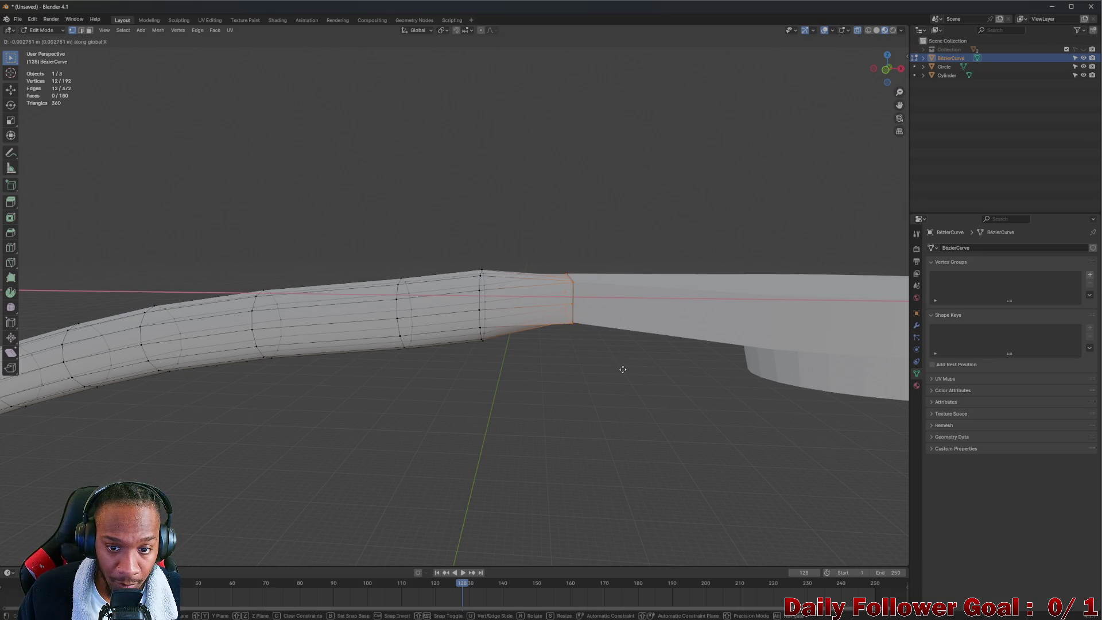
{"action": "left_click", "coordinate": [625, 369]}
{"action": "left_click", "coordinate": [595, 352]}
- Move two more seam vertices along X so the junction lines up
{"action": "mouse_move", "coordinate": [595, 352]}
{"action": "middle_mouse_down"}
{"action": "mouse_move", "coordinate": [545, 389]}
{"action": "mouse_move", "coordinate": [587, 325]}
{"action": "mouse_move", "coordinate": [619, 310]}
{"action": "mouse_move", "coordinate": [593, 305]}
{"action": "mouse_move", "coordinate": [518, 330]}
{"action": "middle_mouse_up"}
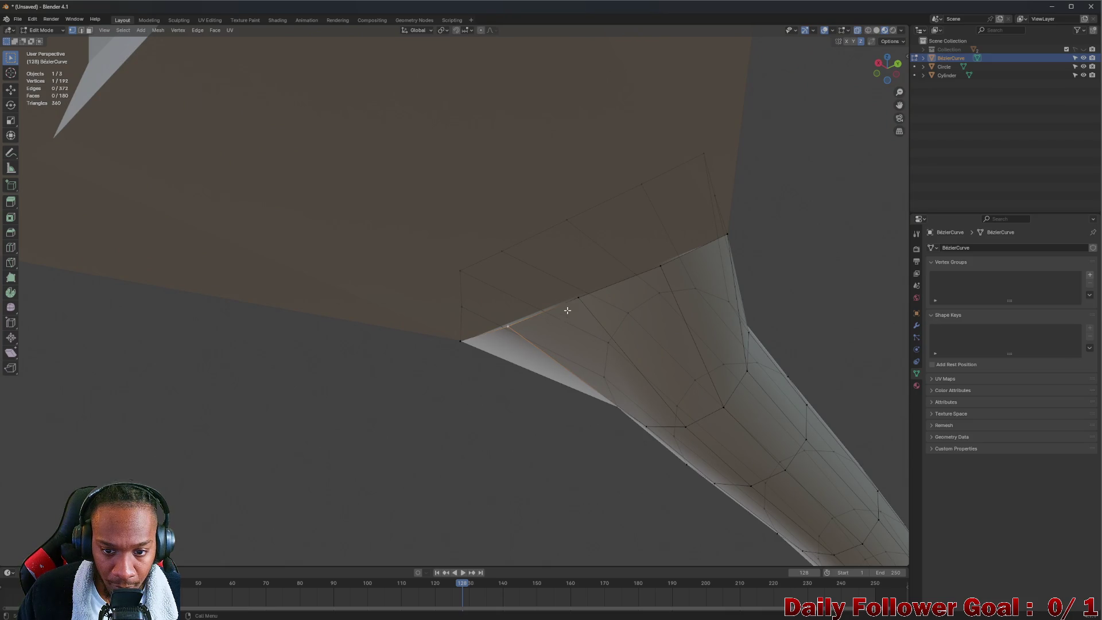
{"action": "key", "text": "g"}
{"action": "key", "text": "x"}
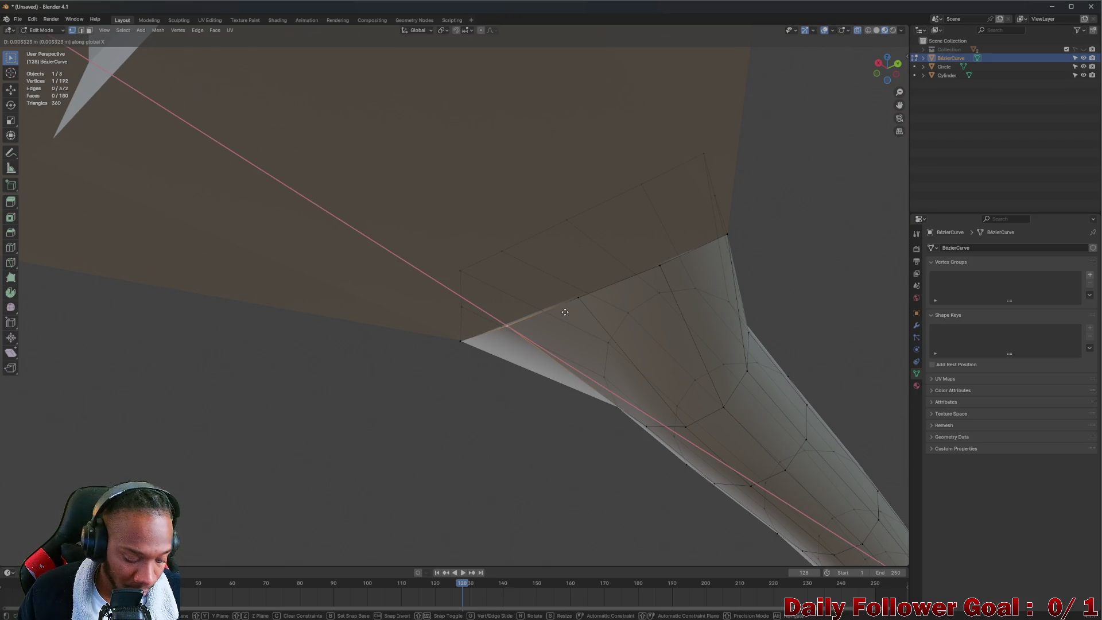
{"action": "left_click", "coordinate": [558, 309]}
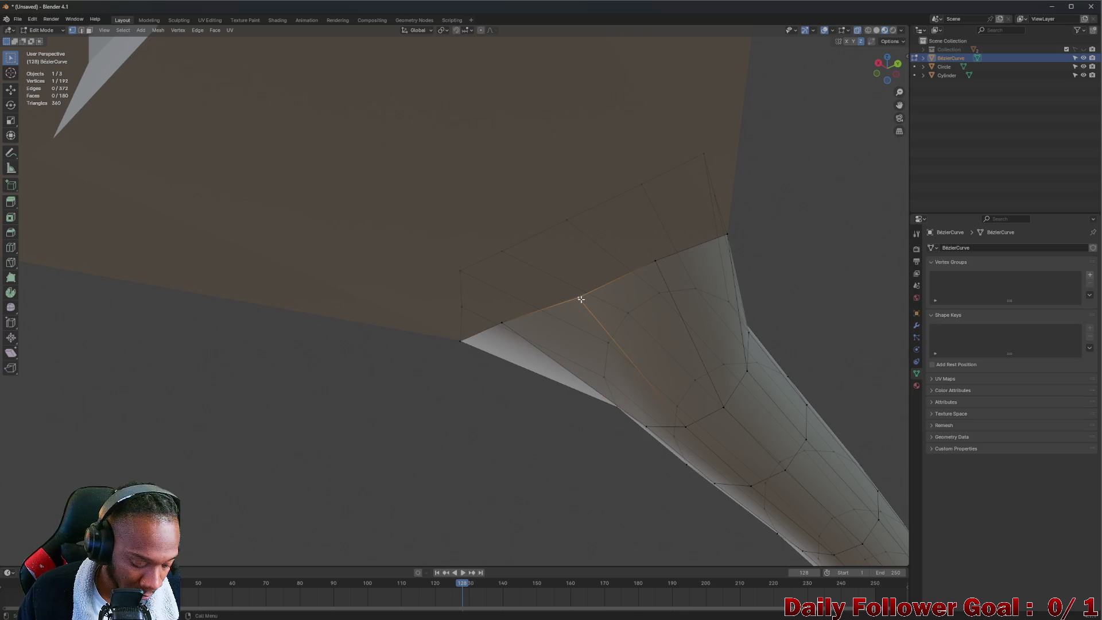
{"action": "key", "text": "g"}
{"action": "key", "text": "x"}
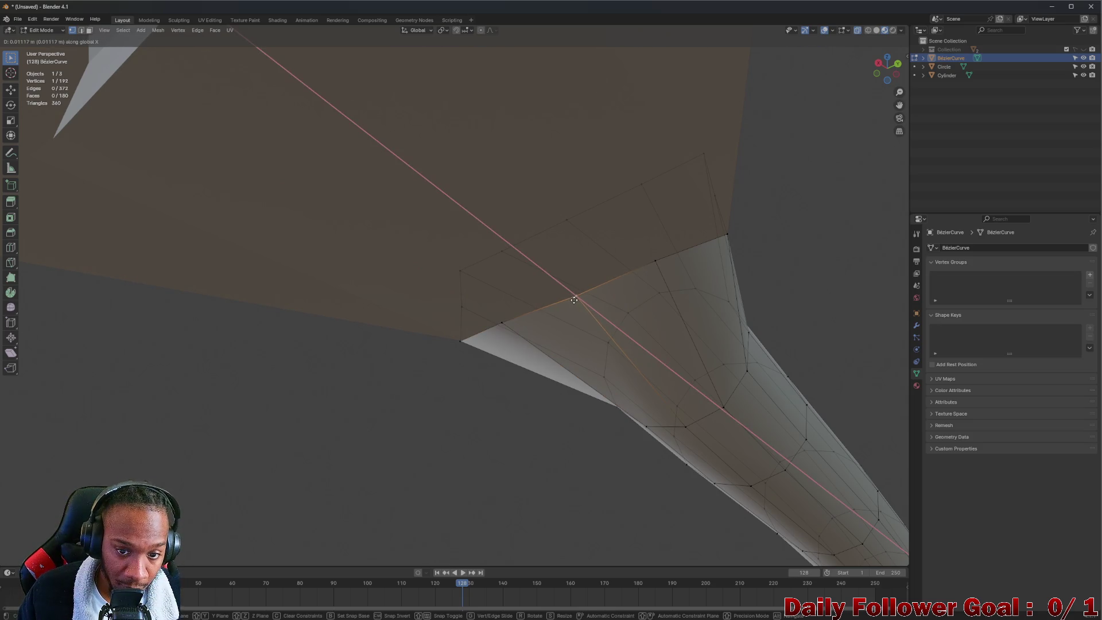
{"action": "left_click", "coordinate": [574, 299]}
- Deselect the vertices, check the lamp arm, and return to Object Mode
{"action": "mouse_move", "coordinate": [573, 297]}
{"action": "middle_mouse_down"}
{"action": "mouse_move", "coordinate": [688, 297]}
{"action": "mouse_move", "coordinate": [635, 374]}
{"action": "mouse_move", "coordinate": [554, 408]}
{"action": "middle_mouse_up"}
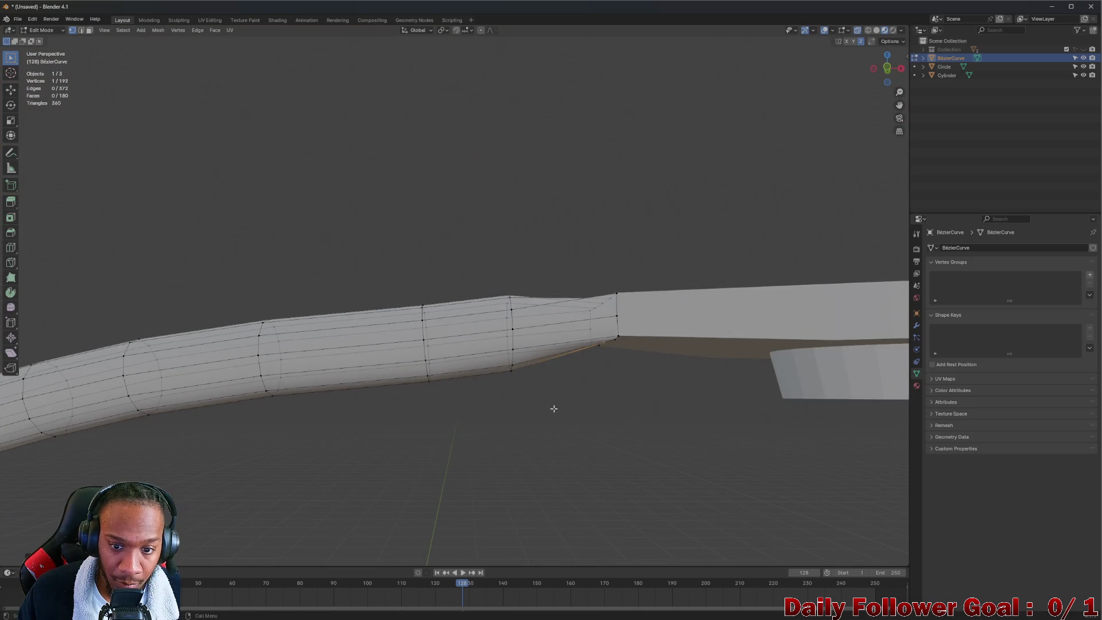
{"action": "left_click", "coordinate": [553, 408]}
{"action": "scroll", "coordinate": [552, 346], "scroll_direction": "down", "scroll_amount": 6}
{"action": "middle_click_drag", "start_coordinate": [551, 344], "coordinate": [531, 339]}
{"action": "scroll", "coordinate": [504, 362], "scroll_direction": "down", "scroll_amount": 3}
{"action": "key", "text": "Tab"}
{"action": "scroll", "coordinate": [497, 421], "scroll_direction": "down", "scroll_amount": 5}
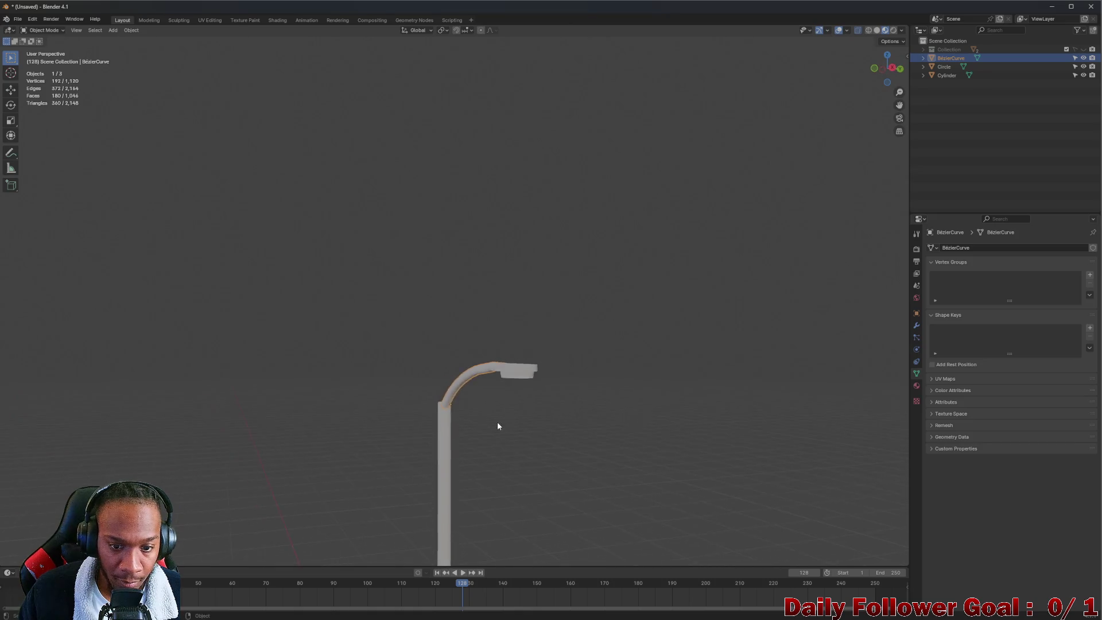
- Zoom in on the top of the post and select the Circle pole object
{"action": "mouse_move", "coordinate": [514, 404]}
{"action": "middle_mouse_down"}
{"action": "mouse_move", "coordinate": [632, 339]}
{"action": "mouse_move", "coordinate": [635, 301]}
{"action": "mouse_move", "coordinate": [537, 303]}
{"action": "mouse_move", "coordinate": [467, 339]}
{"action": "mouse_move", "coordinate": [430, 287]}
{"action": "mouse_move", "coordinate": [622, 325]}
{"action": "mouse_move", "coordinate": [609, 359]}
{"action": "mouse_move", "coordinate": [572, 265]}
{"action": "mouse_move", "coordinate": [538, 325]}
{"action": "middle_mouse_up"}
{"action": "left_click", "coordinate": [616, 350]}
{"action": "scroll", "coordinate": [632, 339], "scroll_direction": "up", "scroll_amount": 3}
{"action": "scroll", "coordinate": [538, 325], "scroll_direction": "down", "scroll_amount": 4}
{"action": "middle_click_drag", "start_coordinate": [526, 243], "coordinate": [469, 239]}
{"action": "scroll", "coordinate": [470, 239], "scroll_direction": "up", "scroll_amount": 5}
{"action": "mouse_move", "coordinate": [531, 278]}
{"action": "middle_mouse_down"}
{"action": "mouse_move", "coordinate": [555, 253]}
{"action": "mouse_move", "coordinate": [536, 217]}
{"action": "middle_mouse_up"}
{"action": "scroll", "coordinate": [543, 222], "scroll_direction": "up", "scroll_amount": 2}
{"action": "scroll", "coordinate": [519, 172], "scroll_direction": "down", "scroll_amount": 2}
{"action": "scroll", "coordinate": [522, 172], "scroll_direction": "up", "scroll_amount": 5}
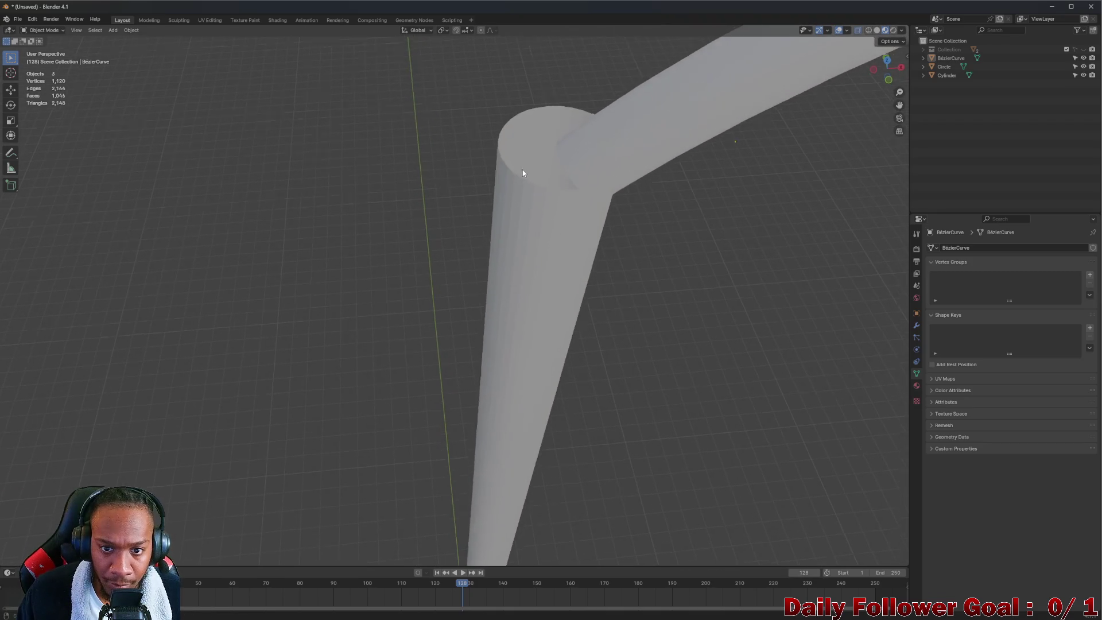
{"action": "middle_click_drag", "start_coordinate": [508, 146], "coordinate": [522, 143]}
{"action": "scroll", "coordinate": [539, 211], "scroll_direction": "down", "scroll_amount": 3}
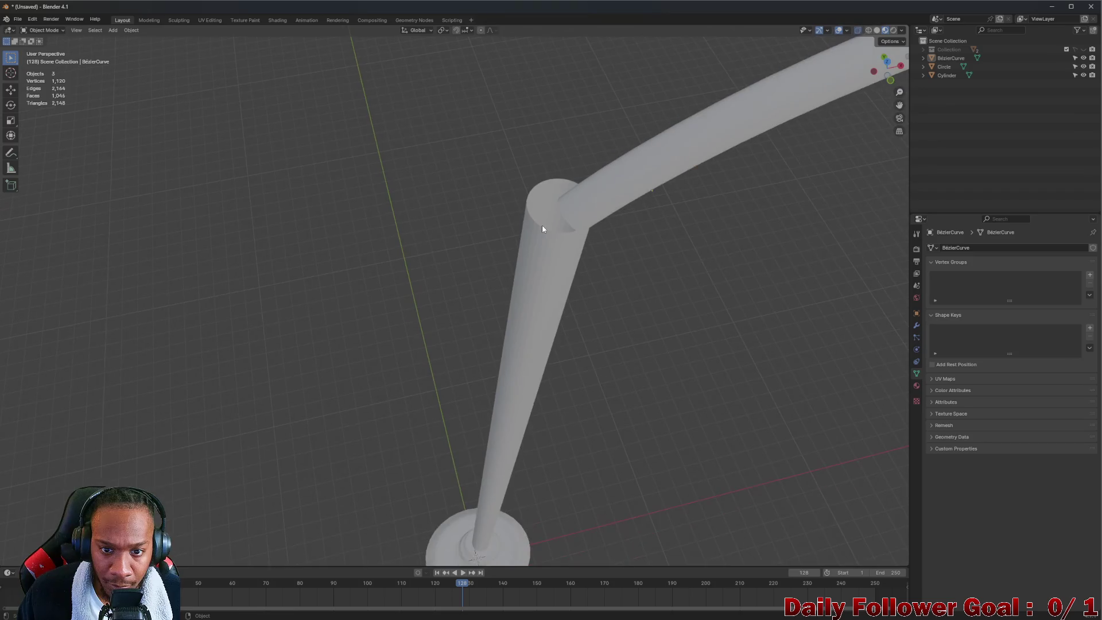
{"action": "scroll", "coordinate": [541, 225], "scroll_direction": "up", "scroll_amount": 3}
{"action": "left_click", "coordinate": [534, 208]}
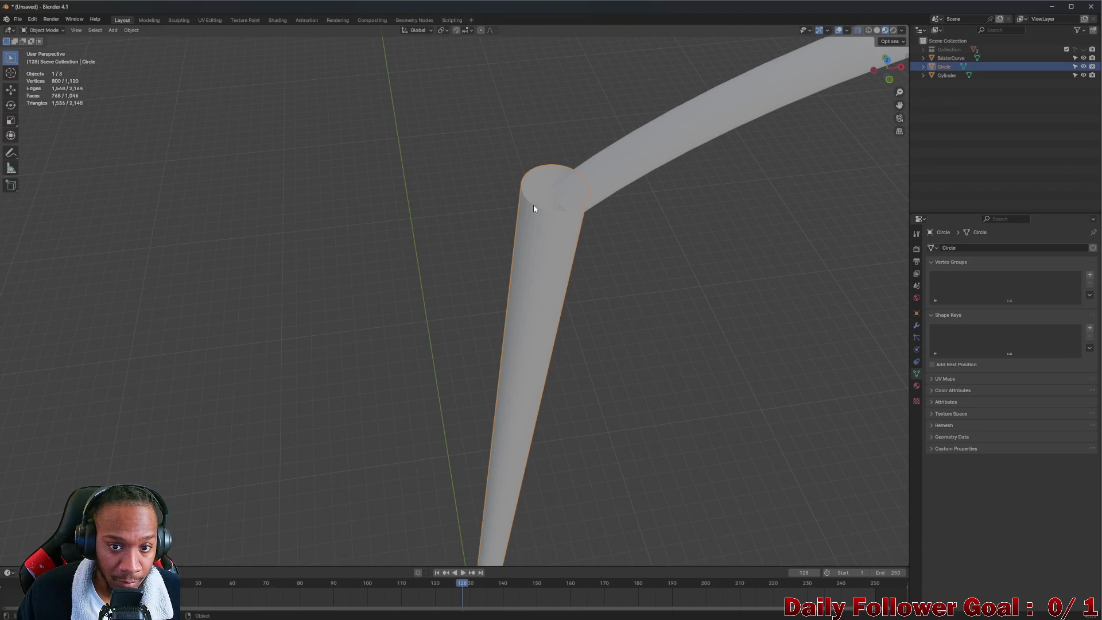
- In Edit Mode with edge select, pick the pole's top rim loop and fill it with a face
{"action": "key", "text": "Tab"}
{"action": "left_click", "coordinate": [533, 207]}
{"action": "scroll", "coordinate": [533, 207], "scroll_direction": "up", "scroll_amount": 3}
{"action": "key", "text": "2"}
{"action": "left_click", "coordinate": [525, 190], "text": "alt"}
{"action": "left_click", "coordinate": [508, 184], "text": "alt"}
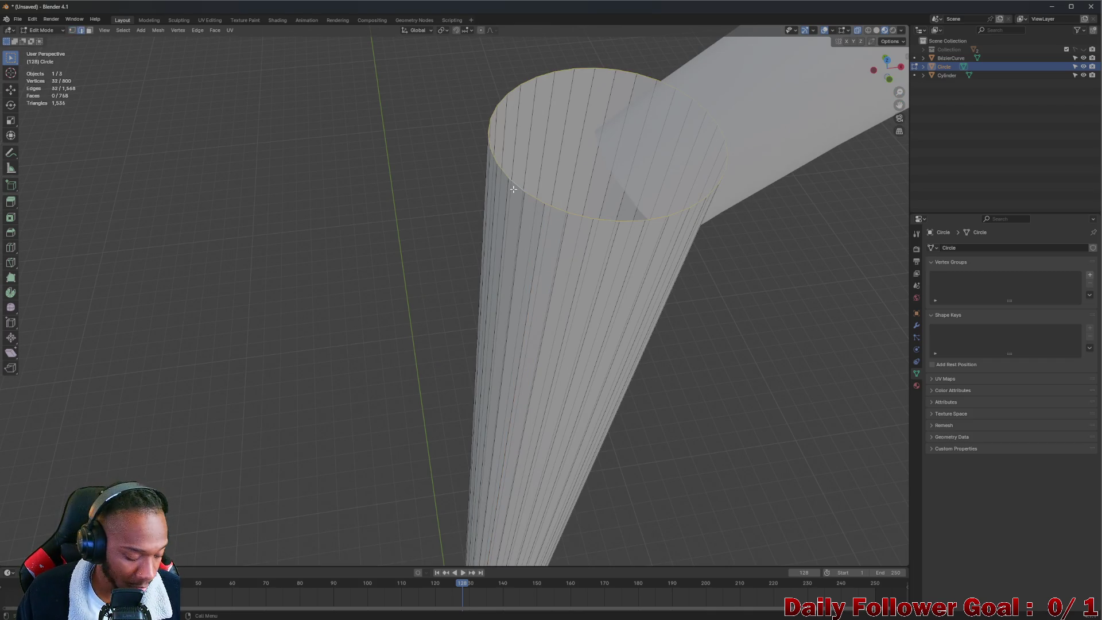
{"action": "key", "text": "e"}
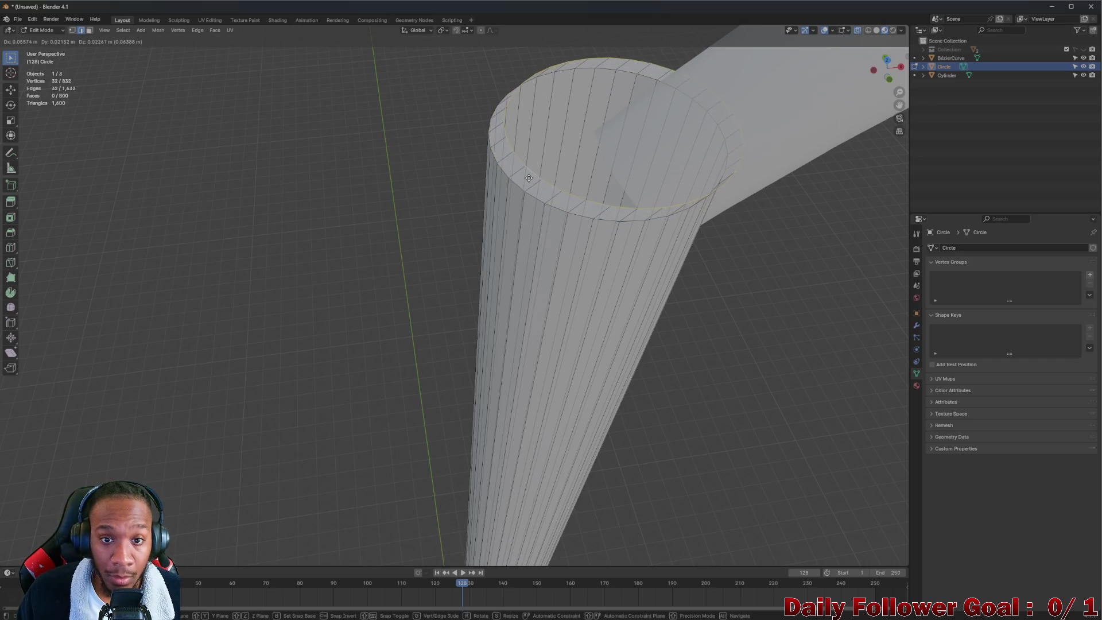
{"action": "right_click", "coordinate": [526, 180]}
{"action": "key", "text": "s"}
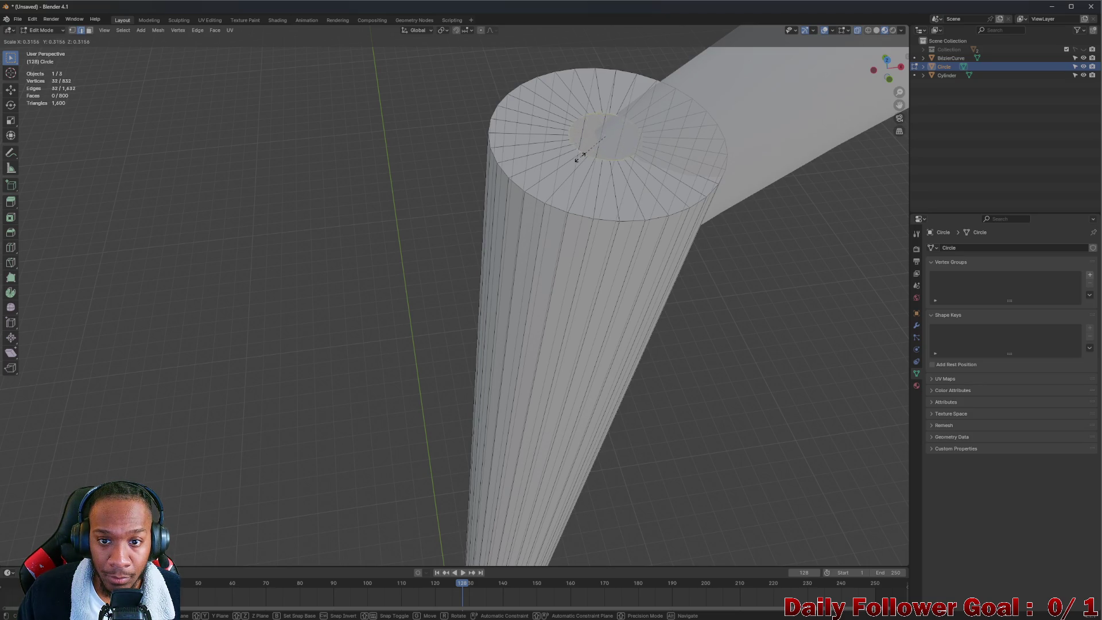
{"action": "right_click", "coordinate": [572, 177]}
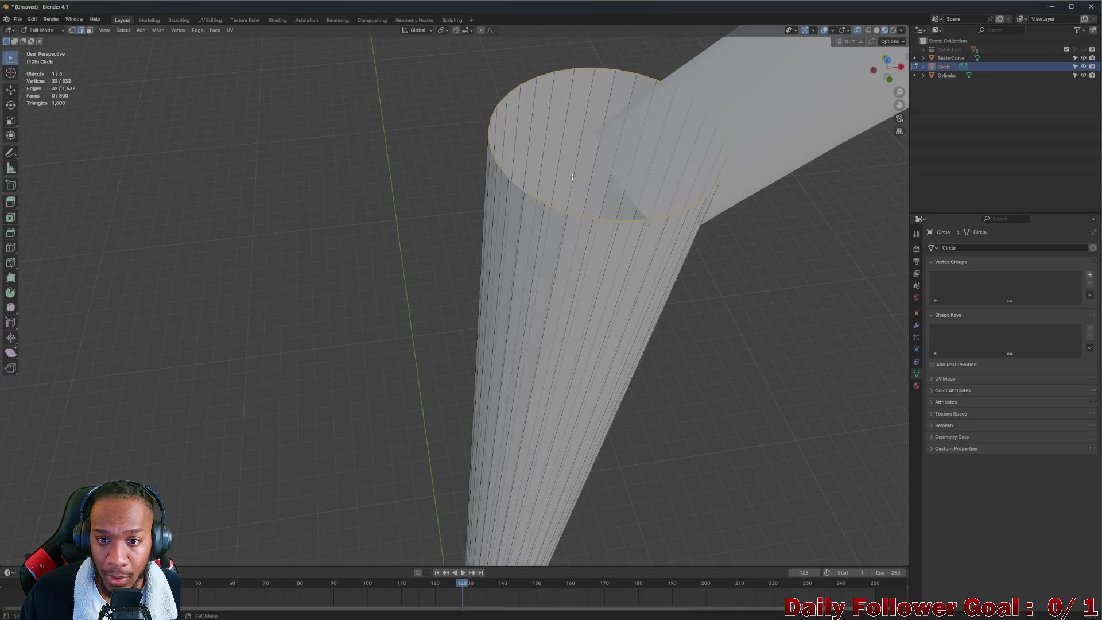
{"action": "key", "text": "f"}
- Clear the edge selection and switch the pole back to Object Mode
{"action": "left_click", "coordinate": [633, 207]}
{"action": "mouse_move", "coordinate": [633, 207]}
{"action": "middle_mouse_down"}
{"action": "mouse_move", "coordinate": [509, 167]}
{"action": "mouse_move", "coordinate": [514, 208]}
{"action": "mouse_move", "coordinate": [505, 104]}
{"action": "mouse_move", "coordinate": [535, 245]}
{"action": "mouse_move", "coordinate": [531, 172]}
{"action": "mouse_move", "coordinate": [513, 172]}
{"action": "mouse_move", "coordinate": [577, 178]}
{"action": "mouse_move", "coordinate": [595, 244]}
{"action": "mouse_move", "coordinate": [562, 235]}
{"action": "mouse_move", "coordinate": [542, 272]}
{"action": "mouse_move", "coordinate": [566, 172]}
{"action": "mouse_move", "coordinate": [558, 160]}
{"action": "middle_mouse_up"}
{"action": "left_click", "coordinate": [505, 188]}
{"action": "scroll", "coordinate": [536, 245], "scroll_direction": "up", "scroll_amount": 5}
{"action": "scroll", "coordinate": [513, 173], "scroll_direction": "down", "scroll_amount": 3}
{"action": "scroll", "coordinate": [577, 178], "scroll_direction": "down", "scroll_amount": 5}
{"action": "scroll", "coordinate": [563, 236], "scroll_direction": "down", "scroll_amount": 3}
{"action": "scroll", "coordinate": [542, 272], "scroll_direction": "up", "scroll_amount": 3}
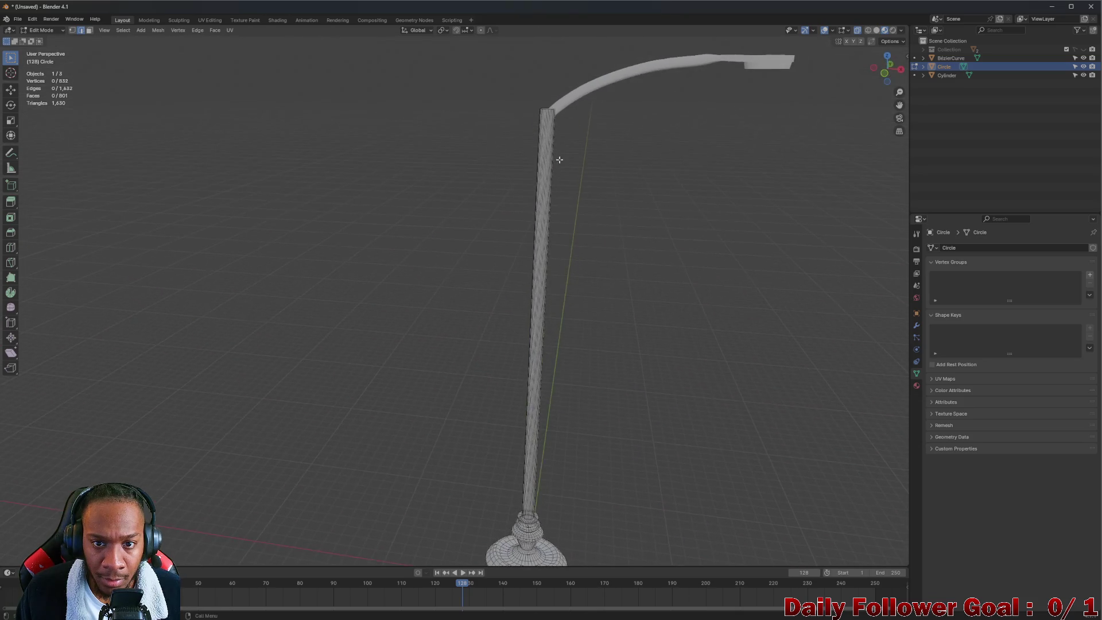
{"action": "scroll", "coordinate": [559, 161], "scroll_direction": "down", "scroll_amount": 2}
{"action": "left_click", "coordinate": [50, 31]}
{"action": "left_click", "coordinate": [43, 35]}
- Orbit and zoom around the finished street lamp to inspect it from several angles
{"action": "mouse_move", "coordinate": [597, 236]}
{"action": "middle_mouse_down"}
{"action": "mouse_move", "coordinate": [635, 240]}
{"action": "mouse_move", "coordinate": [277, 238]}
{"action": "middle_mouse_up"}
{"action": "scroll", "coordinate": [543, 229], "scroll_direction": "up", "scroll_amount": 5}
{"action": "scroll", "coordinate": [516, 226], "scroll_direction": "down", "scroll_amount": 3}
{"action": "mouse_move", "coordinate": [517, 226]}
{"action": "middle_mouse_down"}
{"action": "mouse_move", "coordinate": [505, 184]}
{"action": "mouse_move", "coordinate": [482, 207]}
{"action": "mouse_move", "coordinate": [468, 199]}
{"action": "middle_mouse_up"}
{"action": "scroll", "coordinate": [468, 200], "scroll_direction": "down", "scroll_amount": 6}
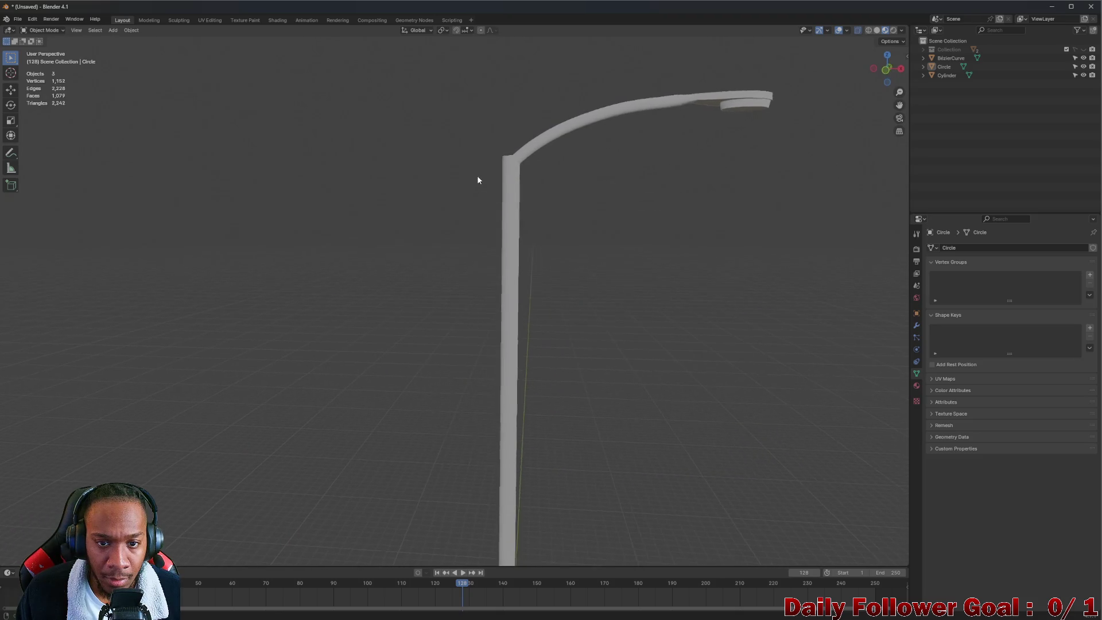
{"action": "mouse_move", "coordinate": [580, 285]}
{"action": "middle_mouse_down"}
{"action": "mouse_move", "coordinate": [436, 290]}
{"action": "mouse_move", "coordinate": [568, 267]}
{"action": "mouse_move", "coordinate": [578, 197]}
{"action": "mouse_move", "coordinate": [479, 178]}
{"action": "middle_mouse_up"}
{"action": "scroll", "coordinate": [541, 199], "scroll_direction": "up", "scroll_amount": 5}
{"action": "middle_click_drag", "start_coordinate": [569, 216], "coordinate": [529, 193]}
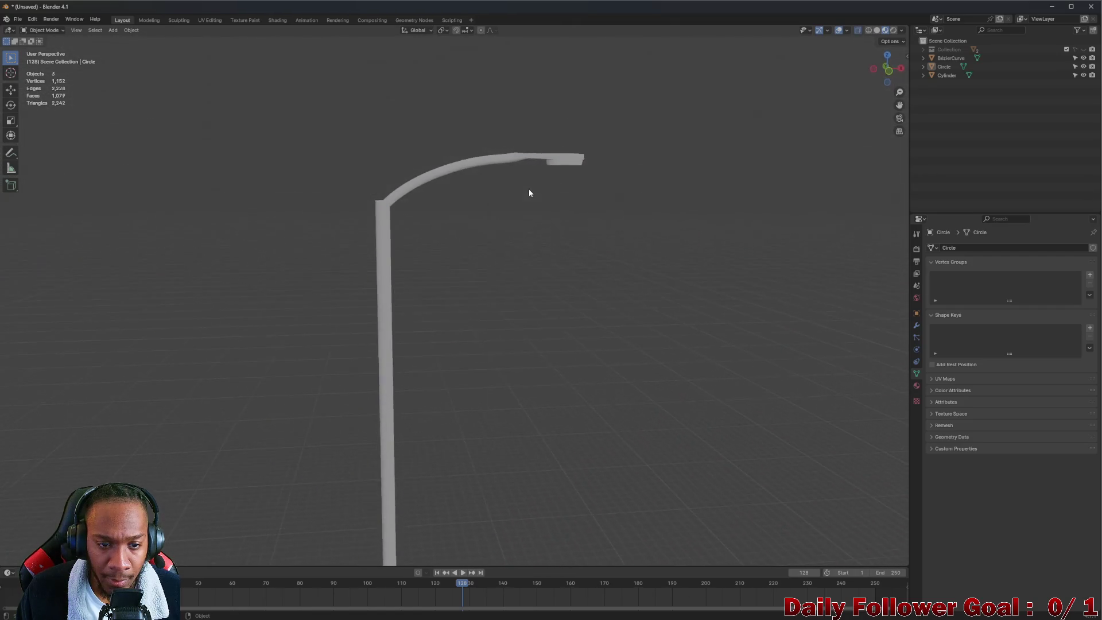
{"action": "scroll", "coordinate": [485, 225], "scroll_direction": "up", "scroll_amount": 4}
{"action": "scroll", "coordinate": [528, 220], "scroll_direction": "down", "scroll_amount": 2}
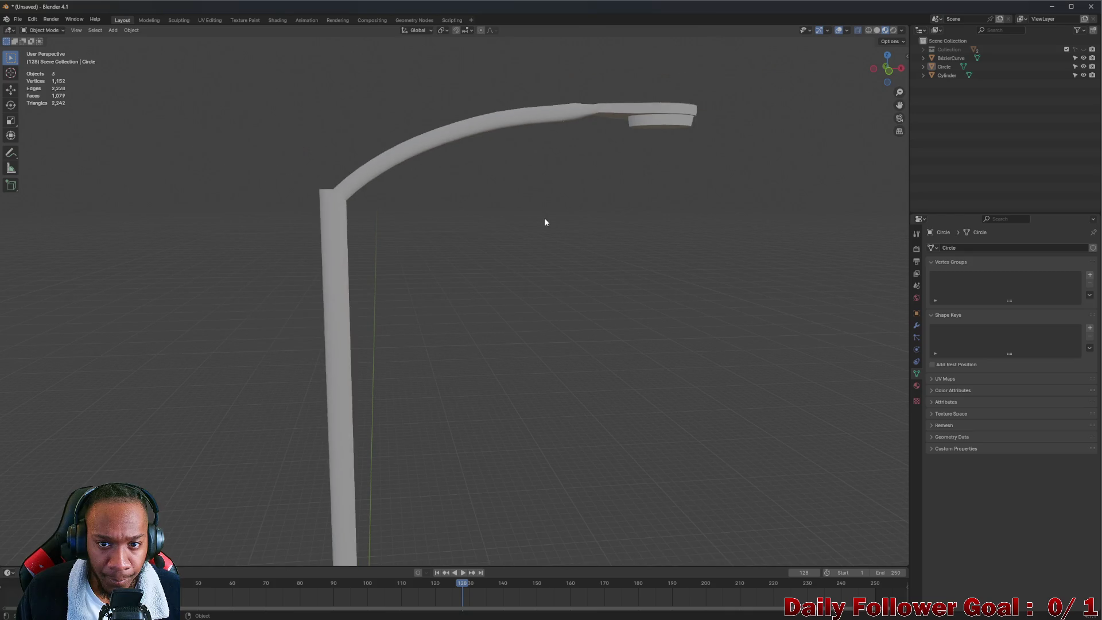
- Add an Ico Sphere mesh to the scene
{"action": "left_click", "coordinate": [112, 30]}
{"action": "mouse_move", "coordinate": [136, 136]}
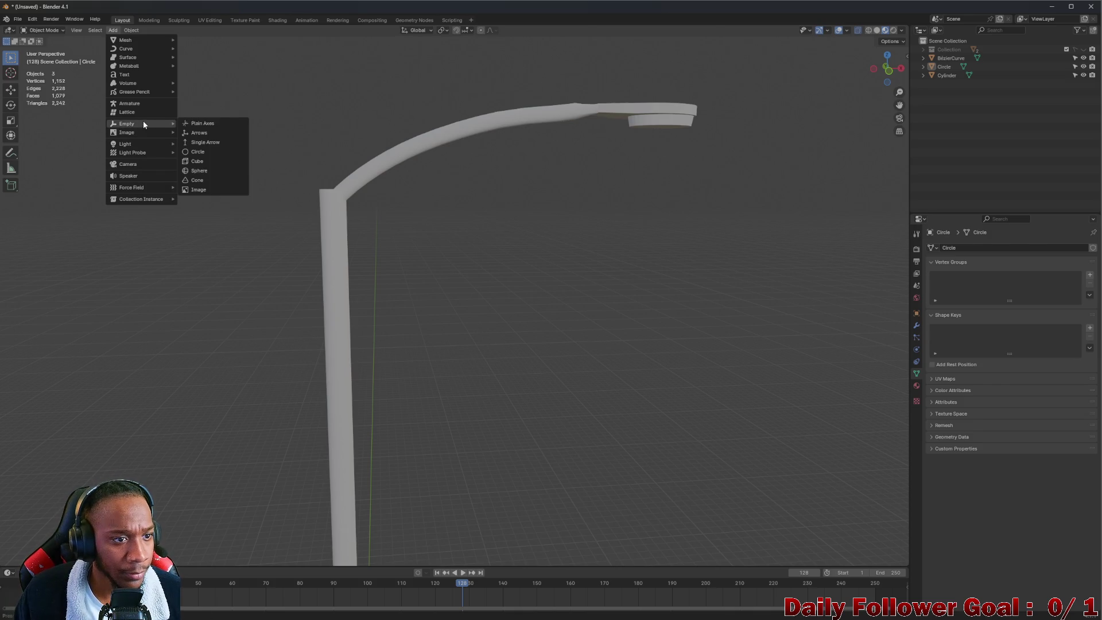
{"action": "mouse_move", "coordinate": [143, 41]}
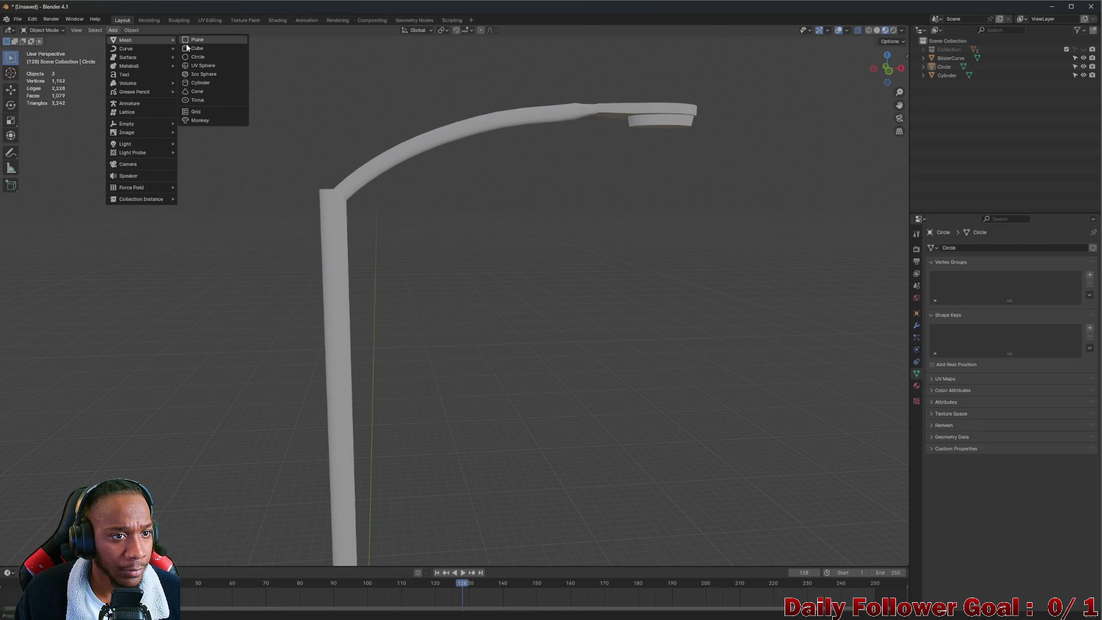
{"action": "left_click", "coordinate": [205, 73]}
{"action": "scroll", "coordinate": [328, 338], "scroll_direction": "down", "scroll_amount": 5}
{"action": "scroll", "coordinate": [333, 367], "scroll_direction": "up", "scroll_amount": 1}
- Raise the icosphere along Z to the pole top and scale it down
{"action": "key", "text": "g"}
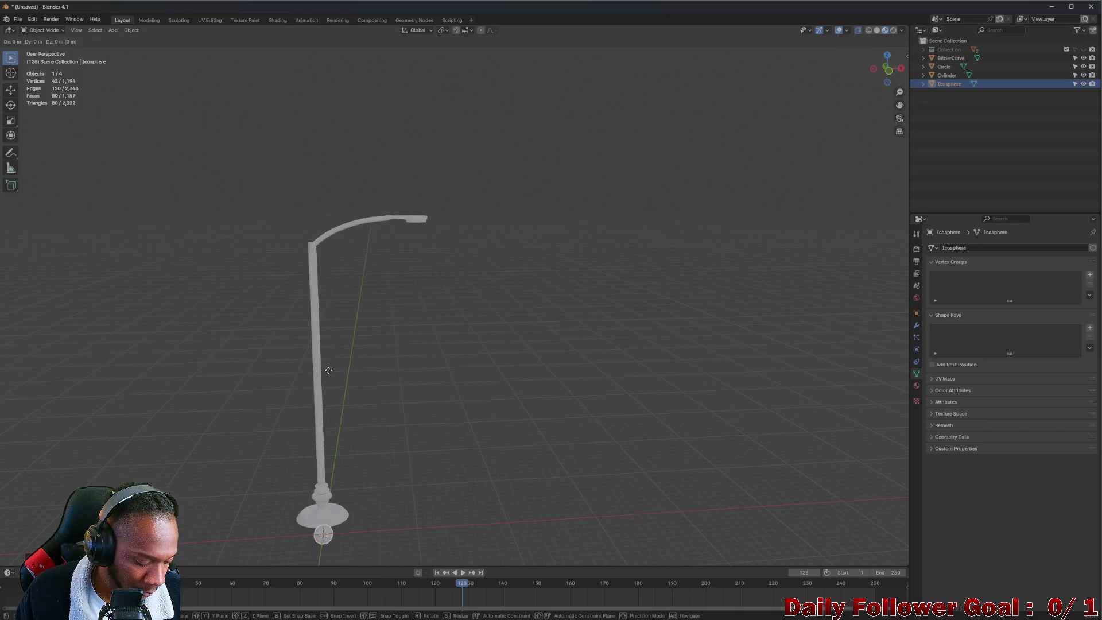
{"action": "key", "text": "z"}
{"action": "left_click", "coordinate": [298, 155]}
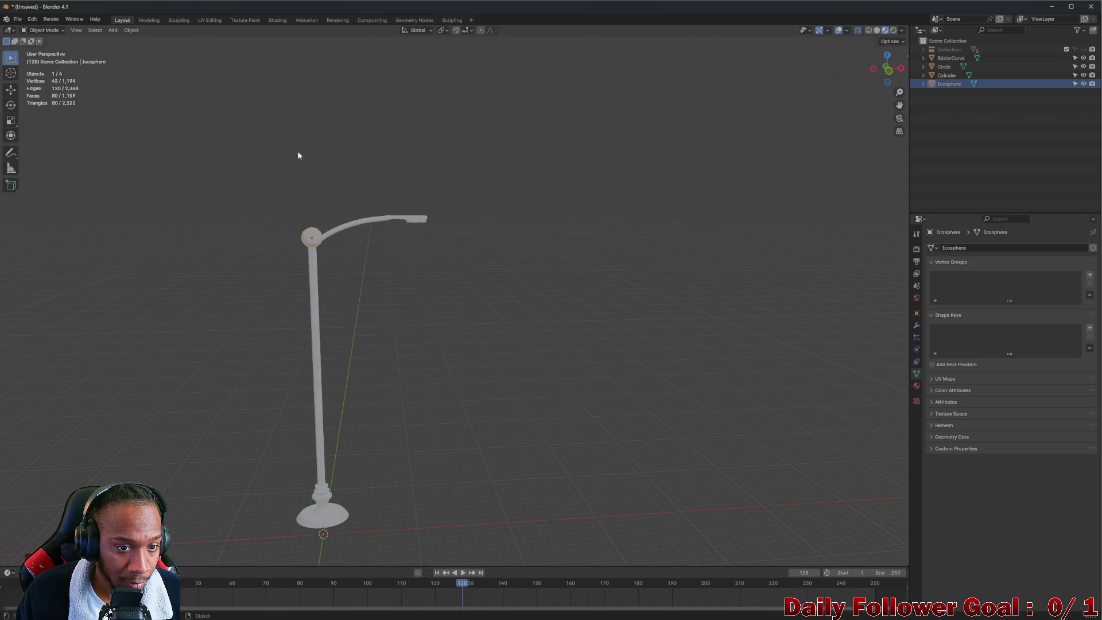
{"action": "scroll", "coordinate": [301, 206], "scroll_direction": "up", "scroll_amount": 6}
{"action": "scroll", "coordinate": [336, 298], "scroll_direction": "up", "scroll_amount": 2}
{"action": "key", "text": "g"}
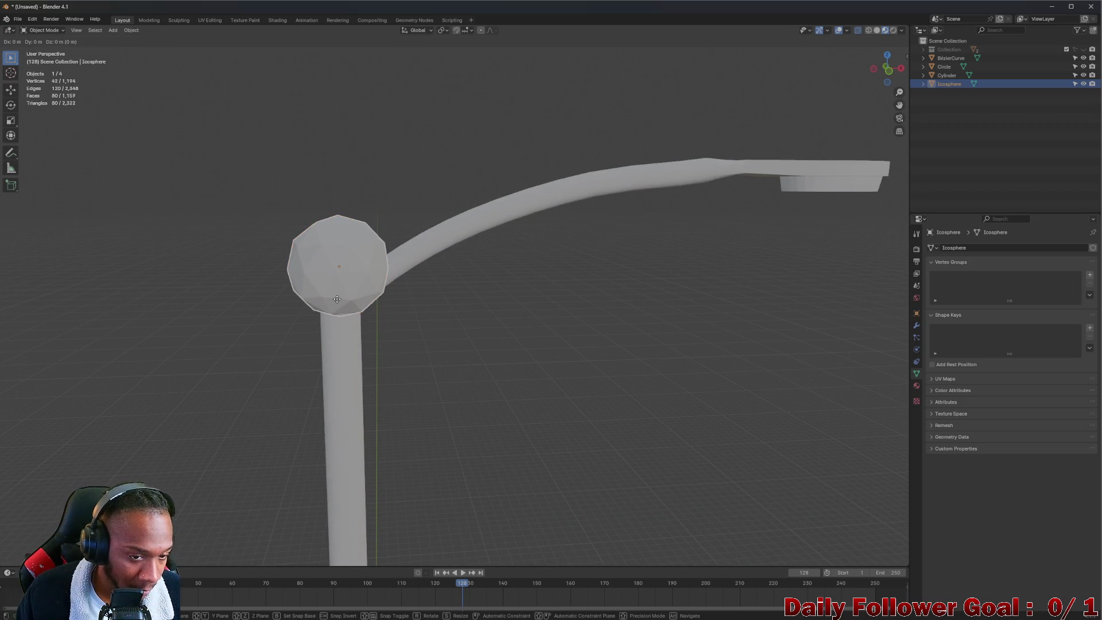
{"action": "key", "text": "s"}
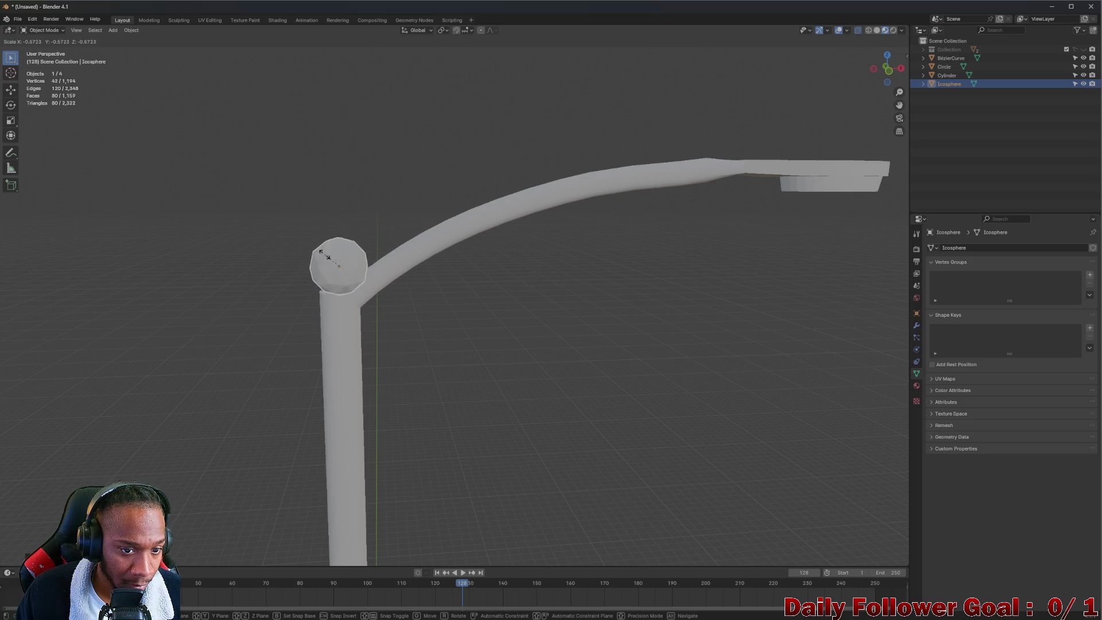
{"action": "left_click", "coordinate": [329, 258]}
- Lower the icosphere along Z and shift it along X onto the pole-arm bend
{"action": "key", "text": "g"}
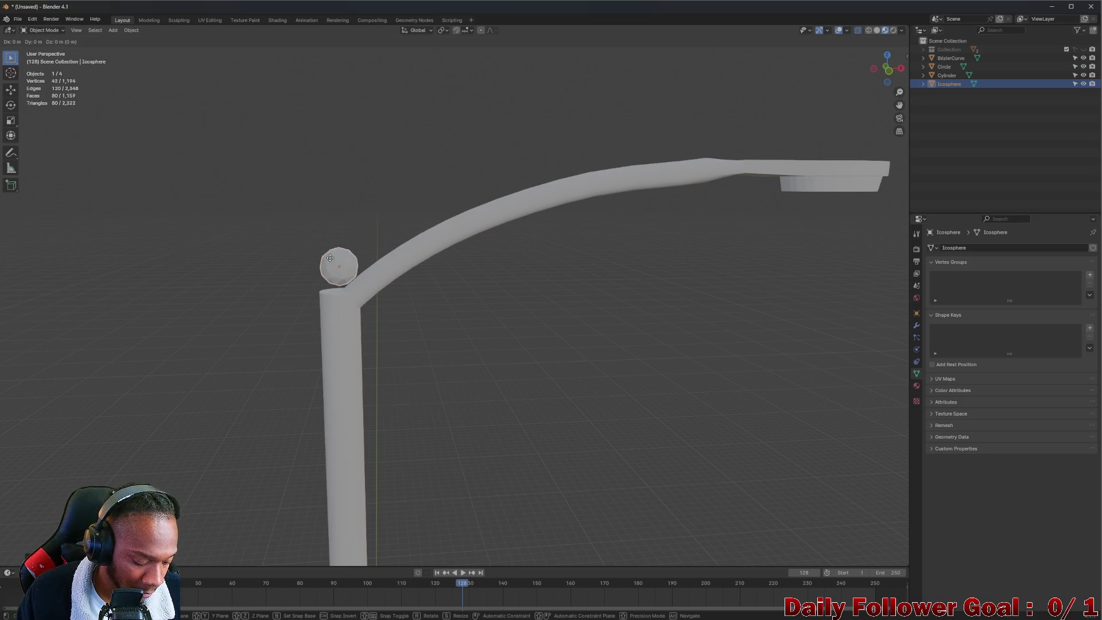
{"action": "key", "text": "z"}
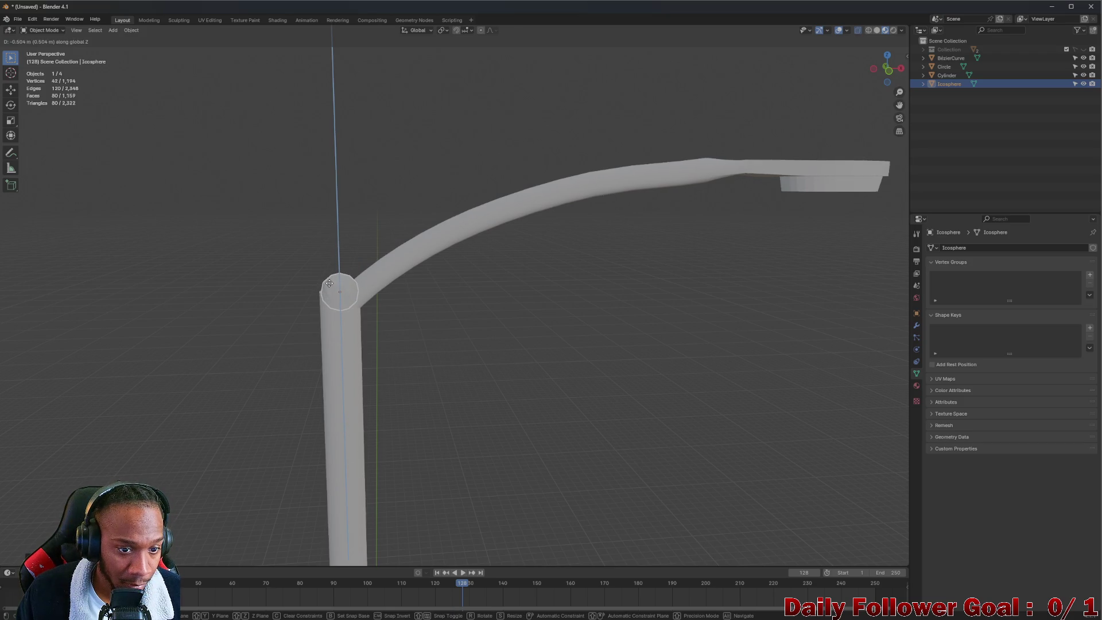
{"action": "left_click", "coordinate": [328, 282]}
{"action": "key", "text": "g"}
{"action": "key", "text": "x"}
{"action": "left_click", "coordinate": [344, 295]}
- Deselect the icosphere, bring the lamp base into view, and select the pole
{"action": "left_click", "coordinate": [515, 406]}
{"action": "scroll", "coordinate": [506, 398], "scroll_direction": "down", "scroll_amount": 4}
{"action": "mouse_move", "coordinate": [507, 403]}
{"action": "middle_mouse_down"}
{"action": "mouse_move", "coordinate": [457, 329]}
{"action": "mouse_move", "coordinate": [480, 377]}
{"action": "mouse_move", "coordinate": [433, 396]}
{"action": "middle_mouse_up"}
{"action": "left_click", "coordinate": [403, 390]}
{"action": "left_click", "coordinate": [273, 369]}
{"action": "mouse_move", "coordinate": [273, 369]}
{"action": "middle_mouse_down"}
{"action": "mouse_move", "coordinate": [302, 352]}
{"action": "mouse_move", "coordinate": [419, 356]}
{"action": "mouse_move", "coordinate": [521, 339]}
{"action": "mouse_move", "coordinate": [728, 352]}
{"action": "mouse_move", "coordinate": [564, 323]}
{"action": "middle_mouse_up"}
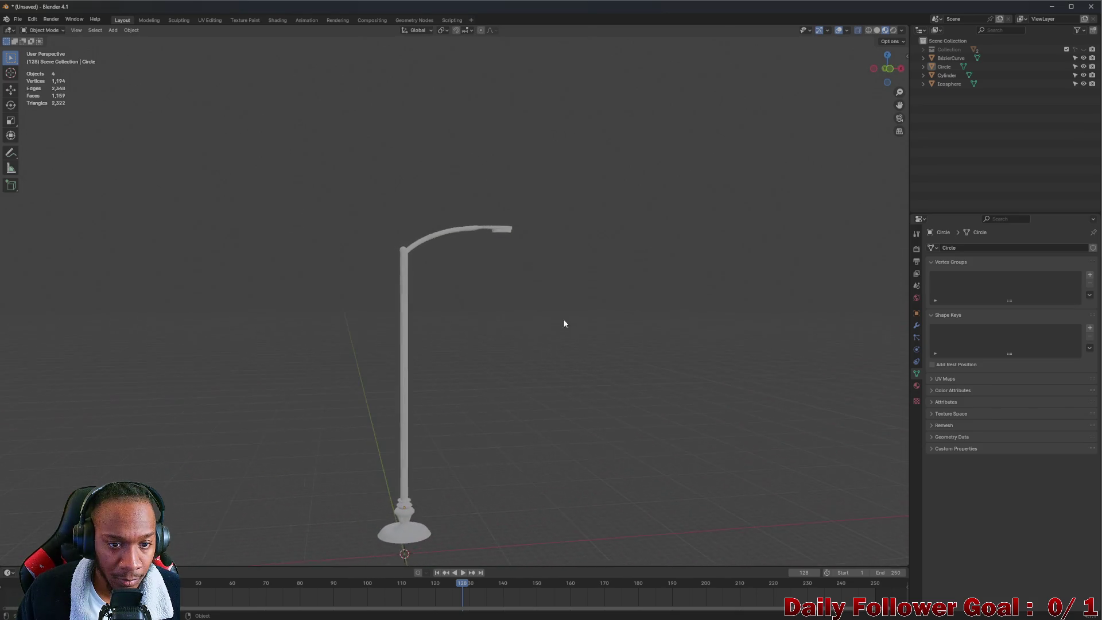
- Select the Icosphere joint at the pole-arm bend, leaving its position and size unchanged
{"action": "scroll", "coordinate": [477, 271], "scroll_direction": "up", "scroll_amount": 3}
{"action": "middle_click_drag", "start_coordinate": [487, 236], "coordinate": [364, 235], "text": "shift"}
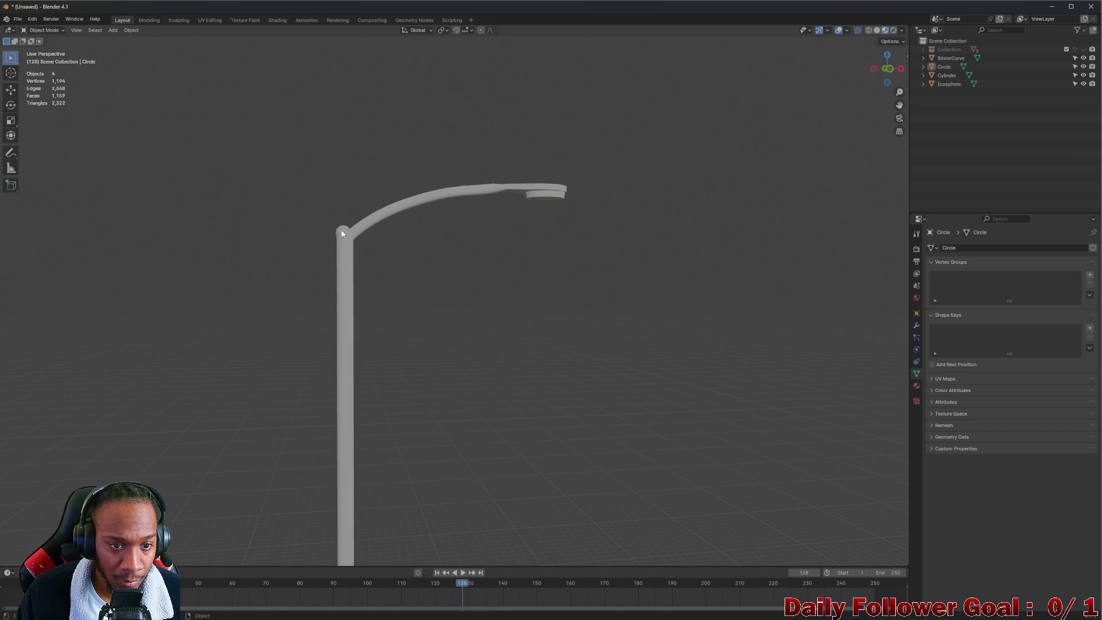
{"action": "left_click", "coordinate": [342, 233]}
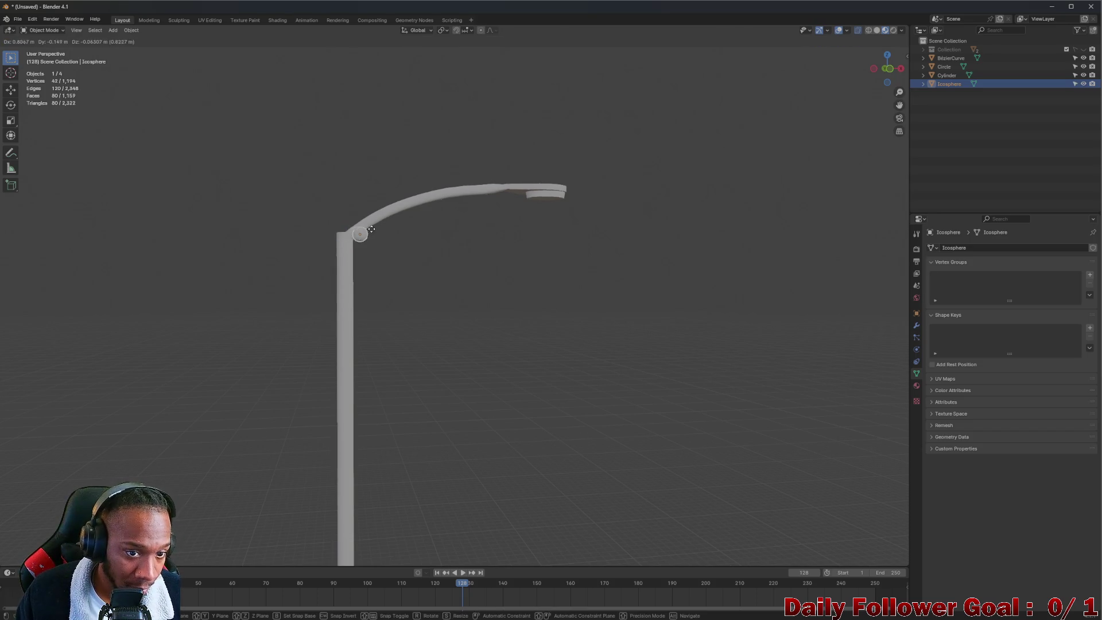
{"action": "right_click", "coordinate": [356, 233]}
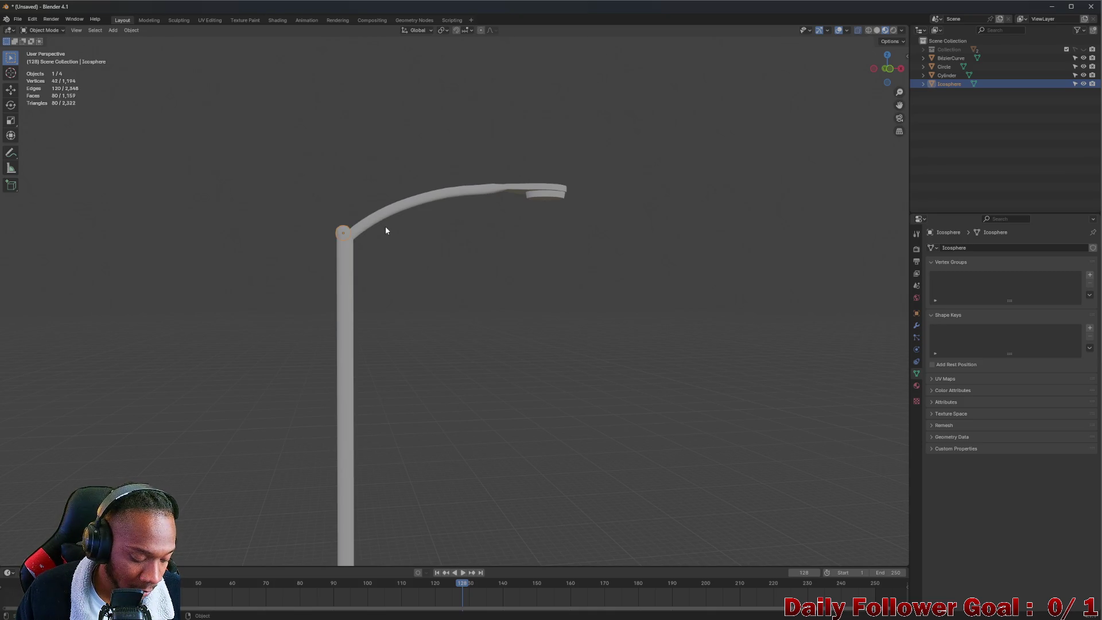
{"action": "key", "text": "g"}
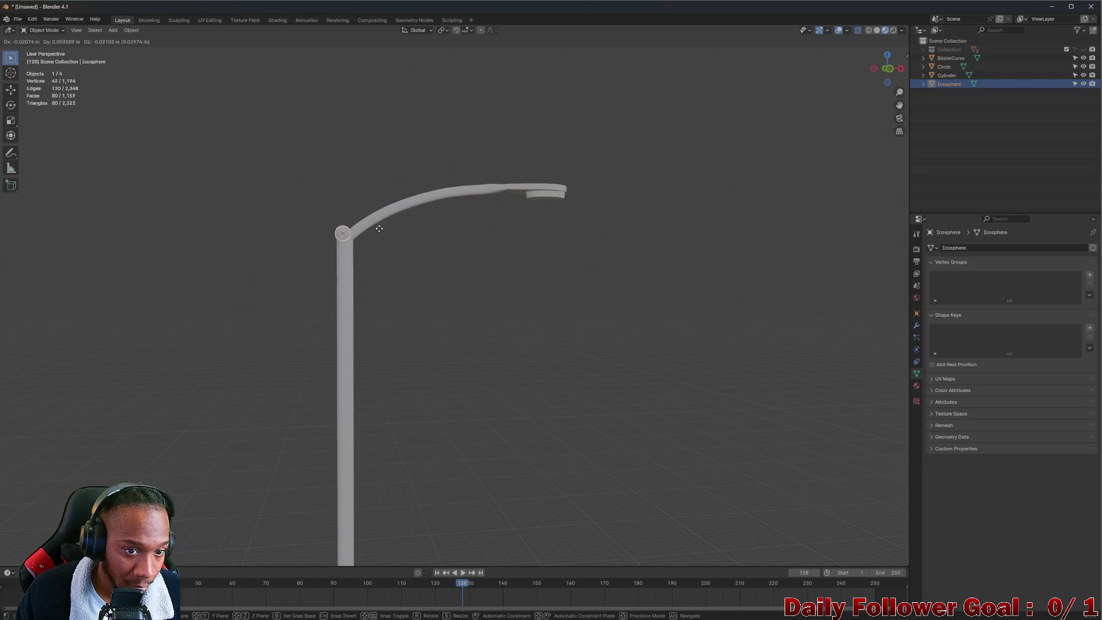
{"action": "right_click", "coordinate": [433, 232]}
{"action": "key", "text": "s"}
{"action": "right_click", "coordinate": [375, 234]}
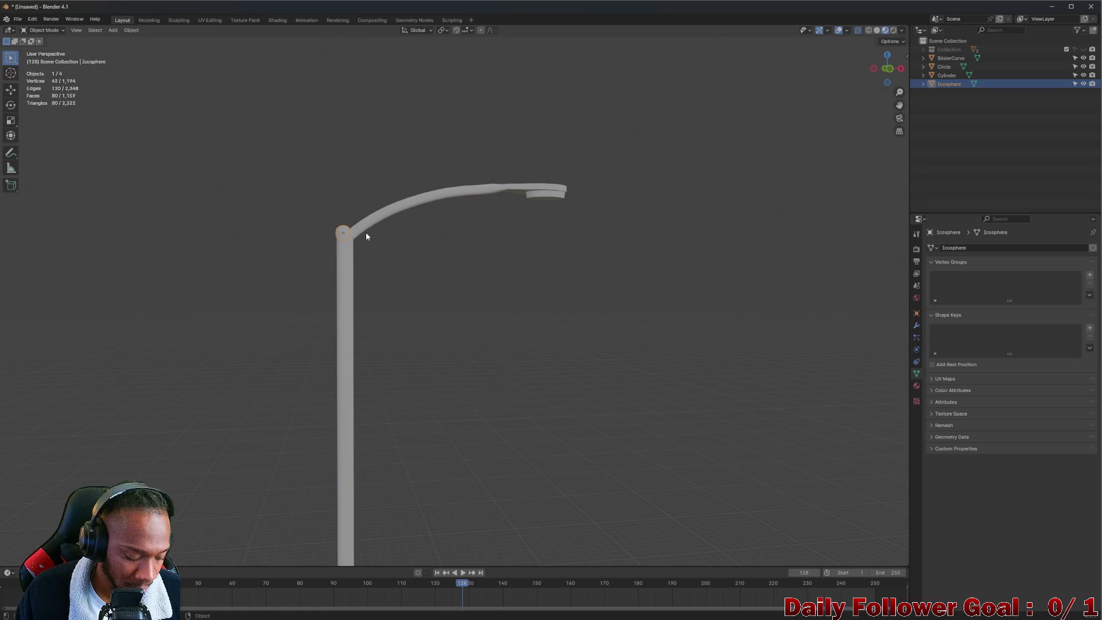
- Duplicate the Icosphere with Shift+D and start moving the copy toward the lamp head
{"action": "key", "text": "shift+d"}
{"action": "right_click", "coordinate": [364, 233]}
{"action": "key", "text": "g"}
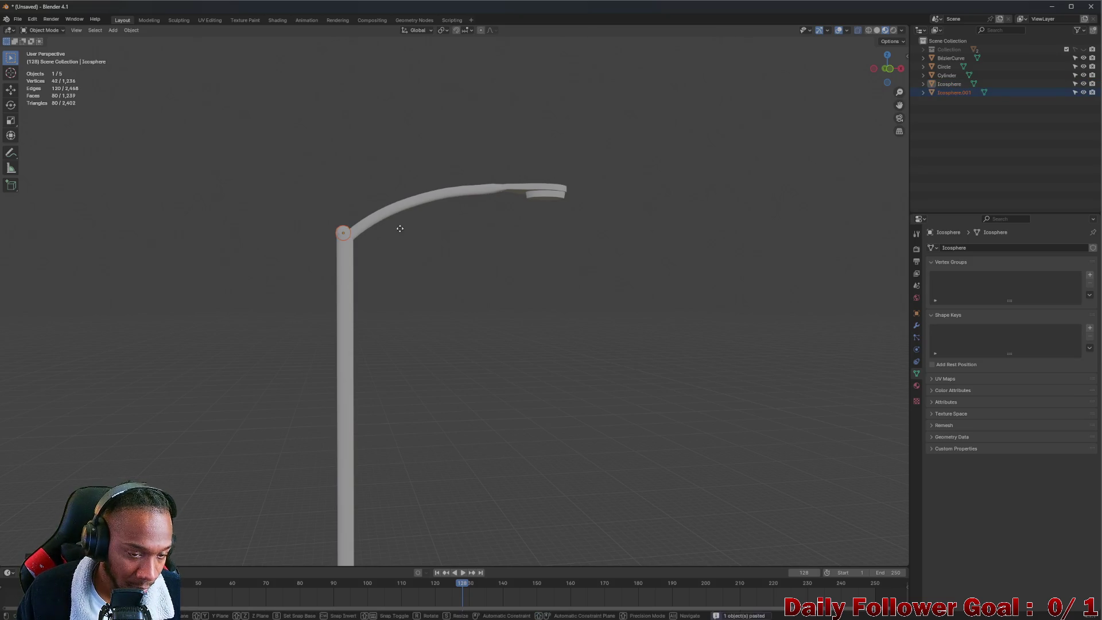
- Move the copied icosphere to the lamp head, lowering it under the housing and nudging it left along X
{"action": "key", "text": "x"}
{"action": "left_click", "coordinate": [590, 187]}
{"action": "middle_click_drag", "start_coordinate": [587, 217], "coordinate": [401, 226]}
{"action": "key", "text": "g"}
{"action": "key", "text": "z"}
{"action": "left_click", "coordinate": [398, 192]}
{"action": "mouse_move", "coordinate": [398, 188]}
{"action": "middle_mouse_down"}
{"action": "mouse_move", "coordinate": [312, 179]}
{"action": "mouse_move", "coordinate": [536, 233]}
{"action": "middle_mouse_up"}
{"action": "scroll", "coordinate": [535, 234], "scroll_direction": "up", "scroll_amount": 5}
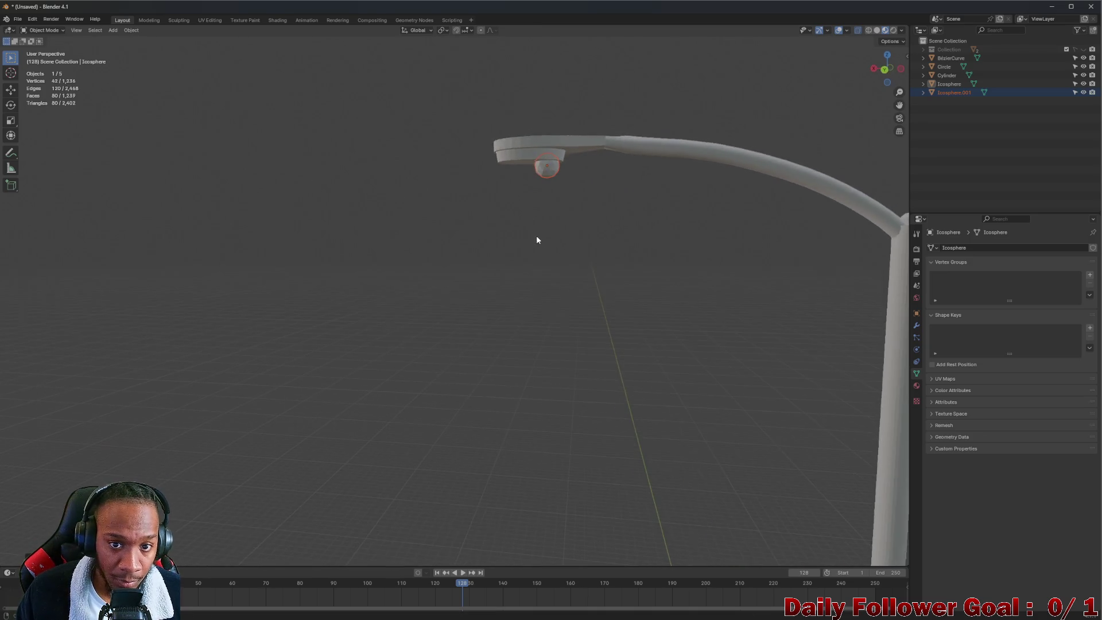
{"action": "key", "text": "g"}
{"action": "key", "text": "x"}
{"action": "left_click", "coordinate": [519, 239]}
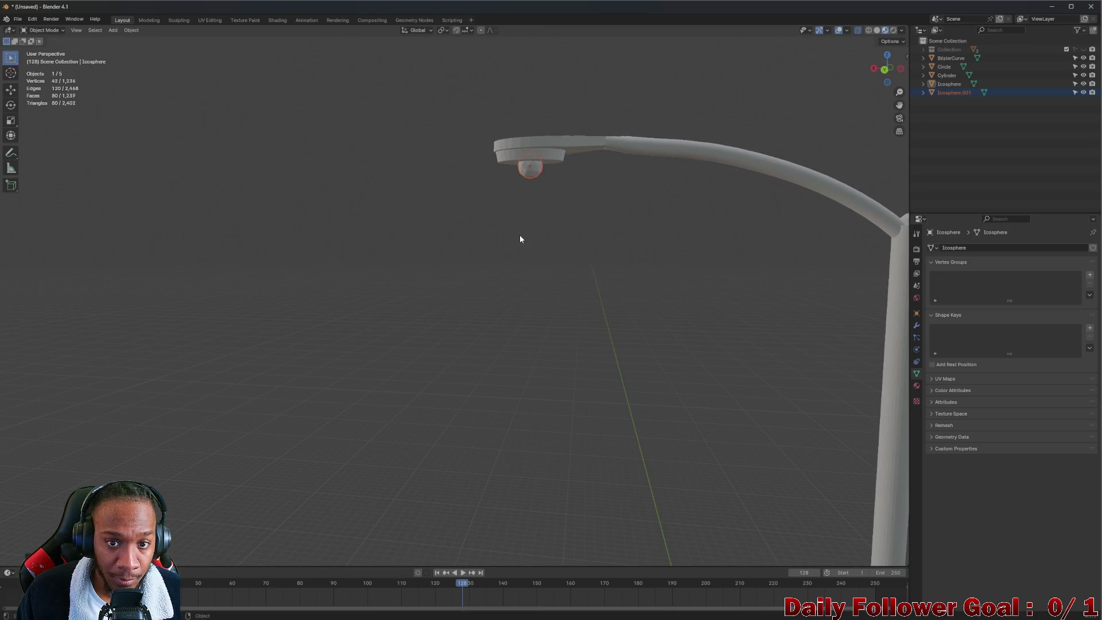
- Stretch the bulb wider along X and realign its position along X
{"action": "key", "text": "s"}
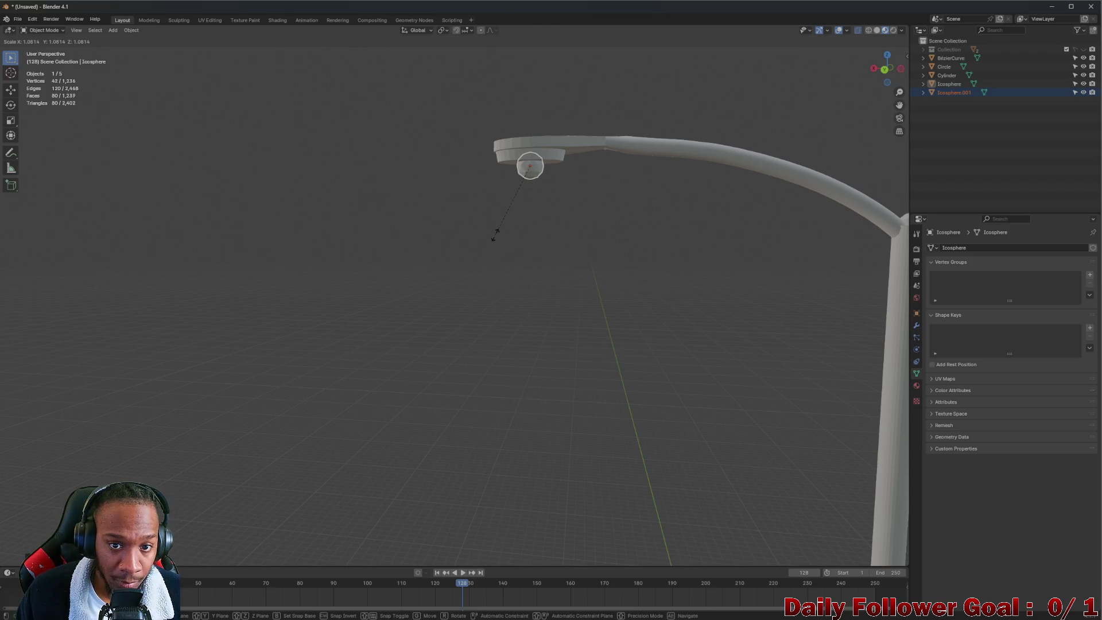
{"action": "key", "text": "x"}
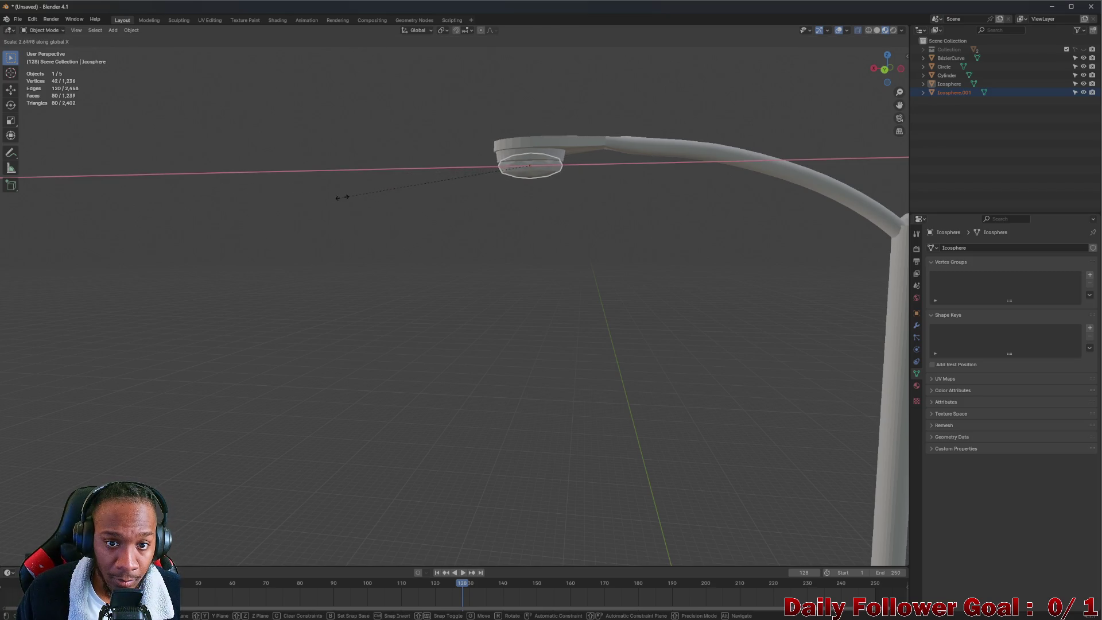
{"action": "left_click", "coordinate": [338, 195]}
{"action": "mouse_move", "coordinate": [346, 195]}
{"action": "middle_mouse_down"}
{"action": "mouse_move", "coordinate": [431, 216]}
{"action": "mouse_move", "coordinate": [351, 221]}
{"action": "mouse_move", "coordinate": [541, 179]}
{"action": "mouse_move", "coordinate": [569, 162]}
{"action": "middle_mouse_up"}
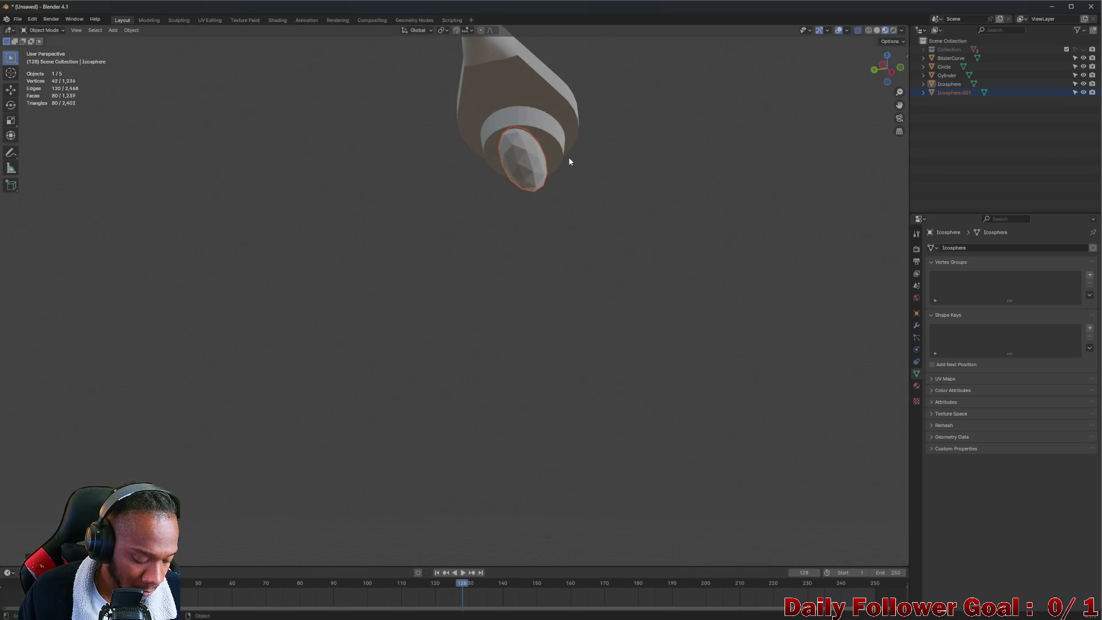
{"action": "key", "text": "g"}
{"action": "key", "text": "x"}
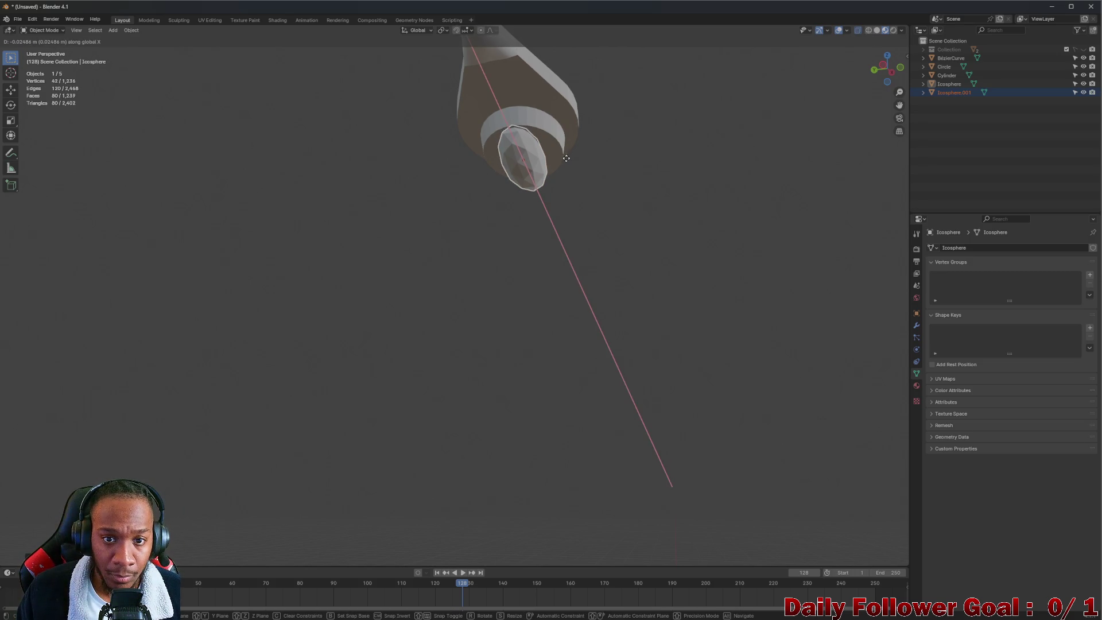
{"action": "left_click", "coordinate": [566, 157]}
{"action": "mouse_move", "coordinate": [582, 165]}
{"action": "middle_mouse_down"}
{"action": "mouse_move", "coordinate": [514, 168]}
{"action": "mouse_move", "coordinate": [412, 145]}
{"action": "mouse_move", "coordinate": [476, 214]}
{"action": "middle_mouse_up"}
{"action": "scroll", "coordinate": [524, 162], "scroll_direction": "up", "scroll_amount": 2}
- Stretch the bulb along Y so it flattens into a wide lens
{"action": "key", "text": "g"}
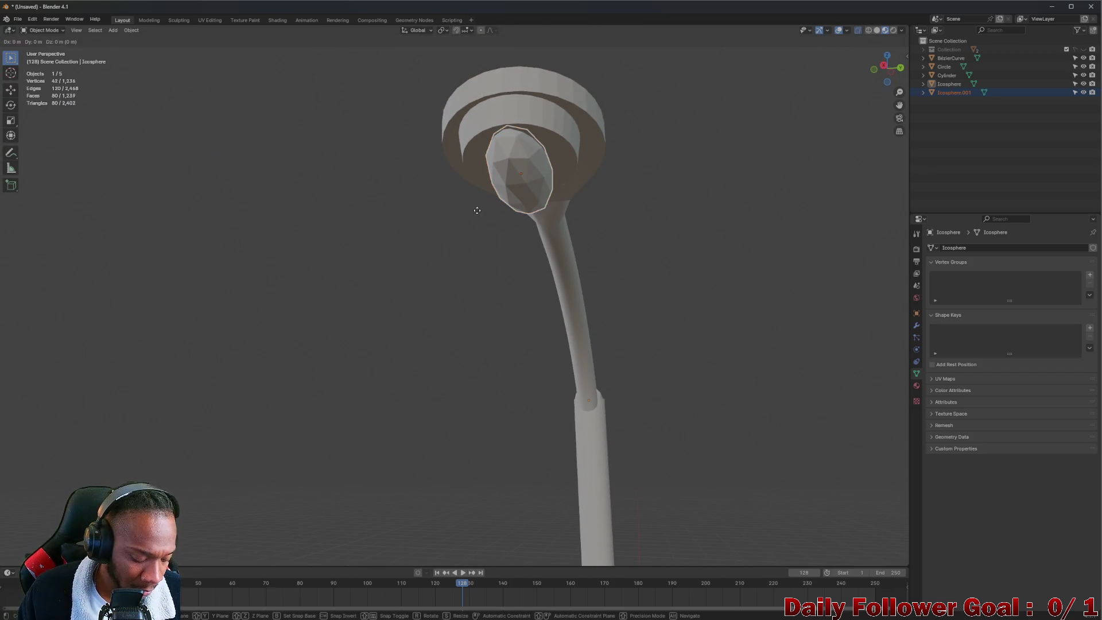
{"action": "key", "text": "s"}
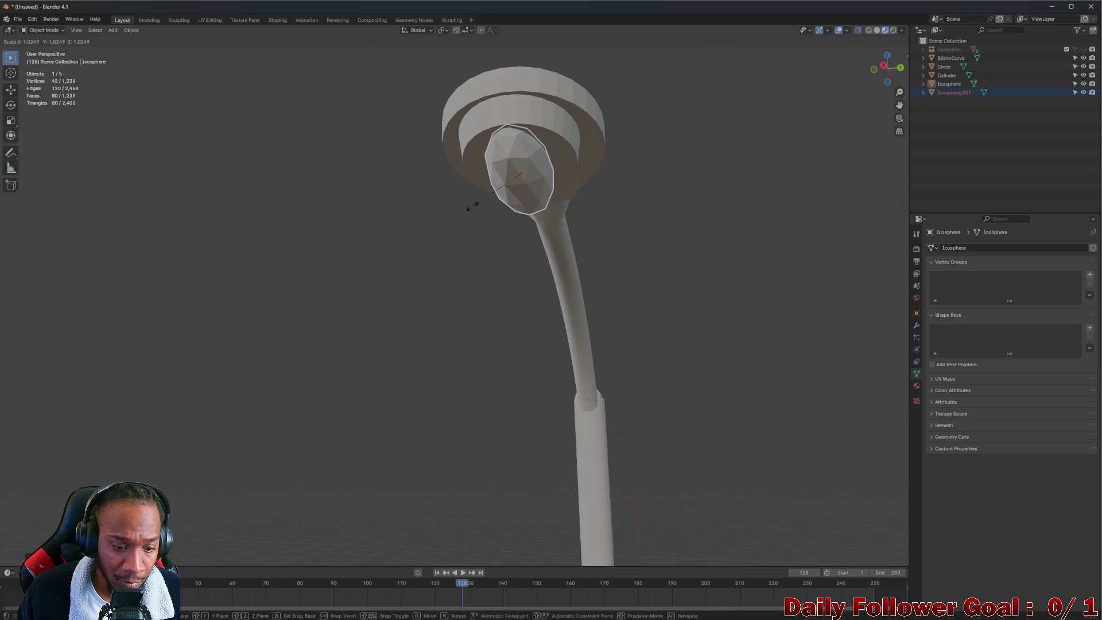
{"action": "key", "text": "y"}
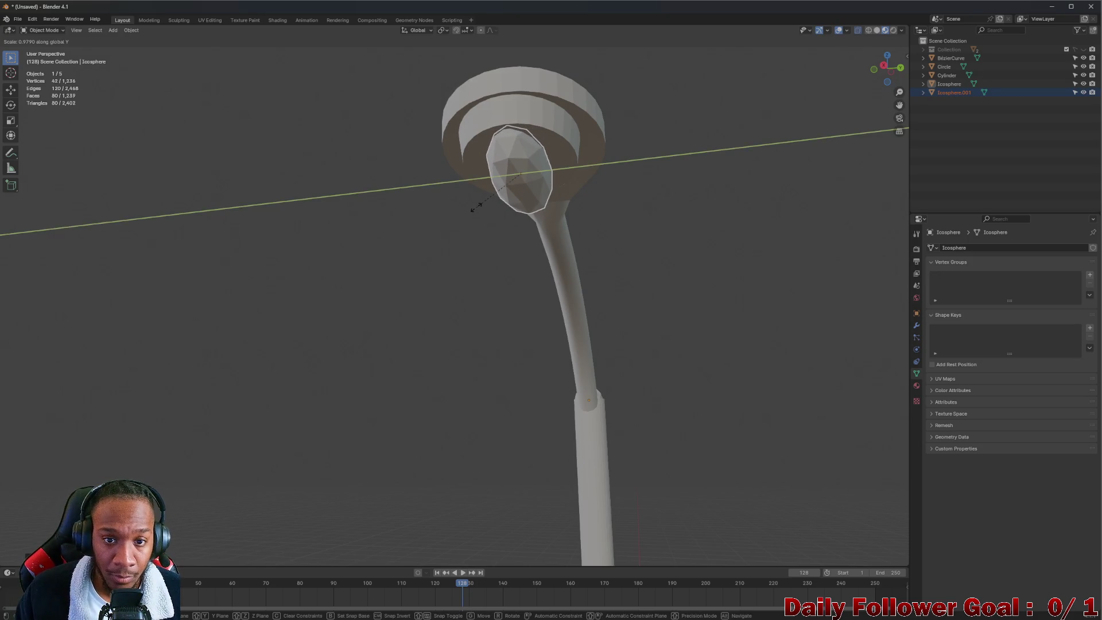
{"action": "left_click", "coordinate": [426, 210]}
{"action": "mouse_move", "coordinate": [501, 207]}
{"action": "middle_mouse_down"}
{"action": "mouse_move", "coordinate": [727, 194]}
{"action": "mouse_move", "coordinate": [635, 215]}
{"action": "middle_mouse_up"}
{"action": "scroll", "coordinate": [635, 215], "scroll_direction": "down", "scroll_amount": 10}
{"action": "mouse_move", "coordinate": [592, 298]}
{"action": "middle_mouse_down"}
{"action": "mouse_move", "coordinate": [598, 366]}
{"action": "mouse_move", "coordinate": [561, 329]}
{"action": "middle_mouse_up"}
- Reselect Icosphere.001 and fine-tune its X position under the housing
{"action": "left_click", "coordinate": [591, 339]}
{"action": "scroll", "coordinate": [605, 261], "scroll_direction": "up", "scroll_amount": 4}
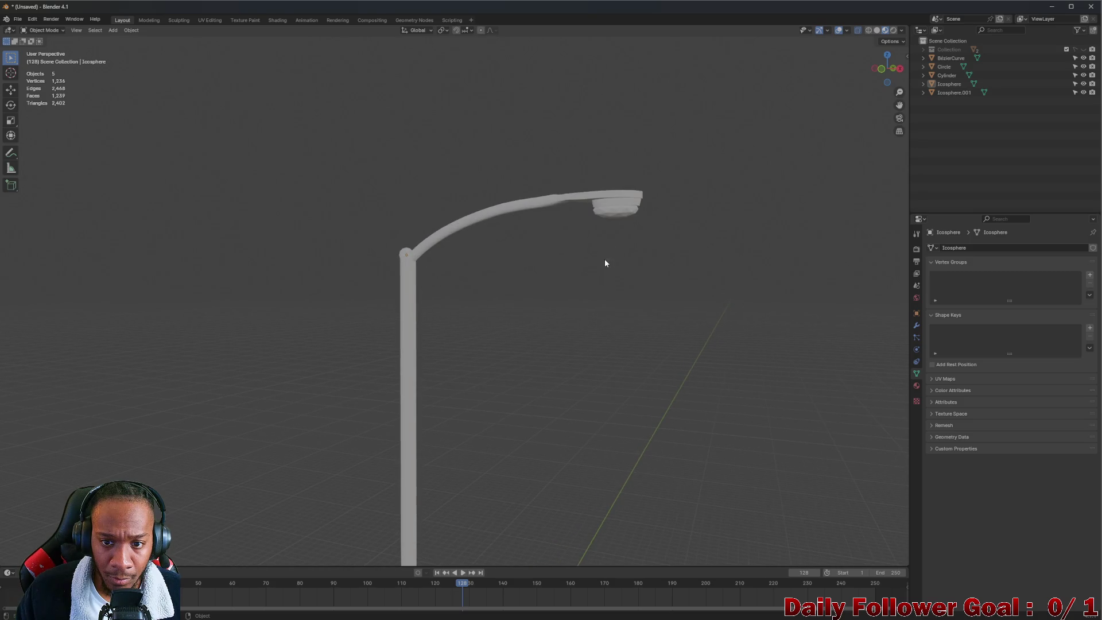
{"action": "mouse_move", "coordinate": [627, 217]}
{"action": "middle_mouse_down"}
{"action": "mouse_move", "coordinate": [549, 237]}
{"action": "mouse_move", "coordinate": [580, 243]}
{"action": "mouse_move", "coordinate": [603, 233]}
{"action": "mouse_move", "coordinate": [554, 239]}
{"action": "middle_mouse_up"}
{"action": "scroll", "coordinate": [580, 226], "scroll_direction": "up", "scroll_amount": 3}
{"action": "left_click", "coordinate": [553, 235], "text": "alt"}
{"action": "left_click", "coordinate": [556, 229]}
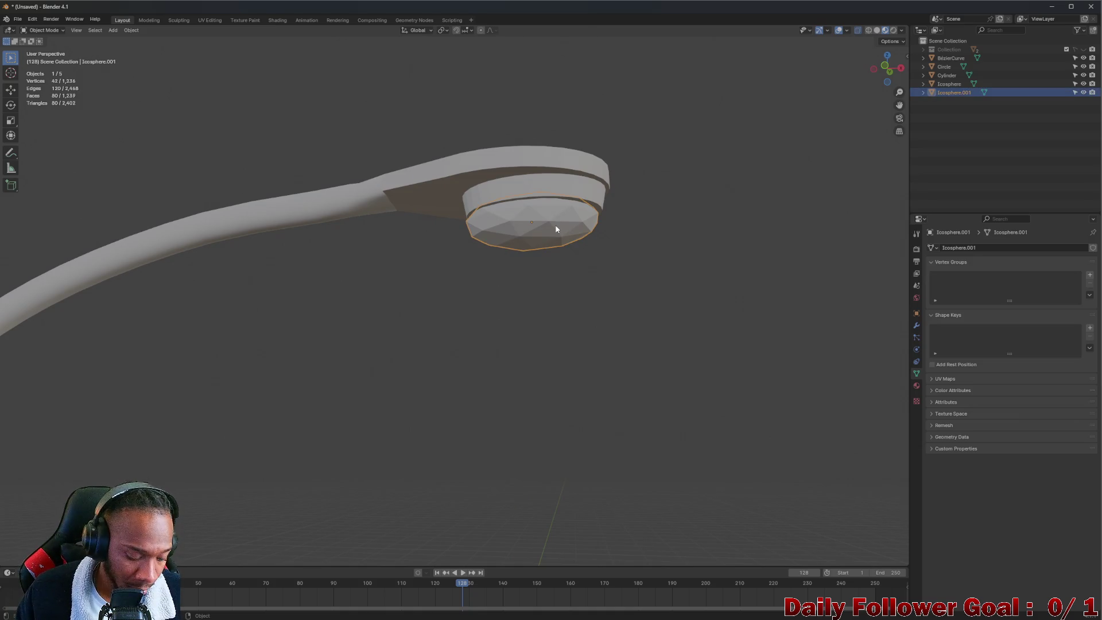
{"action": "key", "text": "g"}
{"action": "key", "text": "x"}
{"action": "key", "text": "z"}
{"action": "key", "text": "Escape"}
{"action": "key", "text": "g"}
{"action": "key", "text": "x"}
{"action": "left_click", "coordinate": [557, 223]}
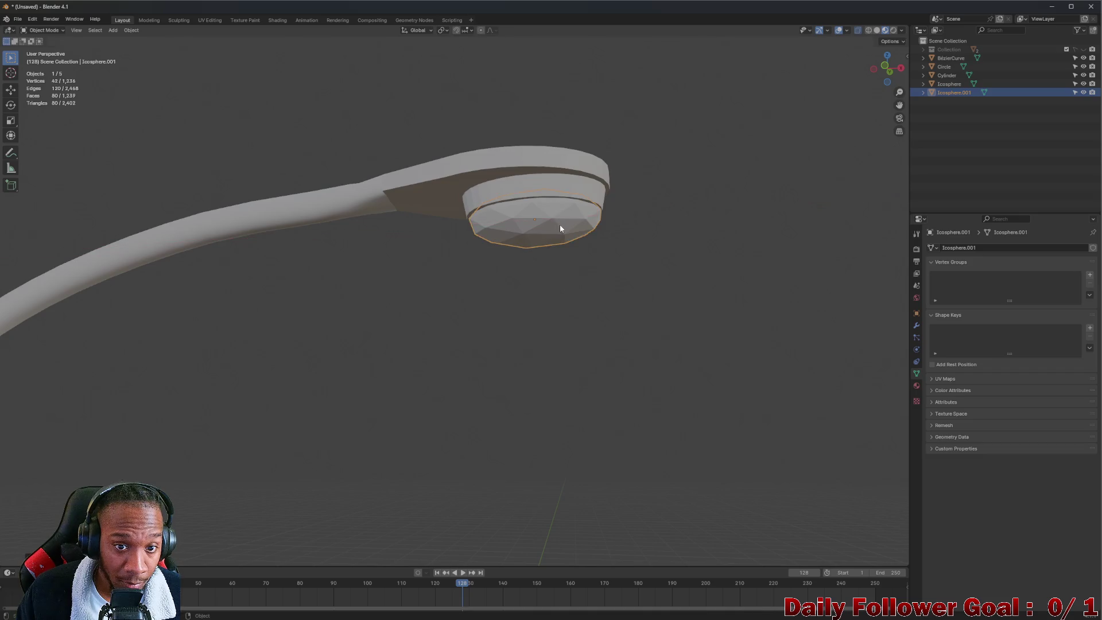
- Recentre the view on the lamp head and enter Edit Mode on the bulb's mesh
{"action": "left_click", "coordinate": [556, 318]}
{"action": "scroll", "coordinate": [556, 317], "scroll_direction": "down", "scroll_amount": 5}
{"action": "middle_click_drag", "start_coordinate": [377, 284], "coordinate": [514, 170], "text": "shift"}
{"action": "scroll", "coordinate": [548, 206], "scroll_direction": "down", "scroll_amount": 2}
{"action": "scroll", "coordinate": [545, 277], "scroll_direction": "down", "scroll_amount": 2}
{"action": "scroll", "coordinate": [583, 249], "scroll_direction": "up", "scroll_amount": 1}
{"action": "scroll", "coordinate": [610, 122], "scroll_direction": "up", "scroll_amount": 8}
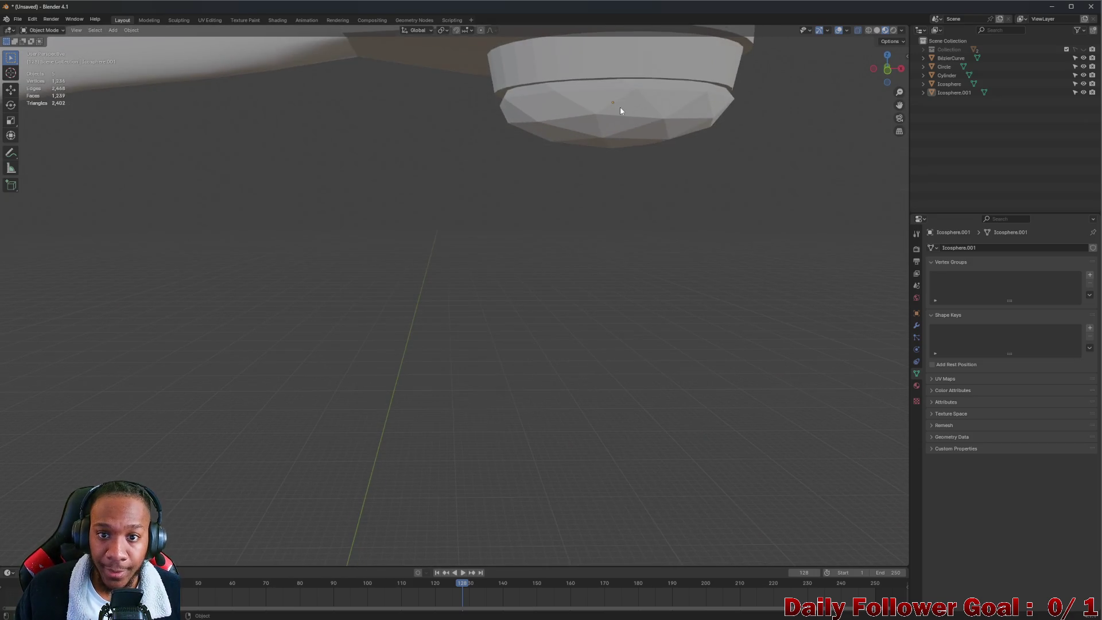
{"action": "middle_click_drag", "start_coordinate": [620, 105], "coordinate": [566, 140], "text": "shift"}
{"action": "key", "text": "Tab"}
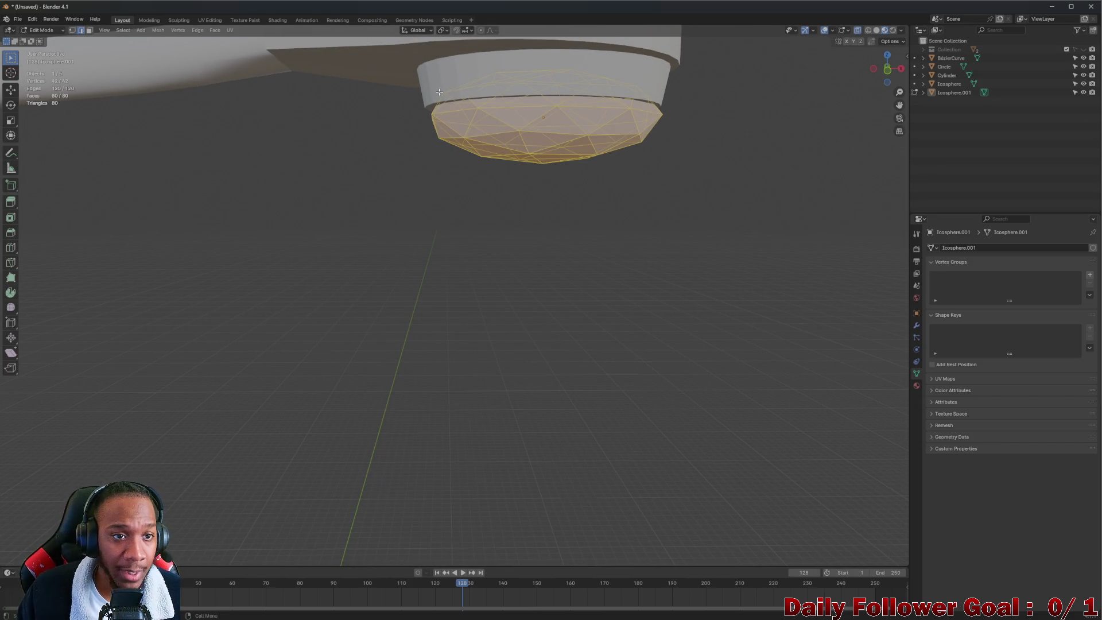
- In front view, box-select the bulb's upper vertices and delete them, leaving a half-dome
{"action": "mouse_move", "coordinate": [725, 170]}
{"action": "middle_mouse_down"}
{"action": "mouse_move", "coordinate": [733, 98]}
{"action": "mouse_move", "coordinate": [728, 109]}
{"action": "middle_mouse_up"}
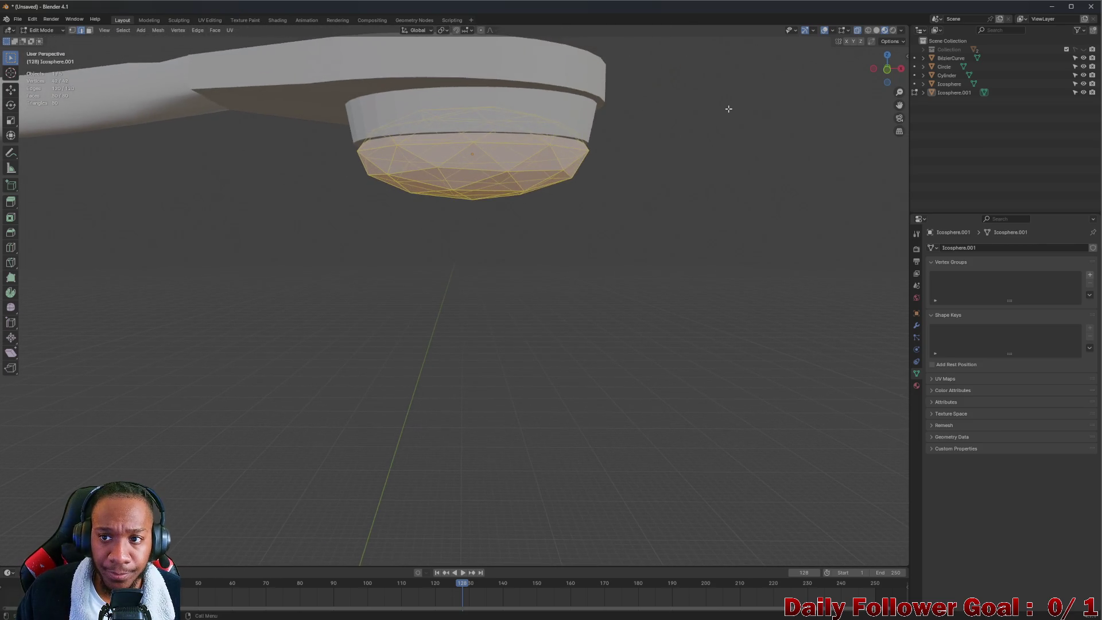
{"action": "left_click", "coordinate": [887, 65]}
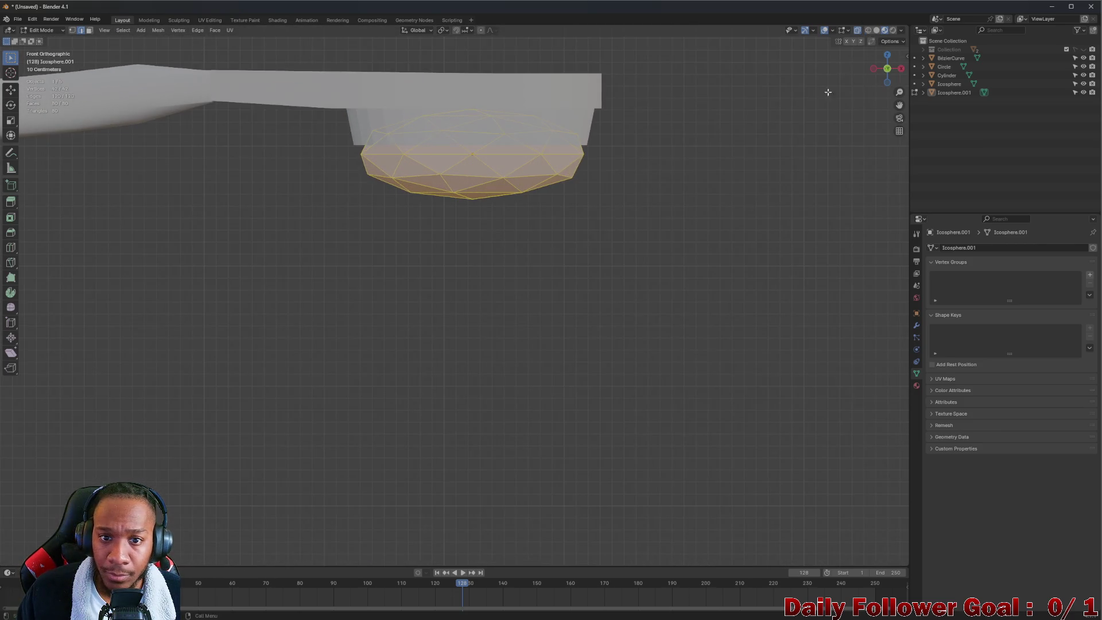
{"action": "middle_click_drag", "start_coordinate": [333, 59], "coordinate": [318, 104], "text": "shift"}
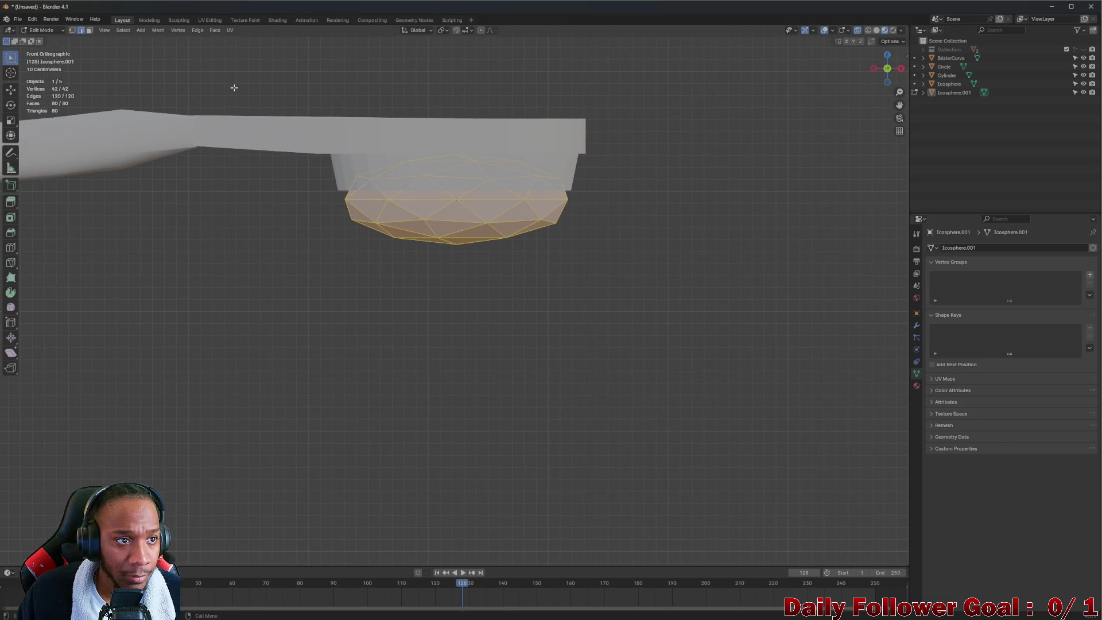
{"action": "mouse_move", "coordinate": [249, 57]}
{"action": "left_mouse_down"}
{"action": "mouse_move", "coordinate": [573, 184]}
{"action": "mouse_move", "coordinate": [630, 194]}
{"action": "left_mouse_up"}
{"action": "mouse_move", "coordinate": [270, 75]}
{"action": "left_mouse_down"}
{"action": "mouse_move", "coordinate": [667, 207]}
{"action": "mouse_move", "coordinate": [694, 194]}
{"action": "left_mouse_up"}
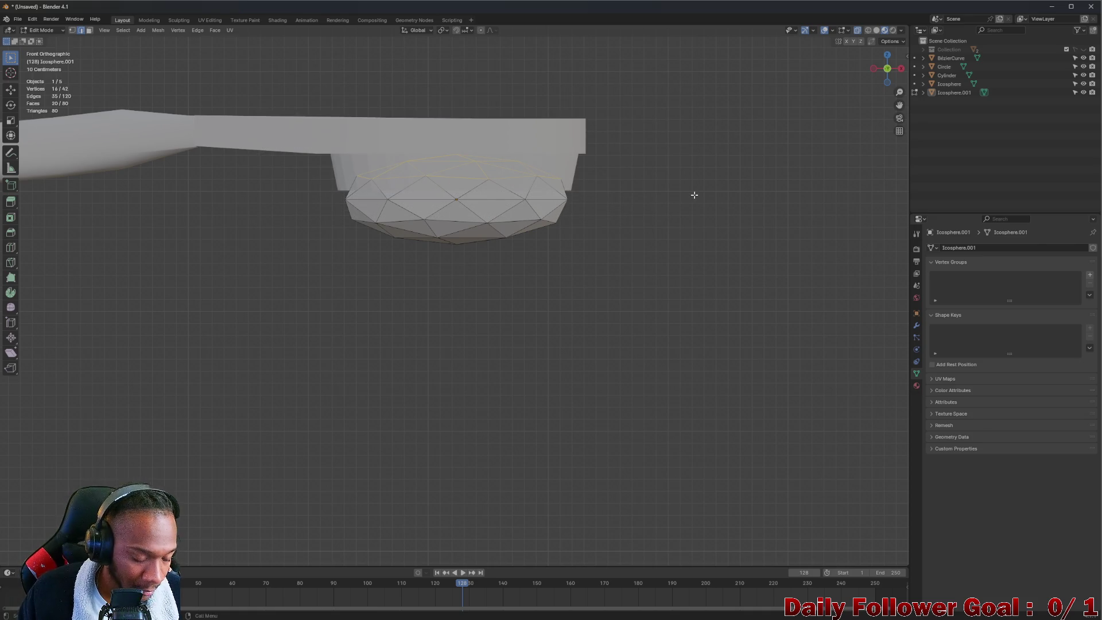
{"action": "key", "text": "x"}
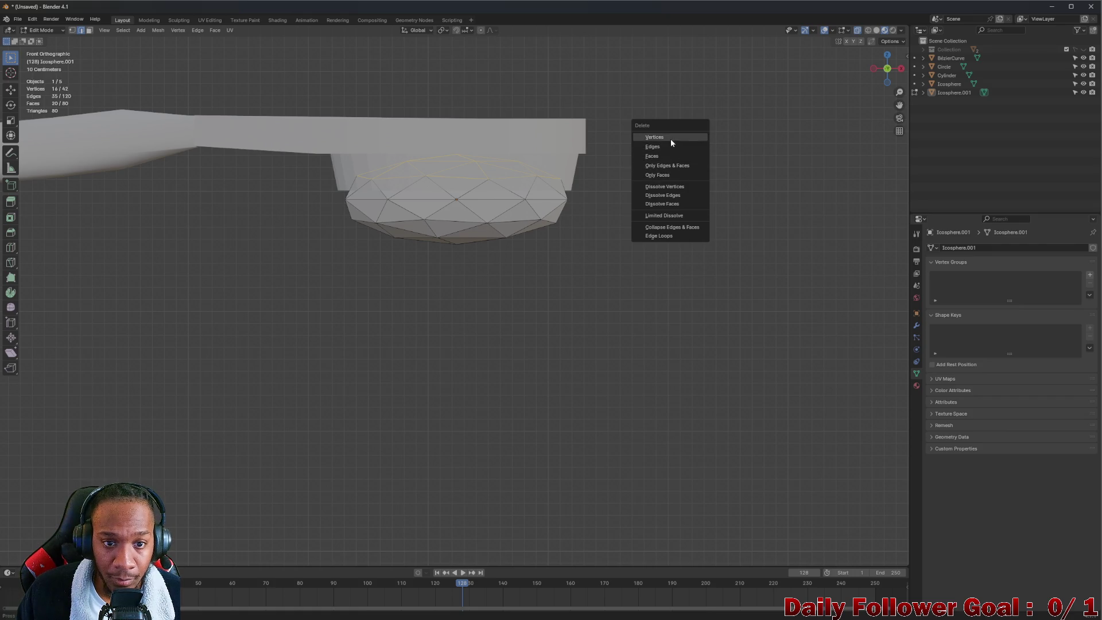
{"action": "left_click", "coordinate": [670, 138]}
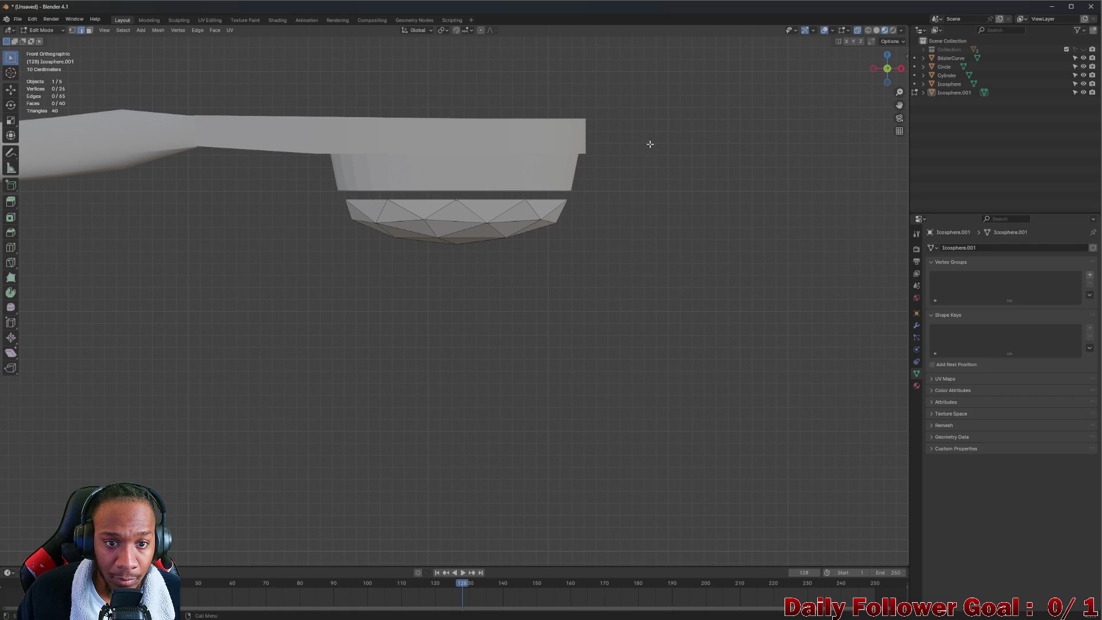
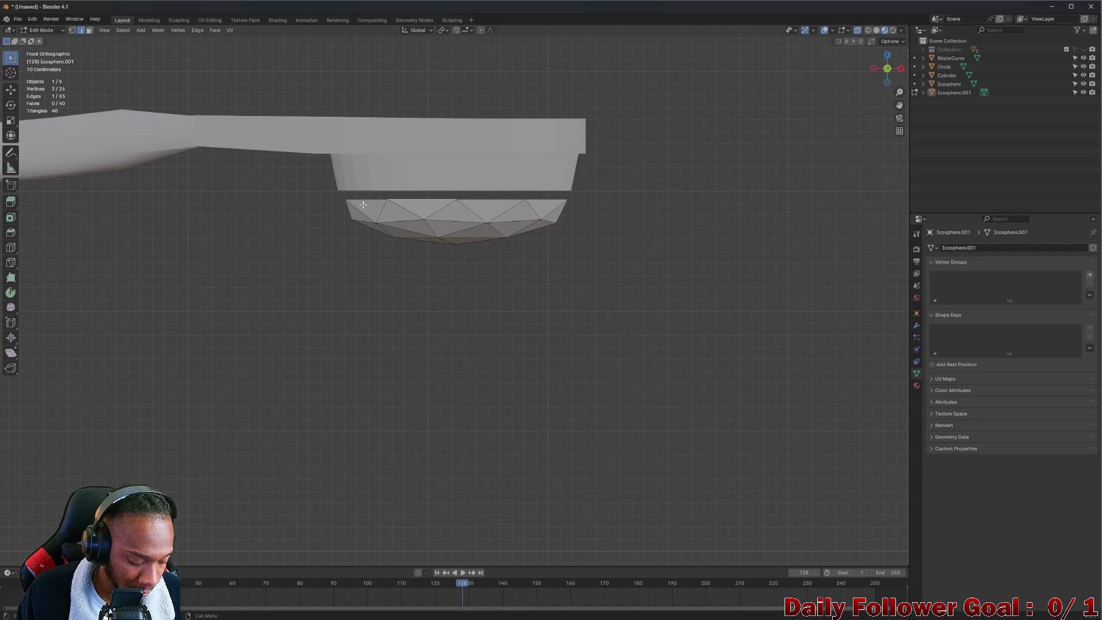
- Raise the dome's top vertices along Z to the housing, deselect them and exit Edit Mode
{"action": "key", "text": "g"}
{"action": "key", "text": "z"}
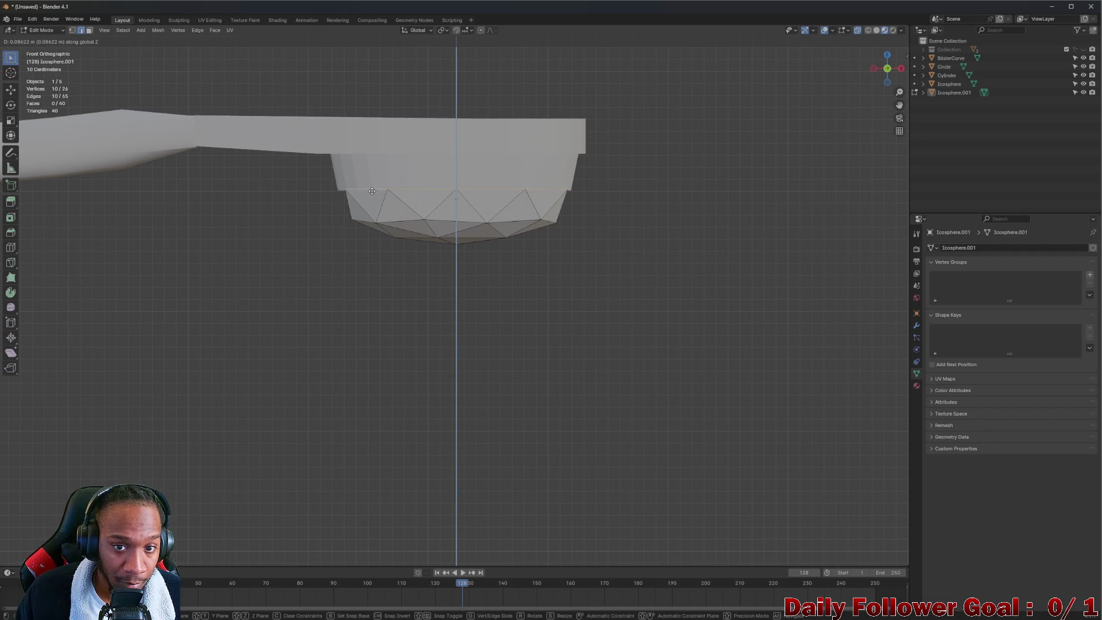
{"action": "left_click", "coordinate": [373, 189]}
{"action": "mouse_move", "coordinate": [374, 189]}
{"action": "middle_mouse_down"}
{"action": "mouse_move", "coordinate": [390, 201]}
{"action": "mouse_move", "coordinate": [363, 222]}
{"action": "mouse_move", "coordinate": [548, 259]}
{"action": "mouse_move", "coordinate": [590, 287]}
{"action": "mouse_move", "coordinate": [539, 277]}
{"action": "mouse_move", "coordinate": [512, 264]}
{"action": "mouse_move", "coordinate": [654, 283]}
{"action": "mouse_move", "coordinate": [491, 364]}
{"action": "mouse_move", "coordinate": [578, 170]}
{"action": "mouse_move", "coordinate": [477, 229]}
{"action": "middle_mouse_up"}
{"action": "left_click", "coordinate": [364, 223]}
{"action": "scroll", "coordinate": [528, 352], "scroll_direction": "down", "scroll_amount": 2}
{"action": "scroll", "coordinate": [502, 182], "scroll_direction": "up", "scroll_amount": 3}
{"action": "mouse_move", "coordinate": [502, 183]}
{"action": "middle_mouse_down"}
{"action": "mouse_move", "coordinate": [398, 109]}
{"action": "mouse_move", "coordinate": [453, 138]}
{"action": "mouse_move", "coordinate": [457, 163]}
{"action": "middle_mouse_up"}
{"action": "key", "text": "Tab"}
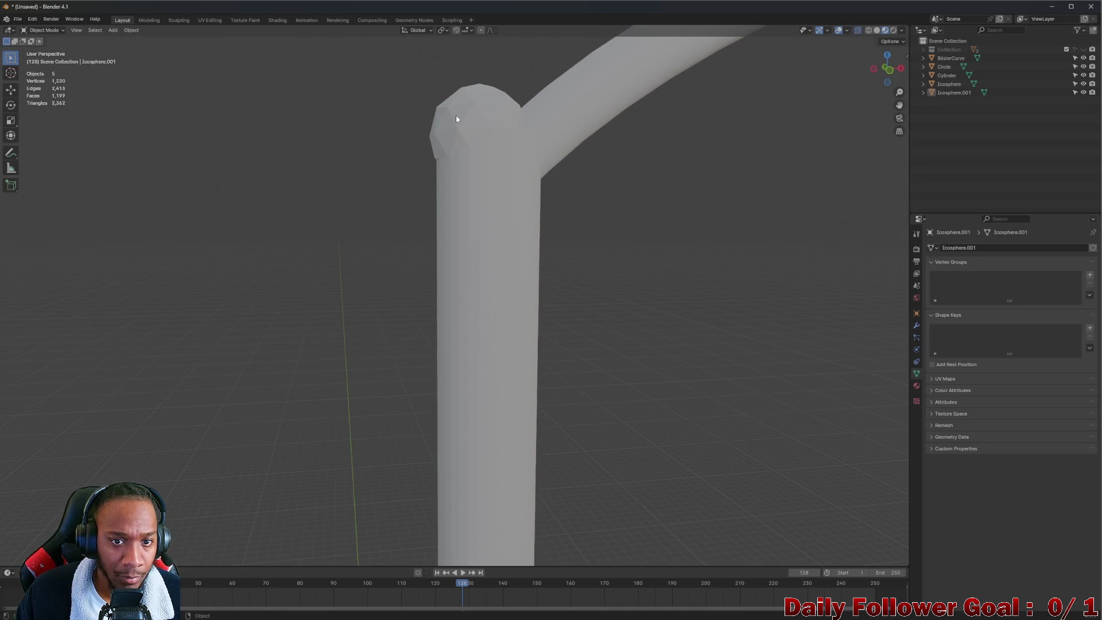
- Select the pole-top icosphere and delete its lower-half vertices, leaving a dome cap
{"action": "left_click", "coordinate": [455, 115]}
{"action": "key", "text": "Tab"}
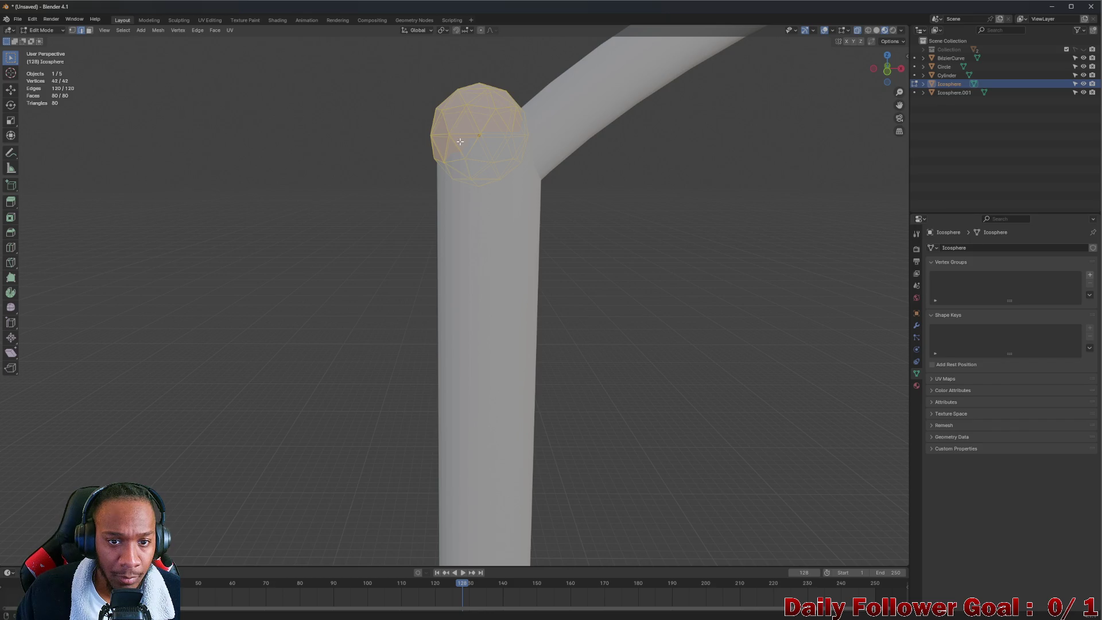
{"action": "scroll", "coordinate": [440, 144], "scroll_direction": "up", "scroll_amount": 1}
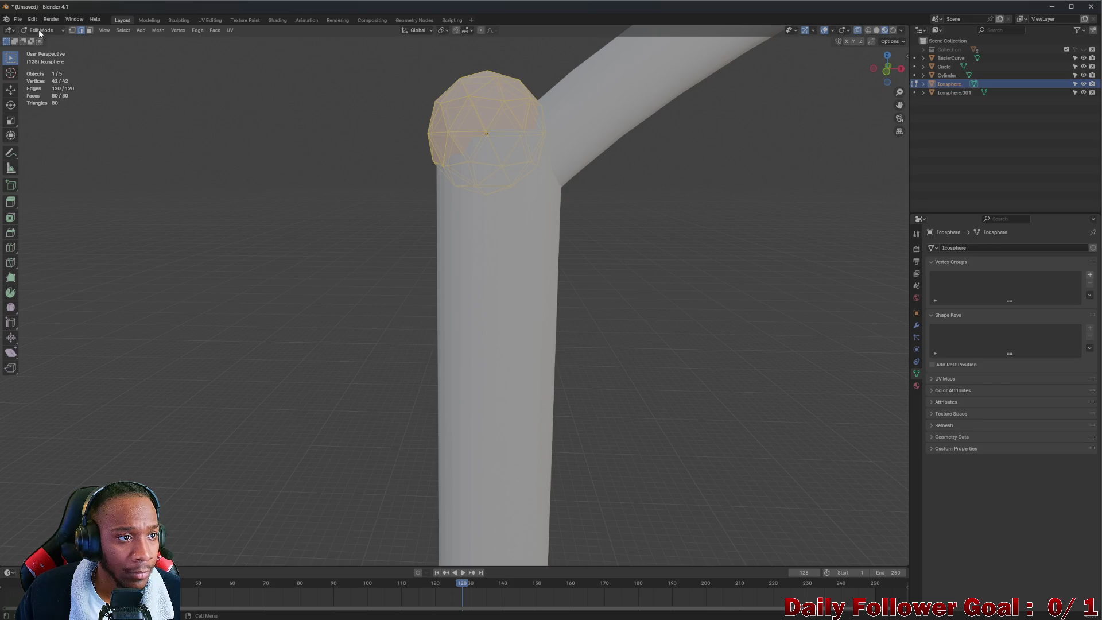
{"action": "left_click_drag", "start_coordinate": [403, 144], "coordinate": [654, 228]}
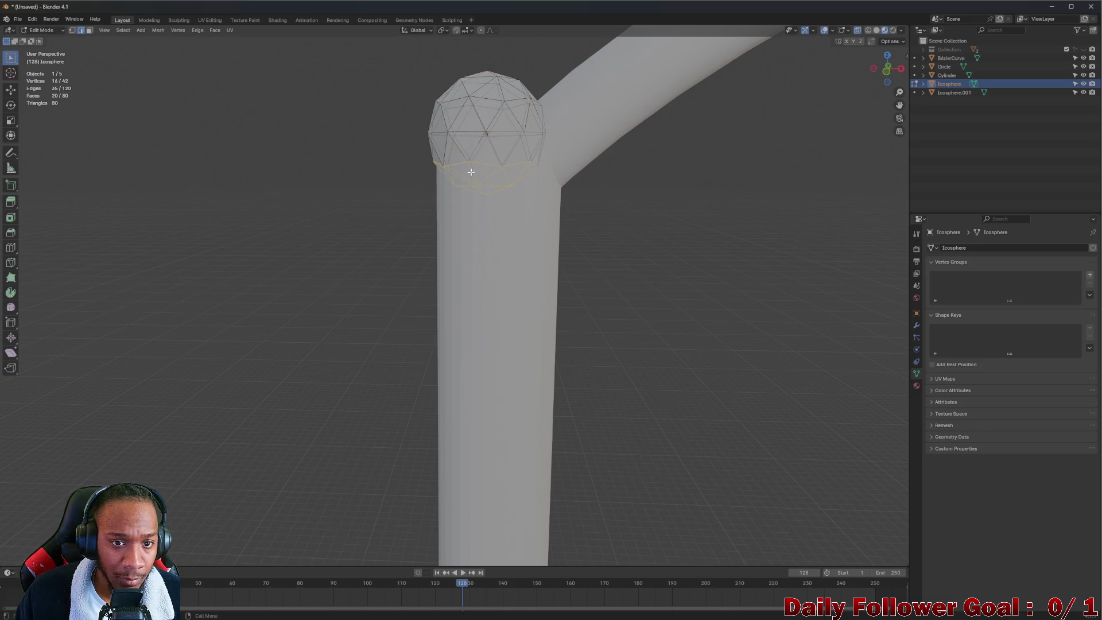
{"action": "key", "text": "x"}
{"action": "left_click", "coordinate": [408, 158]}
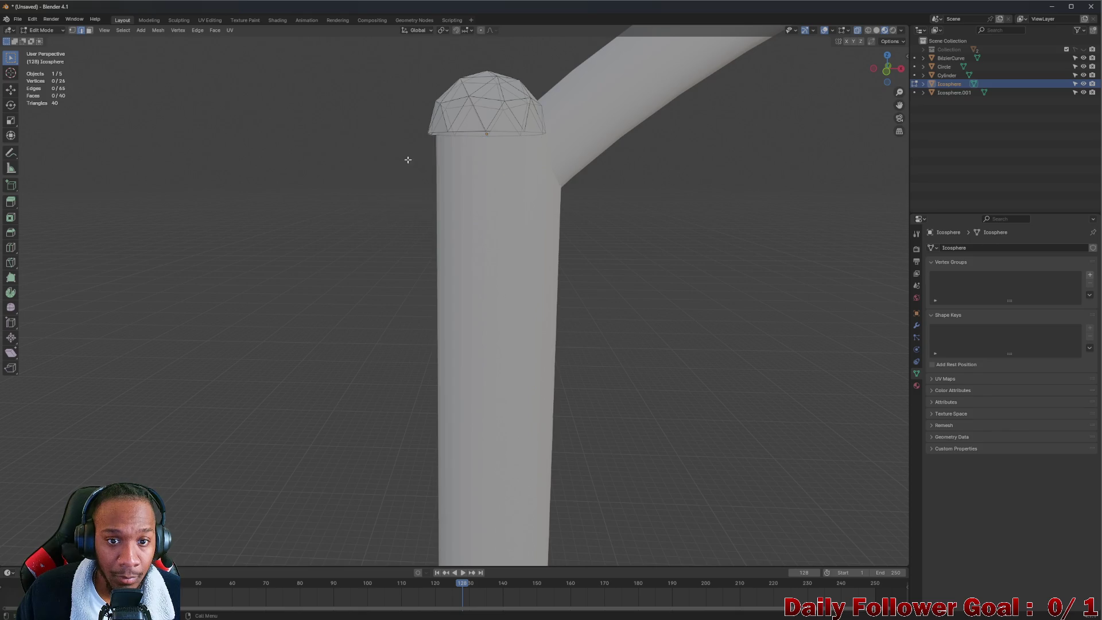
{"action": "scroll", "coordinate": [458, 160], "scroll_direction": "up", "scroll_amount": 3}
{"action": "mouse_move", "coordinate": [453, 139]}
{"action": "middle_mouse_down"}
{"action": "mouse_move", "coordinate": [469, 107]}
{"action": "mouse_move", "coordinate": [428, 107]}
{"action": "middle_mouse_up"}
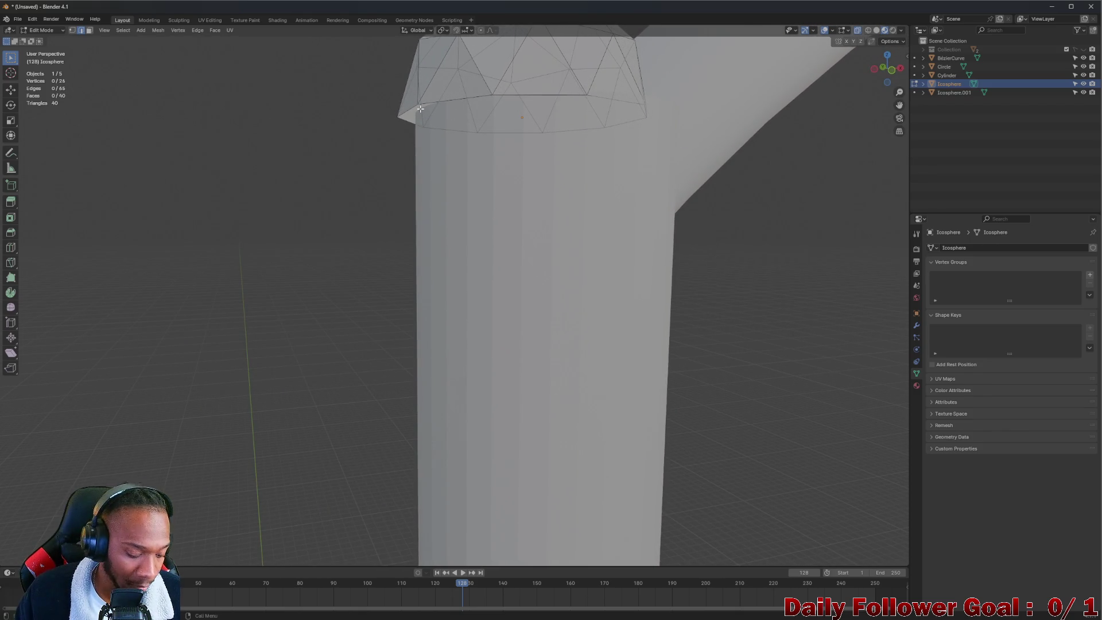
{"action": "middle_click_drag", "start_coordinate": [417, 105], "coordinate": [400, 122]}
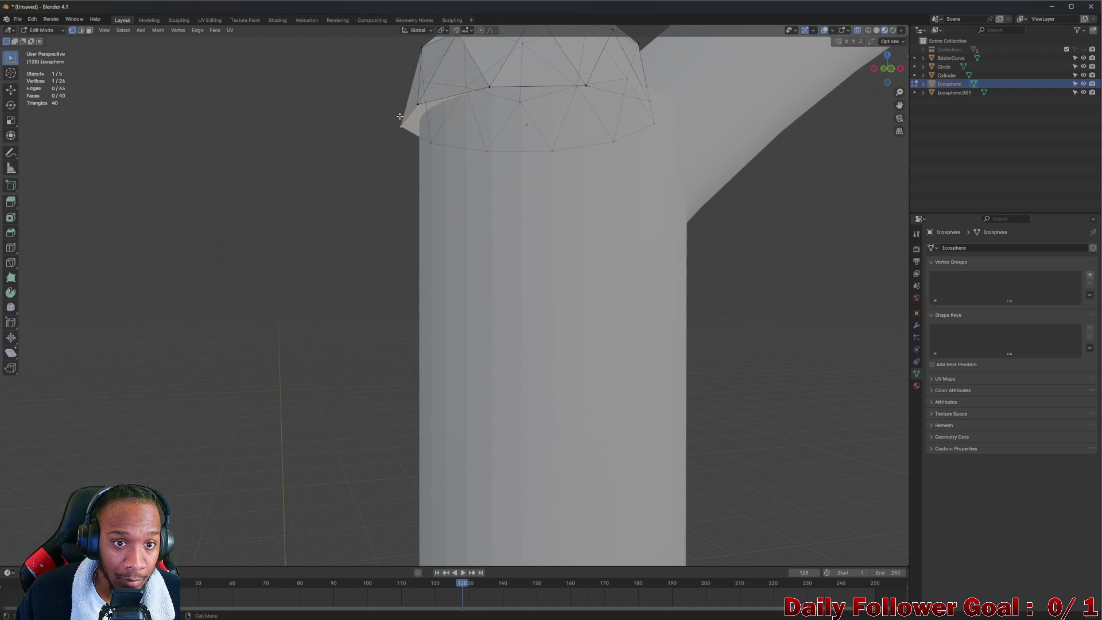
- Move a rim vertex with proportional editing, shrinking the falloff radius
{"action": "key", "text": "g"}
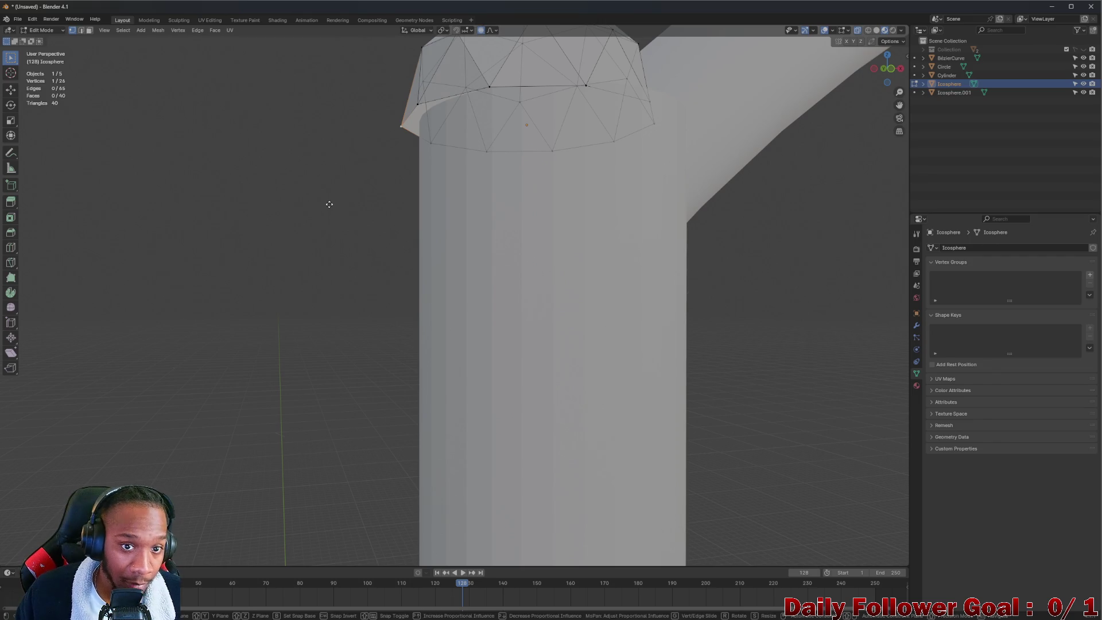
{"action": "key", "text": "Escape"}
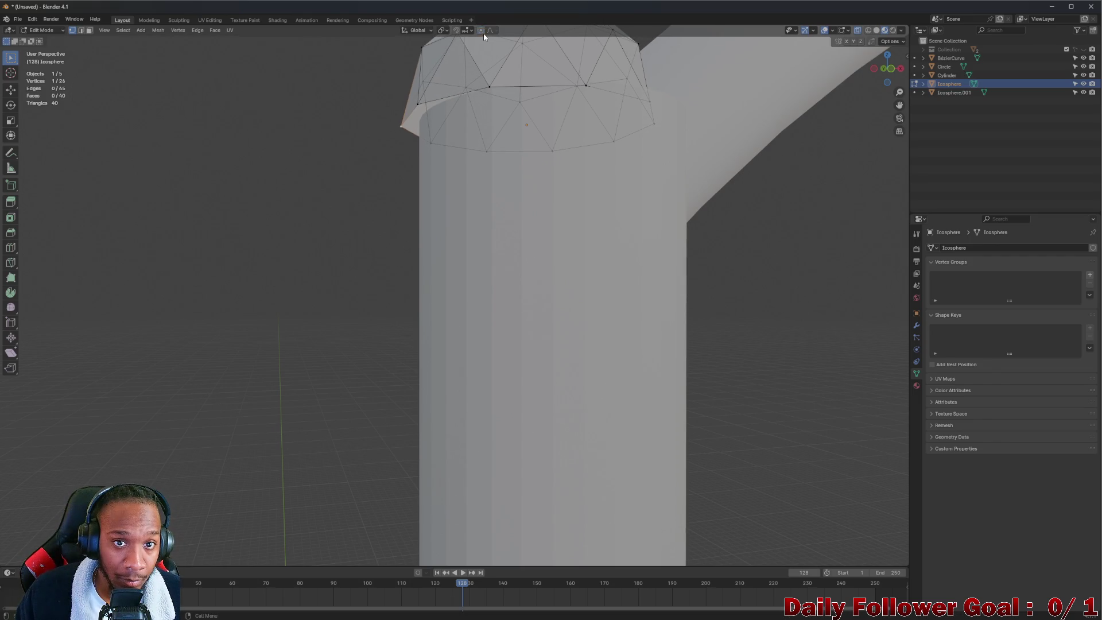
{"action": "key", "text": "g"}
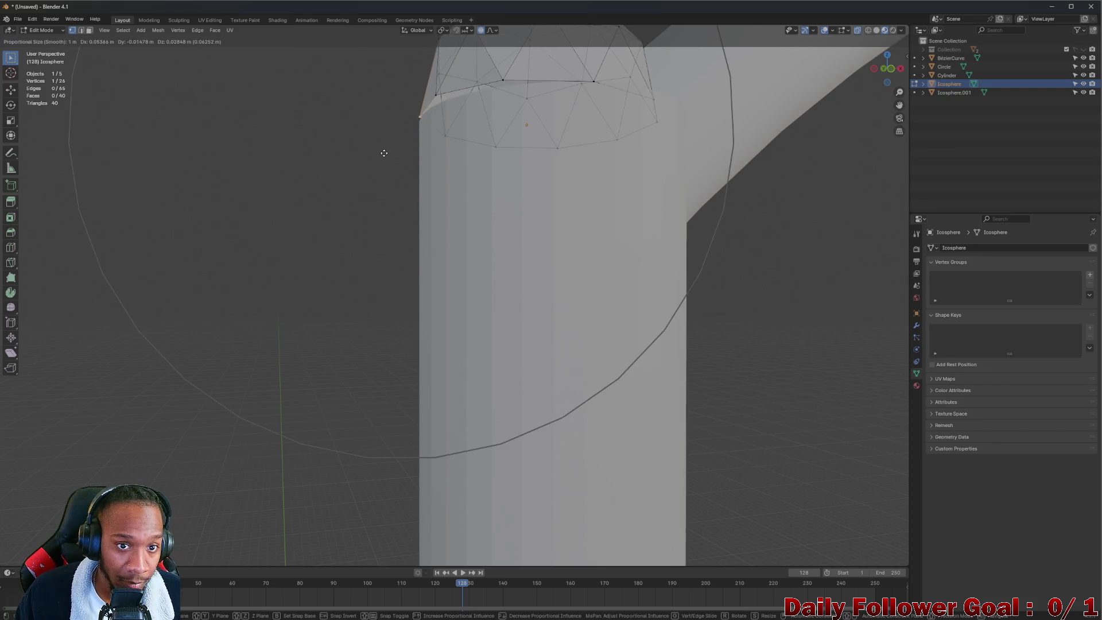
{"action": "scroll", "coordinate": [358, 161], "scroll_direction": "up", "scroll_amount": 12}
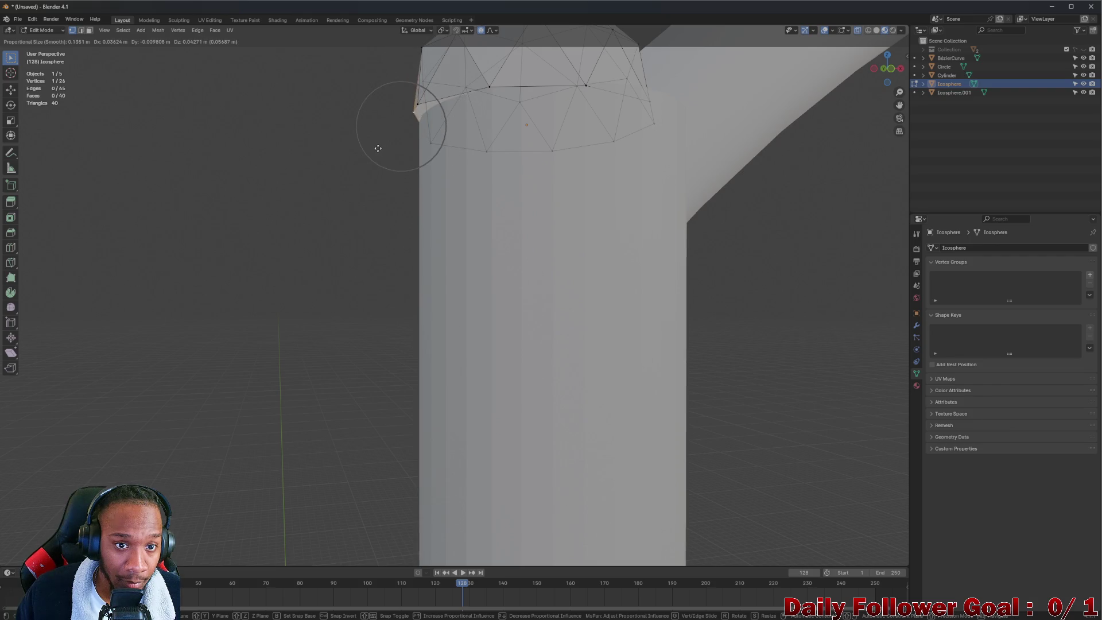
{"action": "left_click", "coordinate": [383, 149]}
{"action": "mouse_move", "coordinate": [382, 149]}
{"action": "middle_mouse_down"}
{"action": "mouse_move", "coordinate": [467, 165]}
{"action": "mouse_move", "coordinate": [405, 182]}
{"action": "middle_mouse_up"}
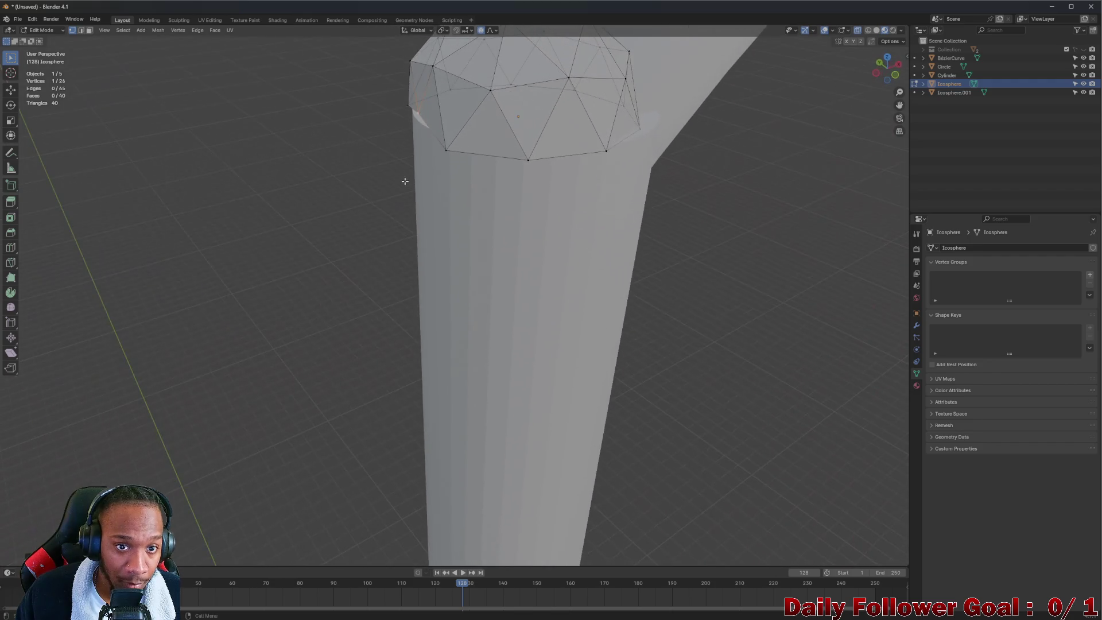
- Nudge the rim vertex down, disable proportional editing and reposition the vertex freely
{"action": "key", "text": "g"}
{"action": "left_click", "coordinate": [412, 105]}
{"action": "left_click", "coordinate": [481, 32]}
{"action": "mouse_move", "coordinate": [470, 58]}
{"action": "middle_mouse_down"}
{"action": "mouse_move", "coordinate": [417, 110]}
{"action": "mouse_move", "coordinate": [480, 135]}
{"action": "mouse_move", "coordinate": [545, 110]}
{"action": "mouse_move", "coordinate": [474, 128]}
{"action": "mouse_move", "coordinate": [401, 77]}
{"action": "mouse_move", "coordinate": [285, 110]}
{"action": "mouse_move", "coordinate": [436, 143]}
{"action": "mouse_move", "coordinate": [404, 215]}
{"action": "mouse_move", "coordinate": [434, 213]}
{"action": "mouse_move", "coordinate": [449, 229]}
{"action": "middle_mouse_up"}
{"action": "key", "text": "g"}
{"action": "left_click", "coordinate": [430, 113]}
{"action": "scroll", "coordinate": [403, 215], "scroll_direction": "up", "scroll_amount": 3}
- Move the dome's rim vertex along X, then along Z toward the pole rim
{"action": "key", "text": "g"}
{"action": "key", "text": "x"}
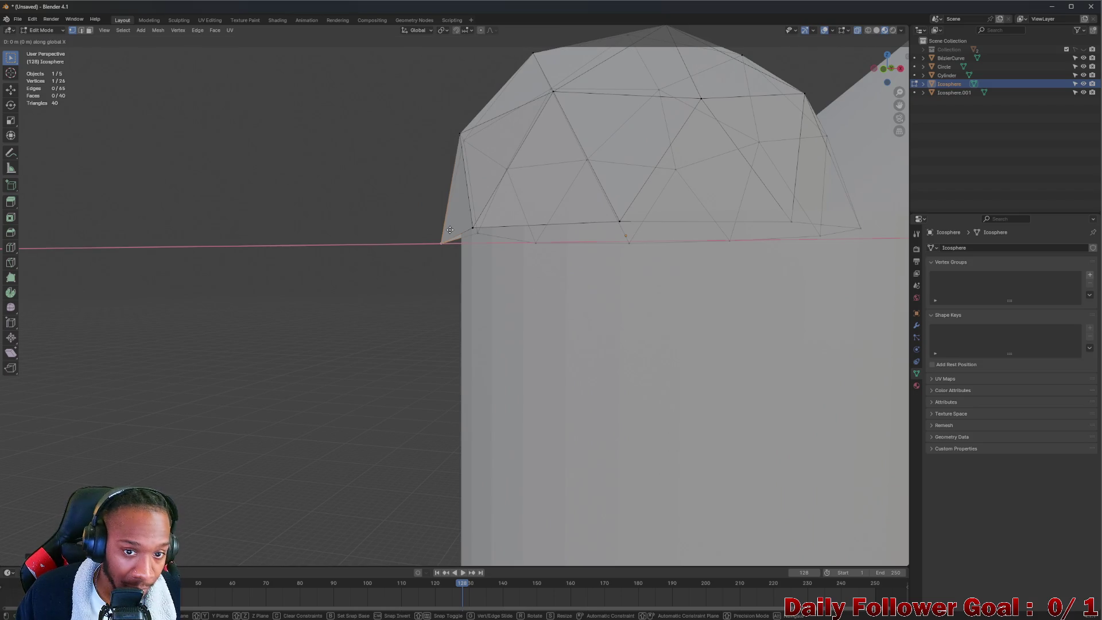
{"action": "left_click", "coordinate": [465, 227]}
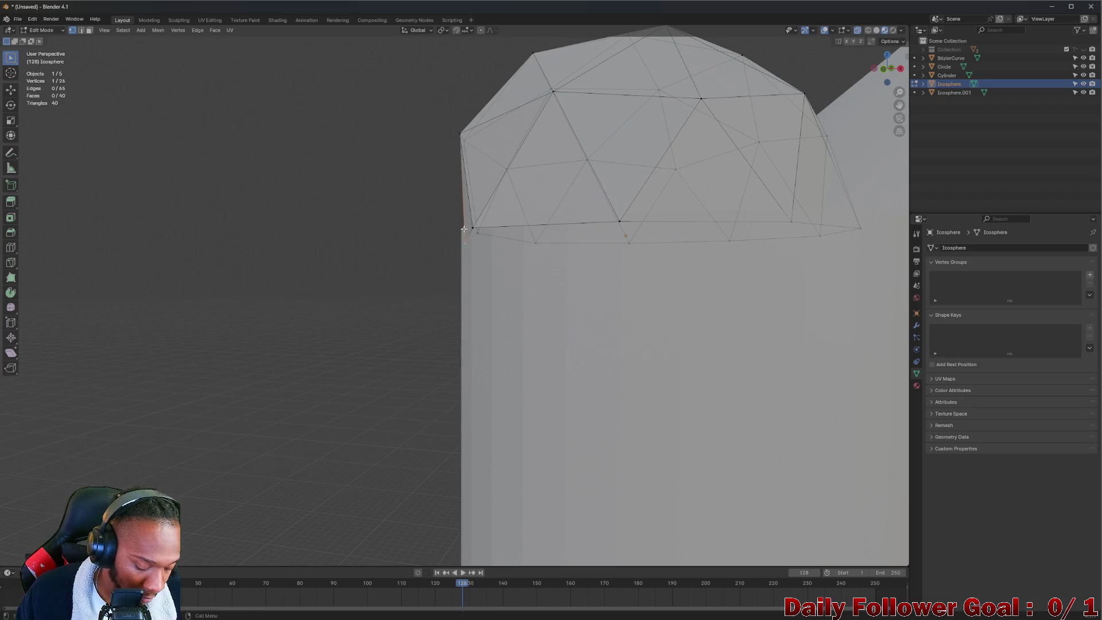
{"action": "key", "text": "g"}
{"action": "key", "text": "z"}
{"action": "left_click", "coordinate": [454, 216]}
{"action": "mouse_move", "coordinate": [453, 217]}
{"action": "middle_mouse_down"}
{"action": "mouse_move", "coordinate": [518, 300]}
{"action": "mouse_move", "coordinate": [465, 300]}
{"action": "middle_mouse_up"}
- Make two further X-axis adjustments to the rim vertex
{"action": "key", "text": "g"}
{"action": "key", "text": "x"}
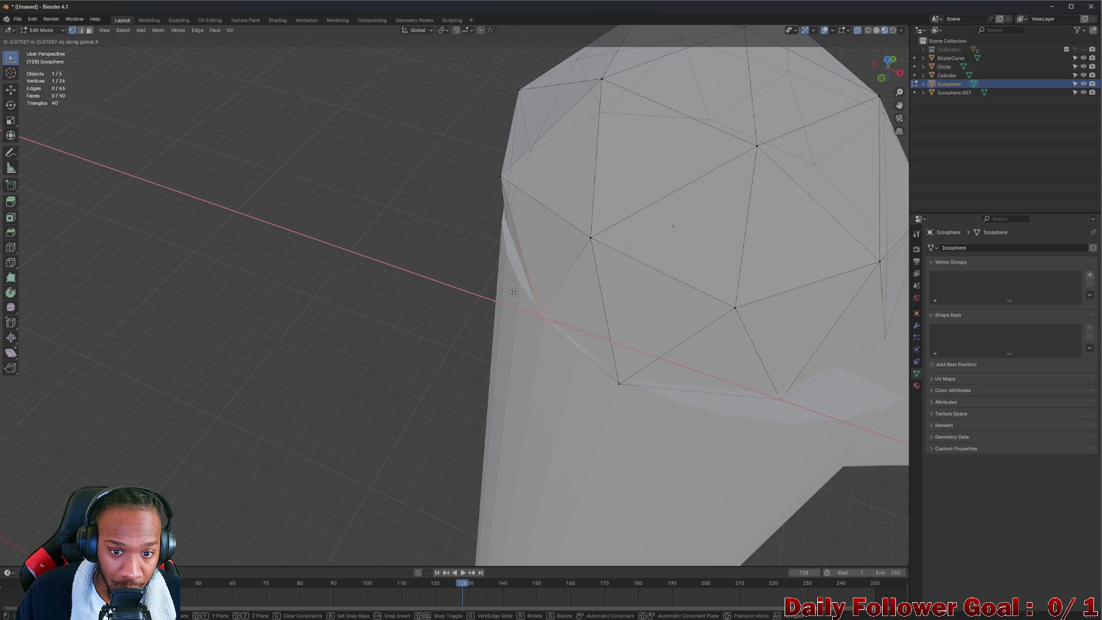
{"action": "left_click", "coordinate": [515, 290]}
{"action": "middle_click_drag", "start_coordinate": [515, 290], "coordinate": [519, 356]}
{"action": "key", "text": "g"}
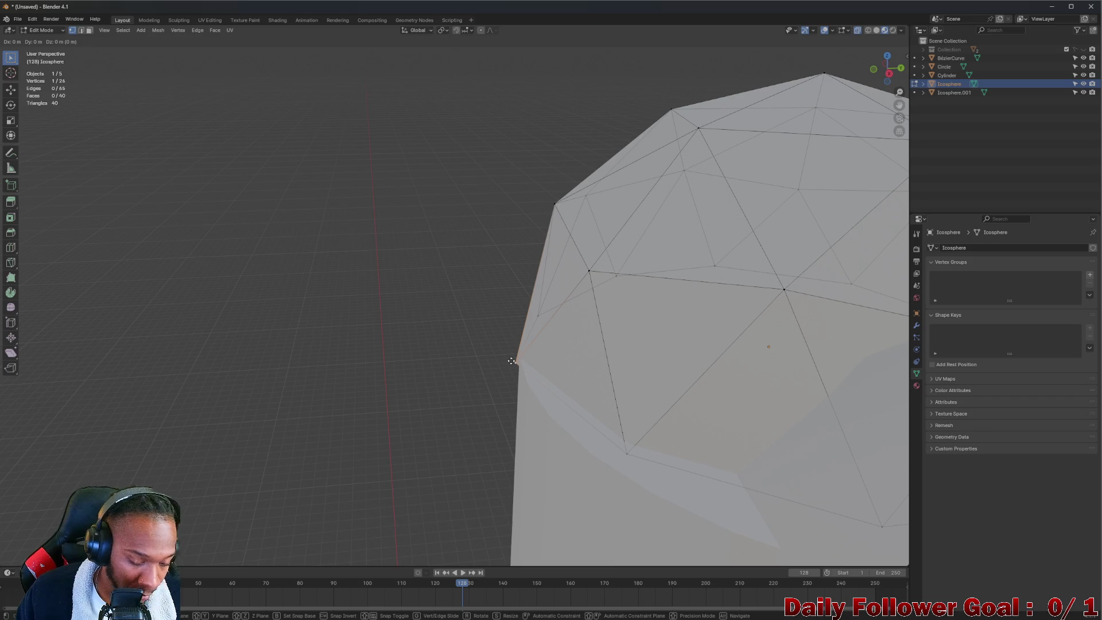
{"action": "key", "text": "x"}
{"action": "left_click", "coordinate": [518, 359]}
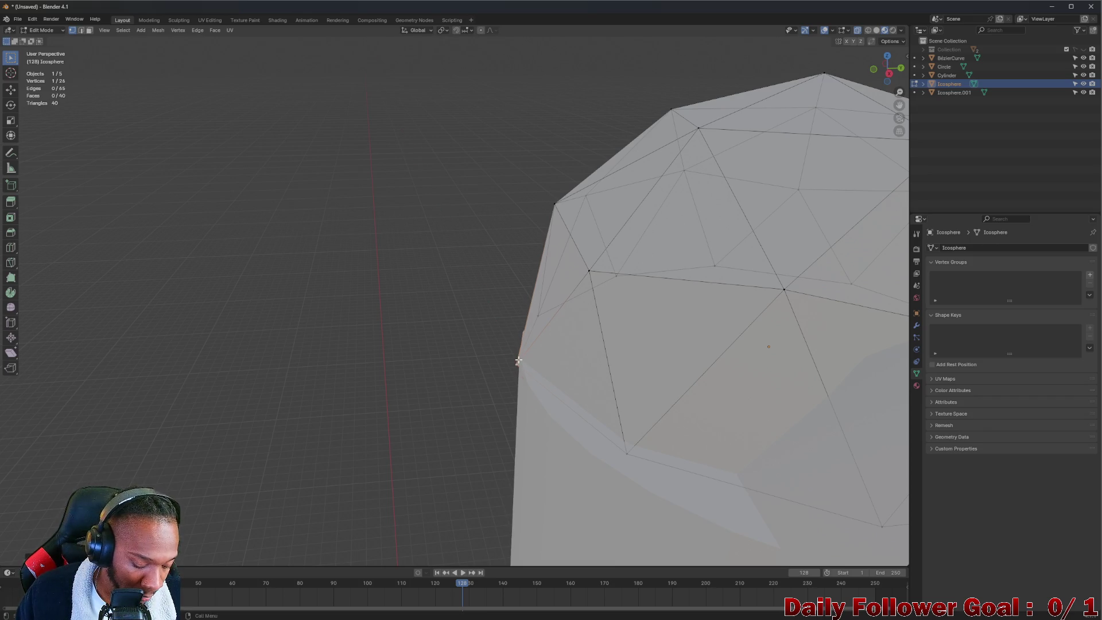
- Shift the edge vertex along the Y axis so the dome sits over the pole
{"action": "key", "text": "g"}
{"action": "key", "text": "y"}
{"action": "left_click", "coordinate": [527, 359]}
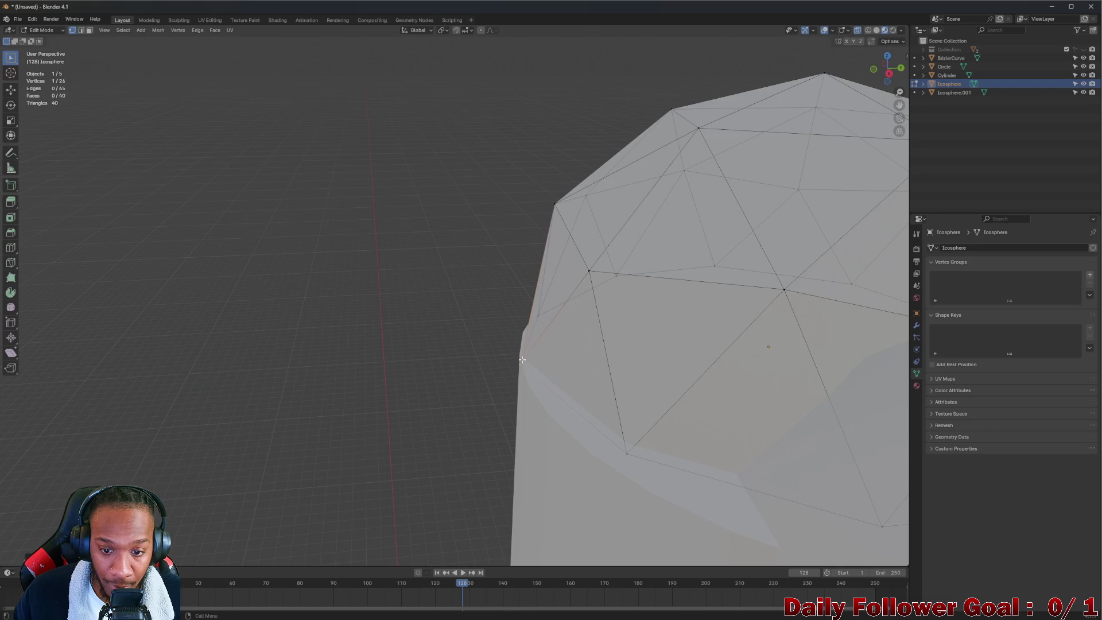
{"action": "scroll", "coordinate": [526, 359], "scroll_direction": "down", "scroll_amount": 5}
{"action": "mouse_move", "coordinate": [527, 360]}
{"action": "middle_mouse_down"}
{"action": "mouse_move", "coordinate": [593, 358]}
{"action": "mouse_move", "coordinate": [450, 384]}
{"action": "mouse_move", "coordinate": [557, 406]}
{"action": "middle_mouse_up"}
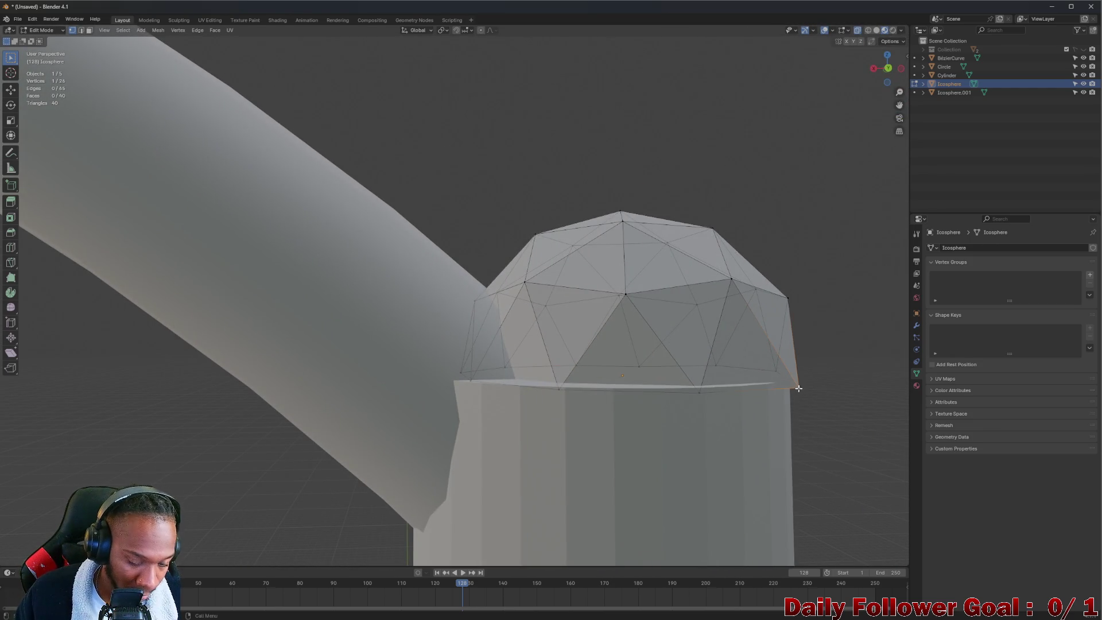
{"action": "scroll", "coordinate": [798, 388], "scroll_direction": "up", "scroll_amount": 5}
{"action": "middle_click_drag", "start_coordinate": [681, 443], "coordinate": [752, 405]}
- Adjust the edge vertex along Y once more for a flush fit
{"action": "key", "text": "g"}
{"action": "key", "text": "y"}
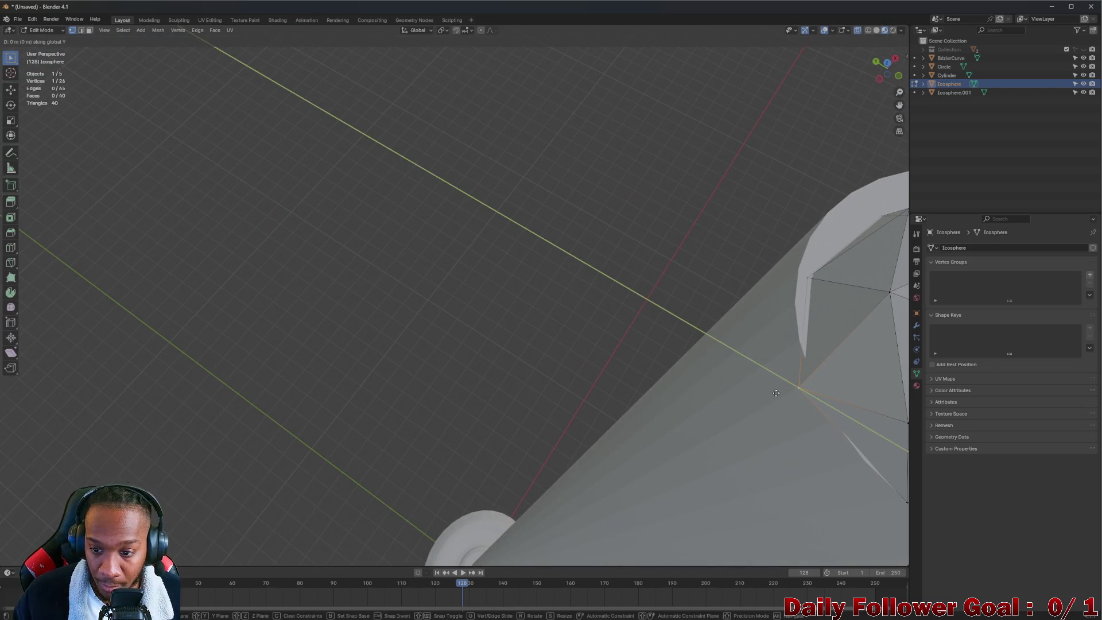
{"action": "left_click", "coordinate": [813, 379]}
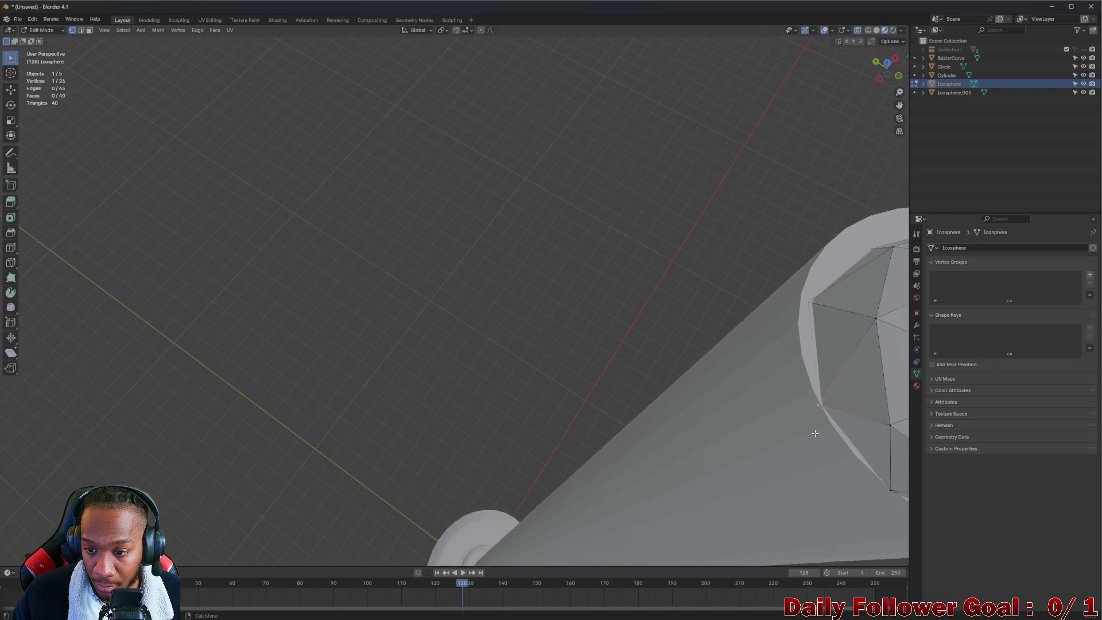
{"action": "scroll", "coordinate": [803, 419], "scroll_direction": "down", "scroll_amount": 3}
{"action": "mouse_move", "coordinate": [799, 413]}
{"action": "middle_mouse_down"}
{"action": "mouse_move", "coordinate": [663, 394]}
{"action": "mouse_move", "coordinate": [594, 339]}
{"action": "middle_mouse_up"}
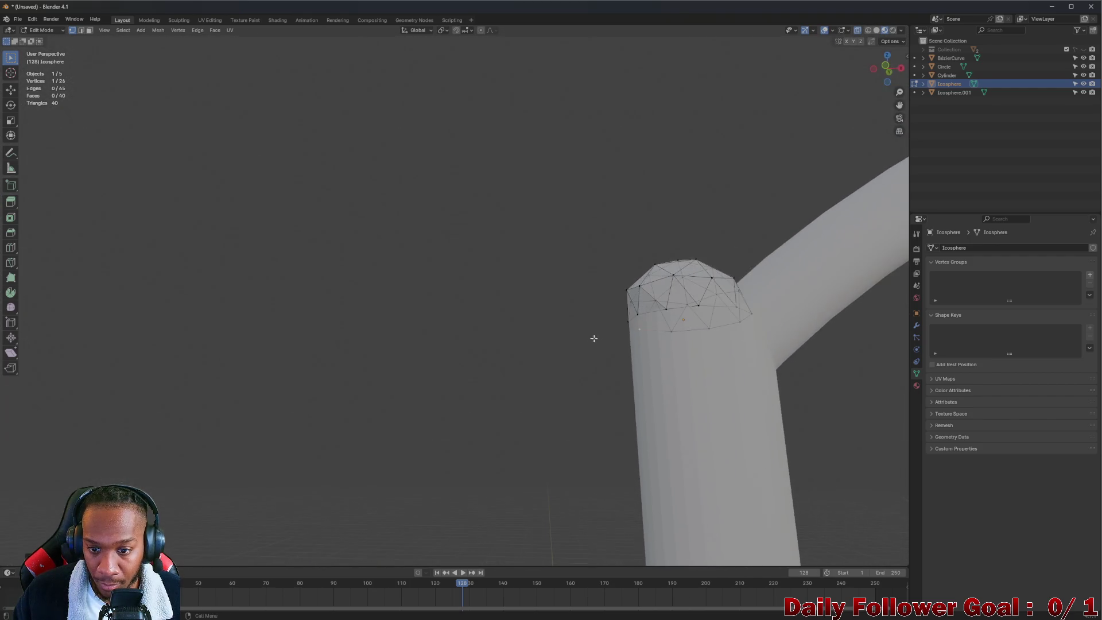
{"action": "scroll", "coordinate": [622, 351], "scroll_direction": "down", "scroll_amount": 5}
- Return to Object Mode, frame the lamp post and select all objects
{"action": "key", "text": "Tab"}
{"action": "scroll", "coordinate": [535, 329], "scroll_direction": "down", "scroll_amount": 3}
{"action": "middle_click_drag", "start_coordinate": [683, 410], "coordinate": [549, 320], "text": "shift"}
{"action": "scroll", "coordinate": [549, 319], "scroll_direction": "down", "scroll_amount": 4}
{"action": "key", "text": "a"}
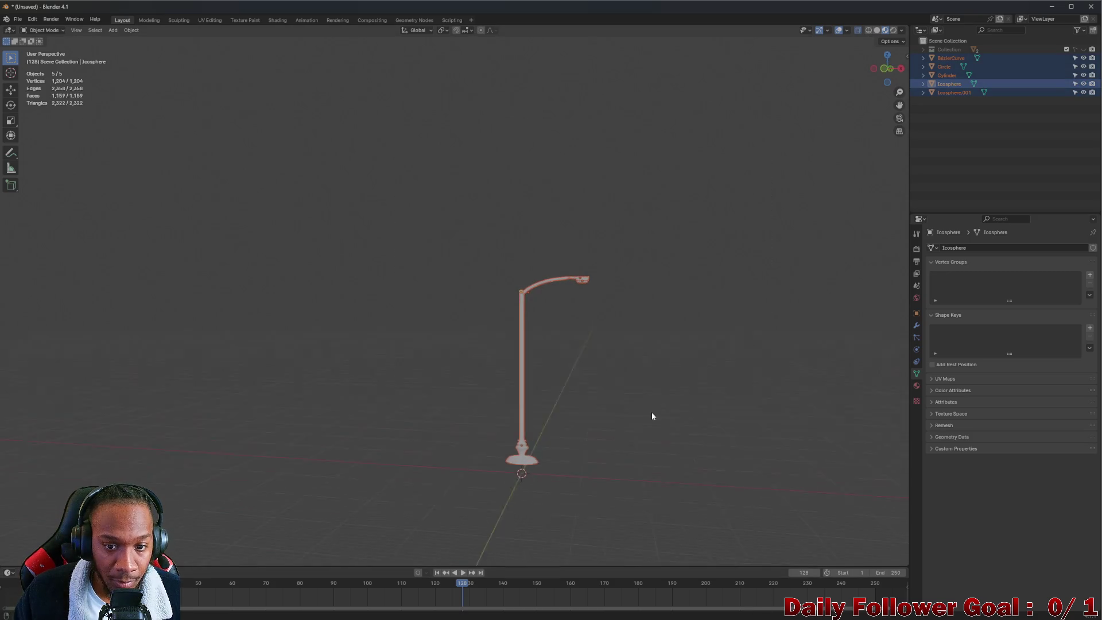
{"action": "key", "text": "alt+a"}
{"action": "scroll", "coordinate": [565, 373], "scroll_direction": "up", "scroll_amount": 4}
{"action": "middle_click_drag", "start_coordinate": [580, 379], "coordinate": [598, 381]}
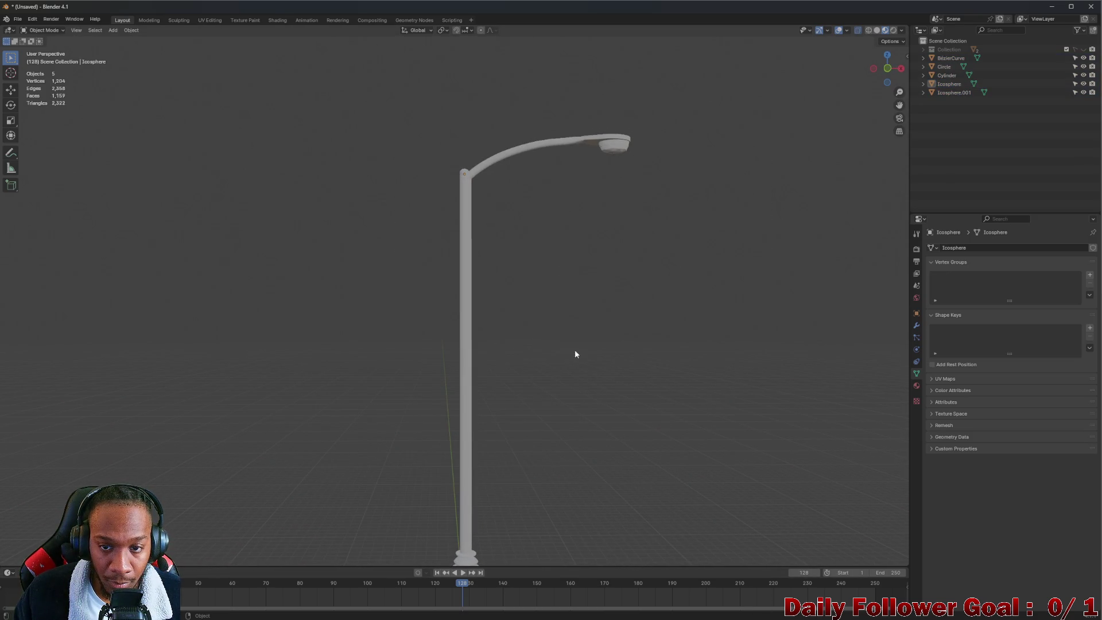
{"action": "scroll", "coordinate": [576, 354], "scroll_direction": "up", "scroll_amount": 2}
{"action": "mouse_move", "coordinate": [553, 299]}
{"action": "middle_mouse_down"}
{"action": "mouse_move", "coordinate": [526, 265]}
{"action": "mouse_move", "coordinate": [398, 273]}
{"action": "mouse_move", "coordinate": [541, 275]}
{"action": "mouse_move", "coordinate": [576, 258]}
{"action": "mouse_move", "coordinate": [562, 311]}
{"action": "mouse_move", "coordinate": [563, 275]}
{"action": "mouse_move", "coordinate": [585, 281]}
{"action": "middle_mouse_up"}
{"action": "scroll", "coordinate": [580, 108], "scroll_direction": "up", "scroll_amount": 5}
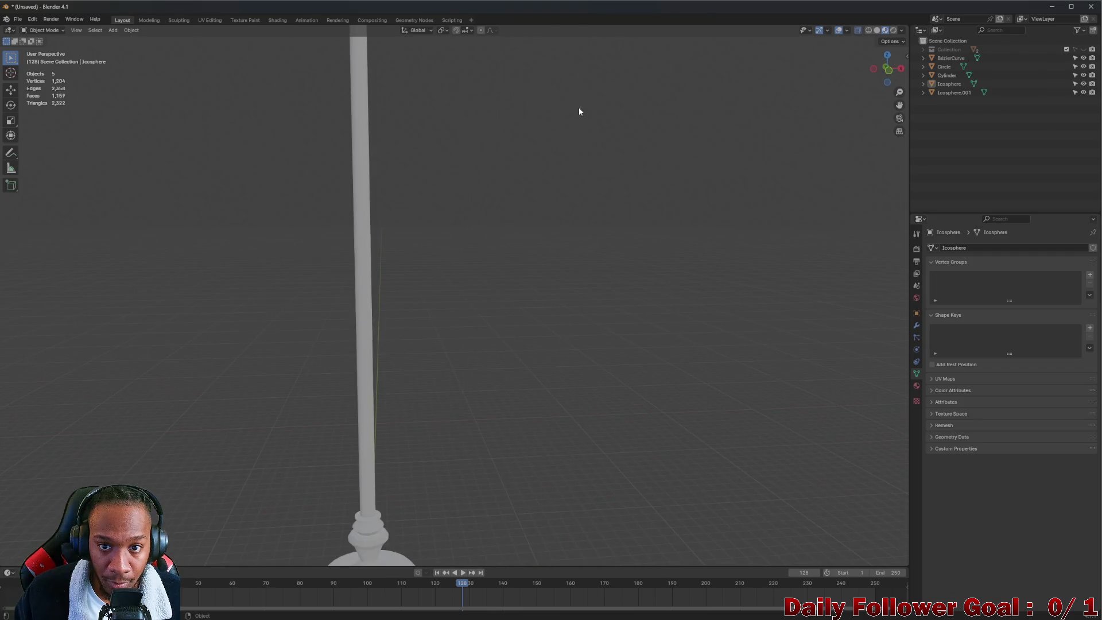
{"action": "middle_click_drag", "start_coordinate": [580, 109], "coordinate": [544, 310]}
{"action": "middle_click_drag", "start_coordinate": [556, 165], "coordinate": [579, 229]}
{"action": "scroll", "coordinate": [605, 301], "scroll_direction": "up", "scroll_amount": 4}
{"action": "mouse_move", "coordinate": [604, 300]}
{"action": "middle_mouse_down"}
{"action": "mouse_move", "coordinate": [571, 277]}
{"action": "mouse_move", "coordinate": [545, 278]}
{"action": "middle_mouse_up"}
{"action": "scroll", "coordinate": [570, 278], "scroll_direction": "up", "scroll_amount": 2}
{"action": "scroll", "coordinate": [545, 277], "scroll_direction": "down", "scroll_amount": 4}
{"action": "mouse_move", "coordinate": [347, 180]}
{"action": "middle_mouse_down"}
{"action": "mouse_move", "coordinate": [212, 211]}
{"action": "mouse_move", "coordinate": [237, 209]}
{"action": "mouse_move", "coordinate": [246, 188]}
{"action": "middle_mouse_up"}
{"action": "scroll", "coordinate": [307, 195], "scroll_direction": "down", "scroll_amount": 2}
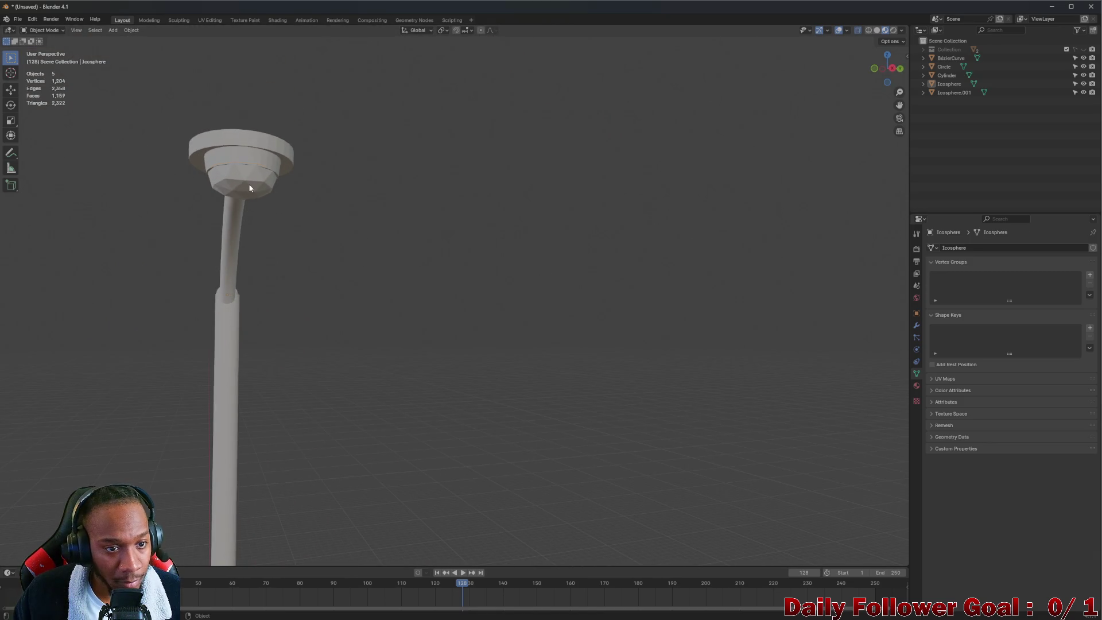
- Scale Icosphere.001 down in two passes to nearly fill the lamp ring's opening
{"action": "left_click", "coordinate": [248, 187]}
{"action": "key", "text": "s"}
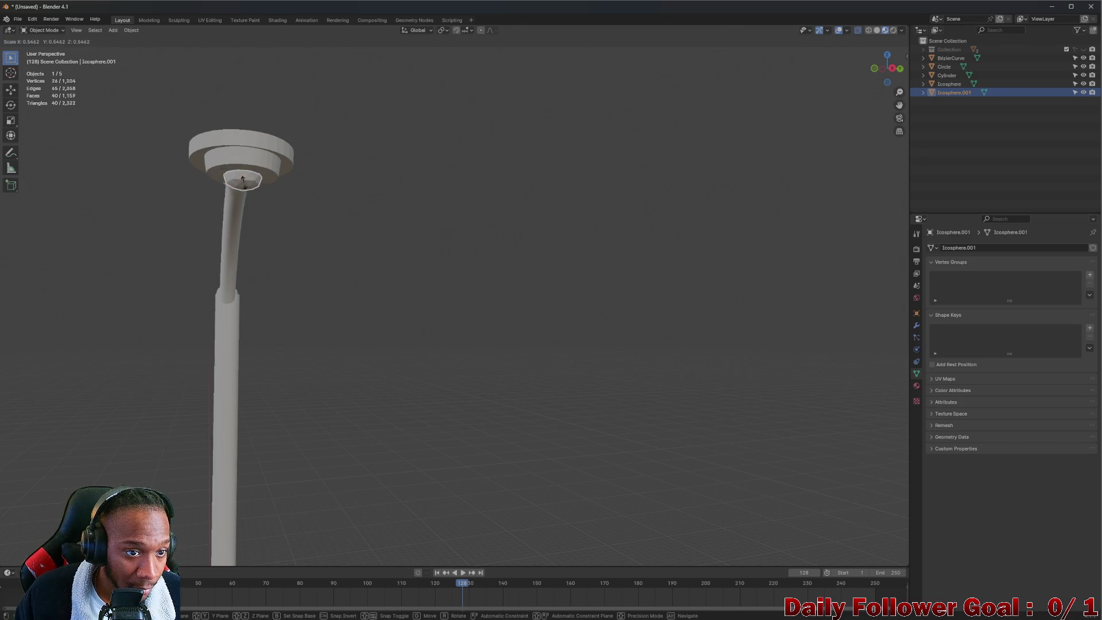
{"action": "left_click", "coordinate": [242, 185]}
{"action": "mouse_move", "coordinate": [242, 185]}
{"action": "middle_mouse_down"}
{"action": "mouse_move", "coordinate": [305, 178]}
{"action": "mouse_move", "coordinate": [362, 138]}
{"action": "middle_mouse_up"}
{"action": "key", "text": "s"}
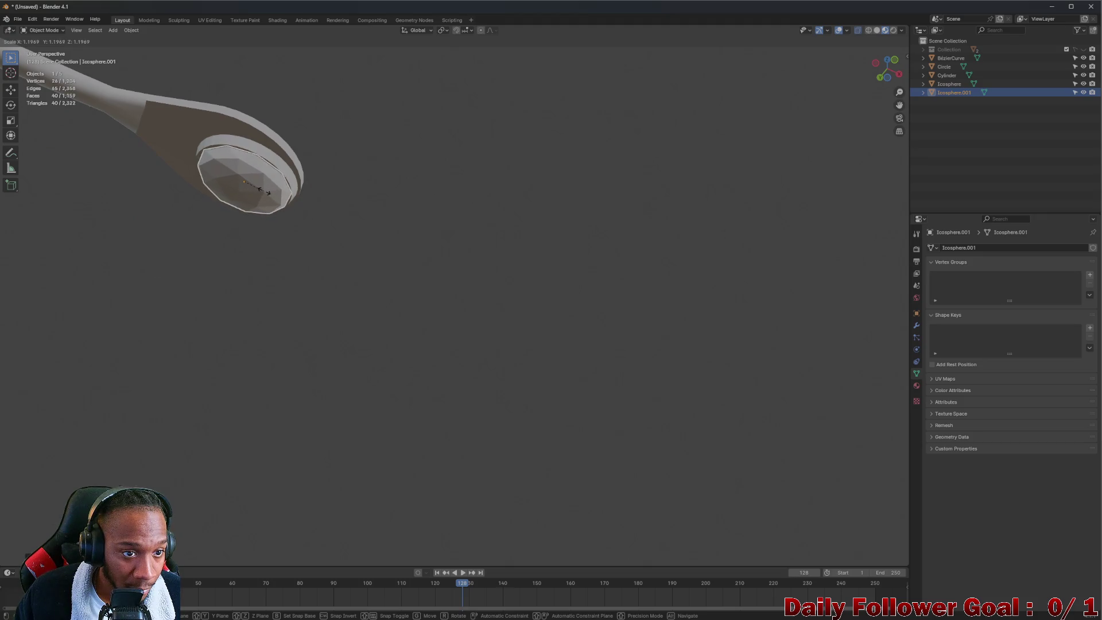
{"action": "left_click", "coordinate": [264, 197]}
{"action": "mouse_move", "coordinate": [264, 196]}
{"action": "middle_mouse_down"}
{"action": "mouse_move", "coordinate": [358, 236]}
{"action": "mouse_move", "coordinate": [345, 273]}
{"action": "mouse_move", "coordinate": [247, 285]}
{"action": "mouse_move", "coordinate": [287, 312]}
{"action": "mouse_move", "coordinate": [267, 316]}
{"action": "mouse_move", "coordinate": [373, 290]}
{"action": "middle_mouse_up"}
{"action": "left_click", "coordinate": [344, 273]}
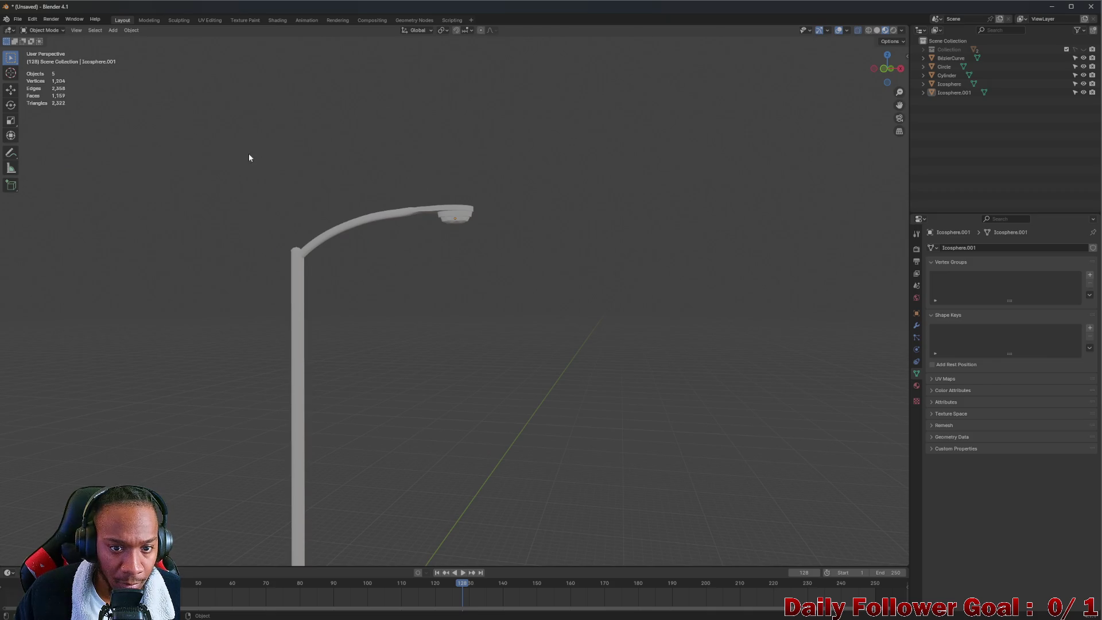
- Orbit around the lamp post to a top-down view of the base
{"action": "scroll", "coordinate": [252, 183], "scroll_direction": "down", "scroll_amount": 2}
{"action": "mouse_move", "coordinate": [268, 214]}
{"action": "middle_mouse_down", "text": "shift"}
{"action": "mouse_move", "coordinate": [256, 250]}
{"action": "mouse_move", "coordinate": [367, 270]}
{"action": "middle_mouse_up", "text": "shift"}
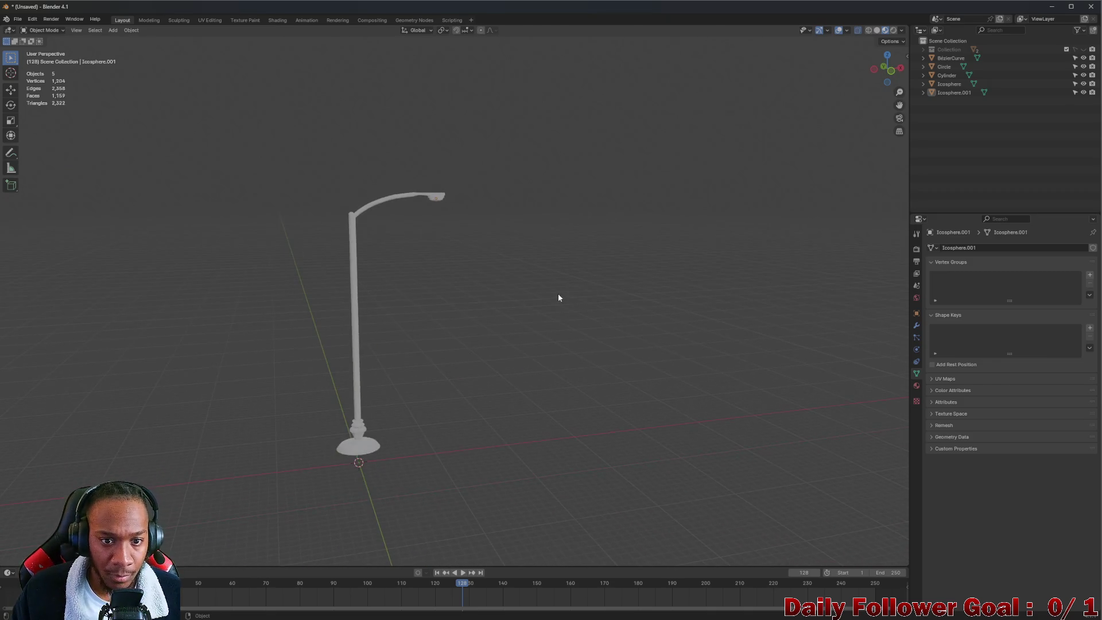
{"action": "middle_click_drag", "start_coordinate": [442, 212], "coordinate": [410, 242]}
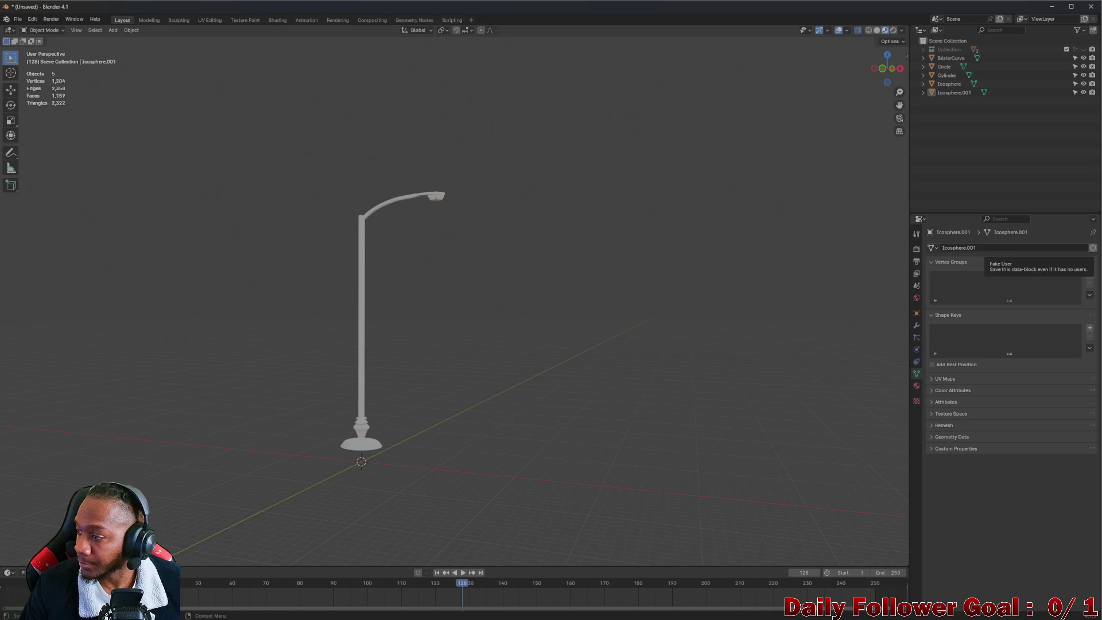
{"action": "scroll", "coordinate": [314, 384], "scroll_direction": "up", "scroll_amount": 2}
{"action": "mouse_move", "coordinate": [376, 366]}
{"action": "middle_mouse_down"}
{"action": "mouse_move", "coordinate": [422, 326]}
{"action": "mouse_move", "coordinate": [562, 324]}
{"action": "mouse_move", "coordinate": [642, 369]}
{"action": "mouse_move", "coordinate": [557, 250]}
{"action": "mouse_move", "coordinate": [502, 305]}
{"action": "mouse_move", "coordinate": [562, 329]}
{"action": "mouse_move", "coordinate": [587, 316]}
{"action": "mouse_move", "coordinate": [598, 324]}
{"action": "mouse_move", "coordinate": [588, 341]}
{"action": "middle_mouse_up"}
- Switch the viewport shading to Wireframe for the whole lamp post, then deselect everything
{"action": "key", "text": "a"}
{"action": "key", "text": "z"}
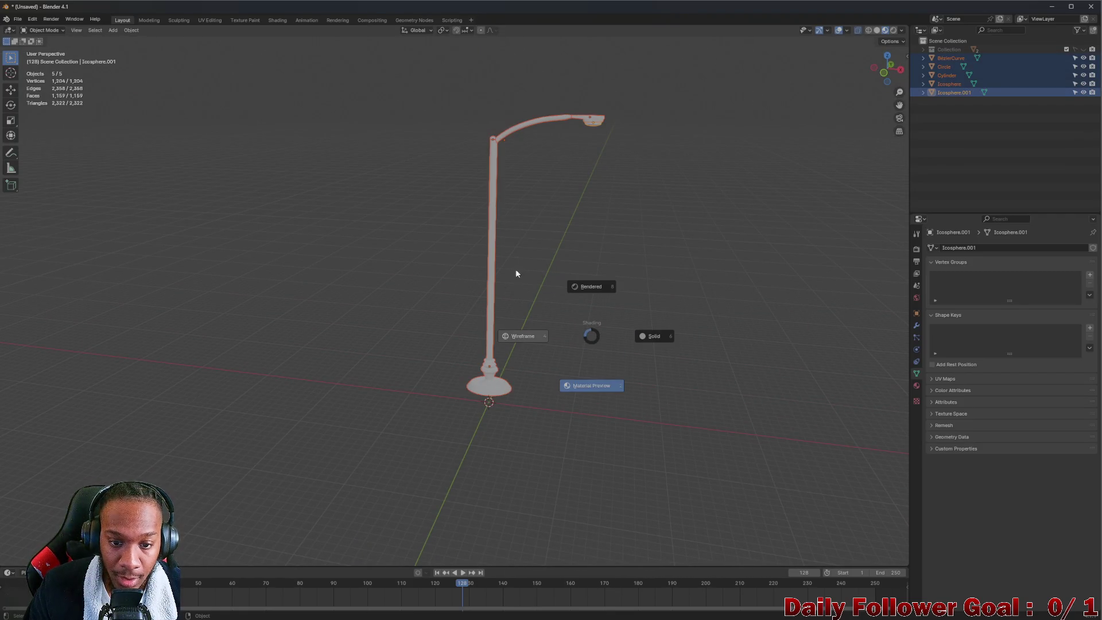
{"action": "left_click", "coordinate": [515, 271]}
{"action": "key", "text": "z"}
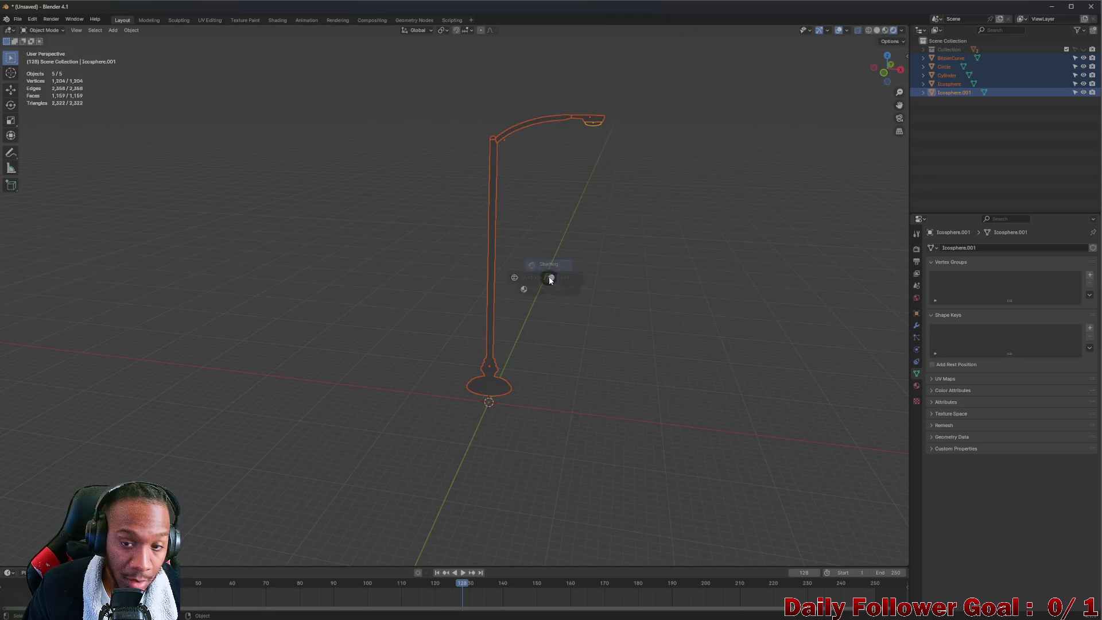
{"action": "left_click", "coordinate": [462, 284]}
{"action": "scroll", "coordinate": [545, 303], "scroll_direction": "up", "scroll_amount": 4}
{"action": "key", "text": "alt+a"}
{"action": "mouse_move", "coordinate": [553, 312]}
{"action": "middle_mouse_down"}
{"action": "mouse_move", "coordinate": [514, 312]}
{"action": "mouse_move", "coordinate": [553, 336]}
{"action": "mouse_move", "coordinate": [620, 222]}
{"action": "mouse_move", "coordinate": [563, 273]}
{"action": "mouse_move", "coordinate": [499, 265]}
{"action": "mouse_move", "coordinate": [570, 317]}
{"action": "mouse_move", "coordinate": [514, 263]}
{"action": "mouse_move", "coordinate": [686, 296]}
{"action": "middle_mouse_up"}
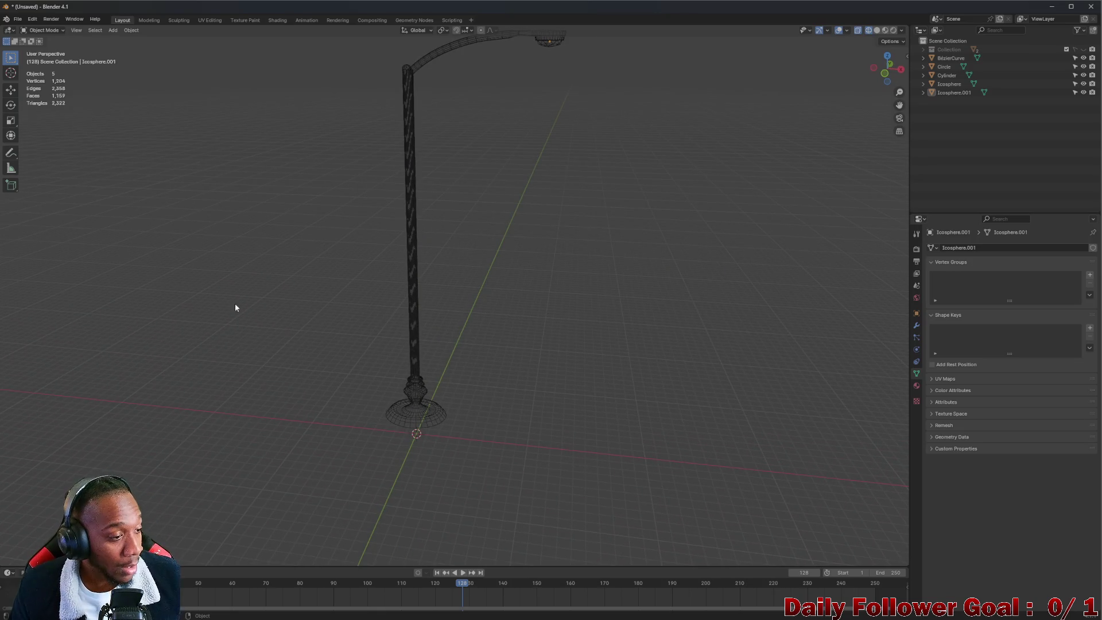